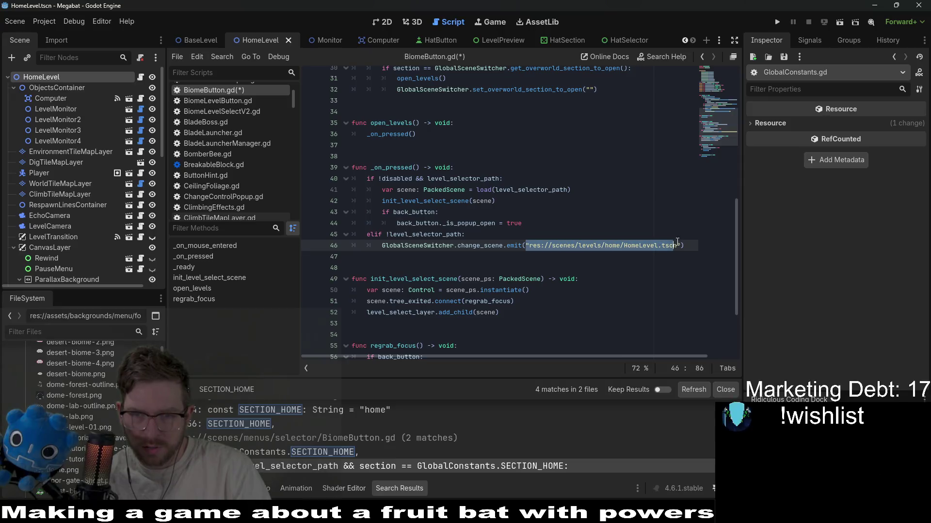
Replace the HomeLevel scene path on line 46 with GlobalConstants.OVERWORLD and check its definition.
{"action": "type", "text": "GlobalConsta"}
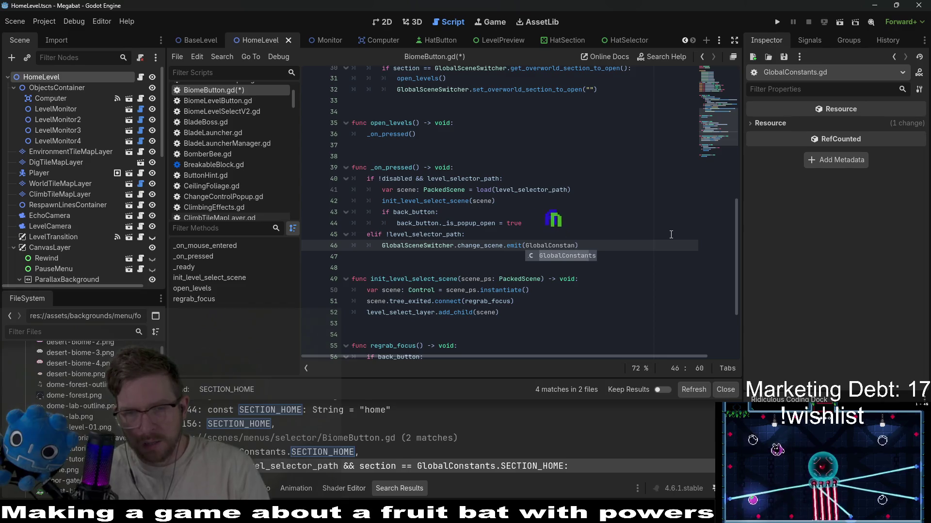
{"action": "key", "text": "Return"}
{"action": "type", "text": ".OVER"}
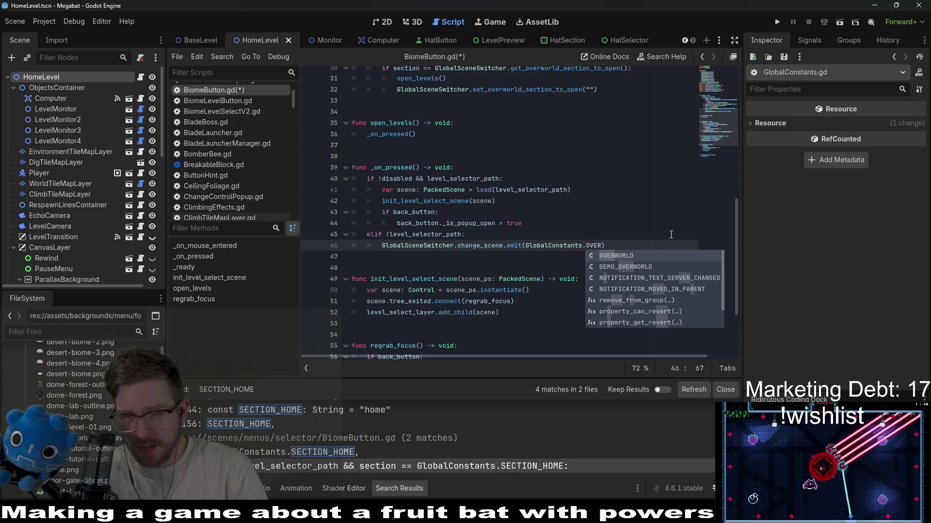
{"action": "key", "text": "Return"}
{"action": "left_click", "coordinate": [606, 246], "text": "ctrl"}
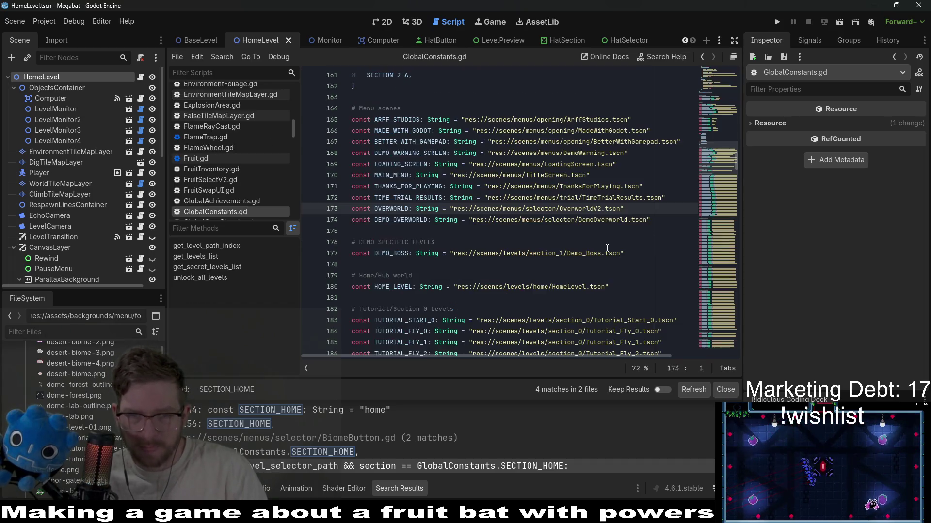
{"action": "mouse_move", "coordinate": [606, 248]}
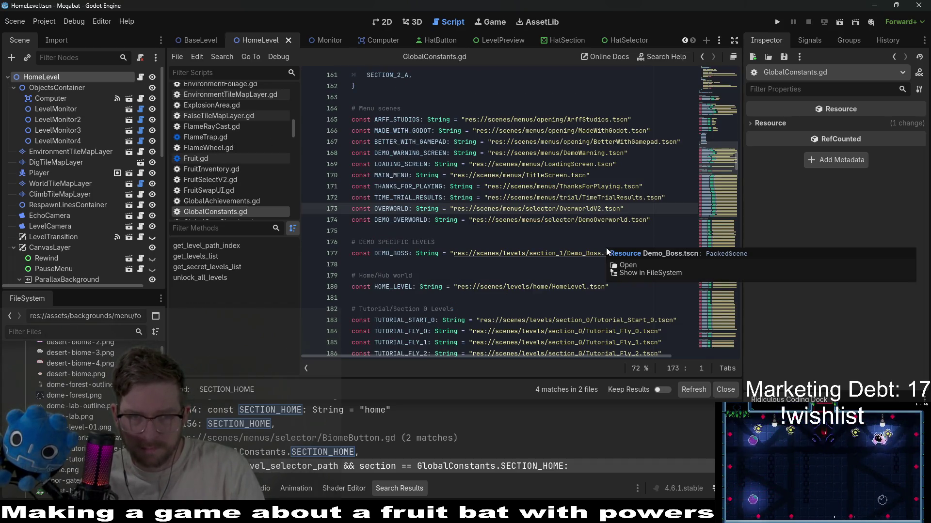
Save BiomeButton.gd and rerun the SECTION_HOME search, which now finds 0 matches.
{"action": "key", "text": "ctrl+s"}
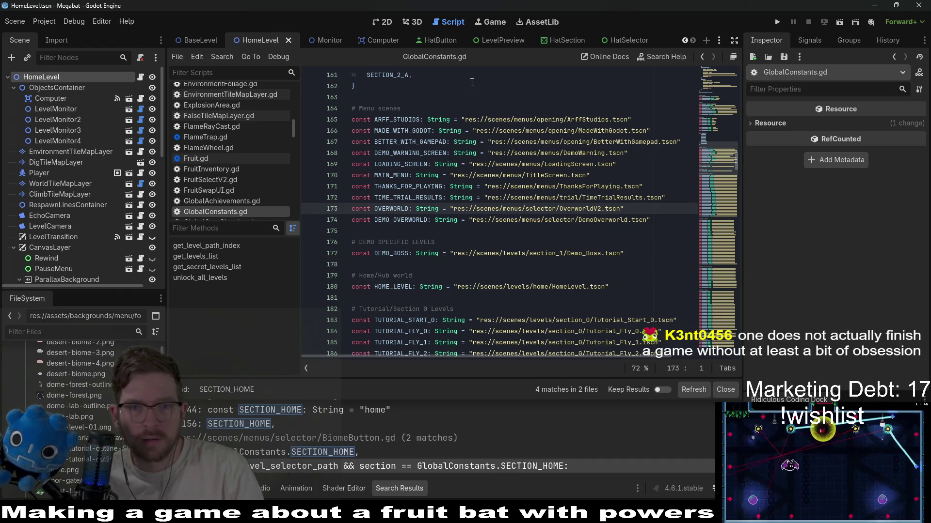
{"action": "left_click", "coordinate": [502, 470]}
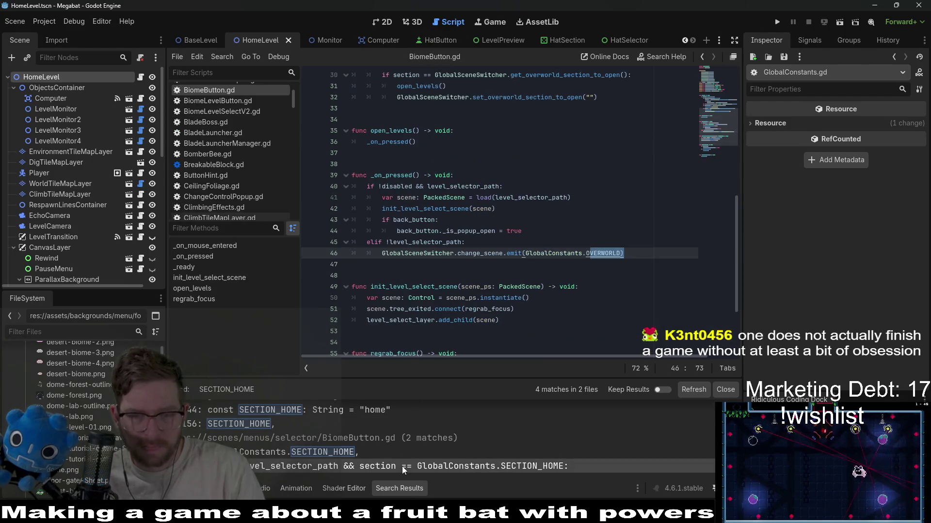
{"action": "left_click", "coordinate": [704, 389]}
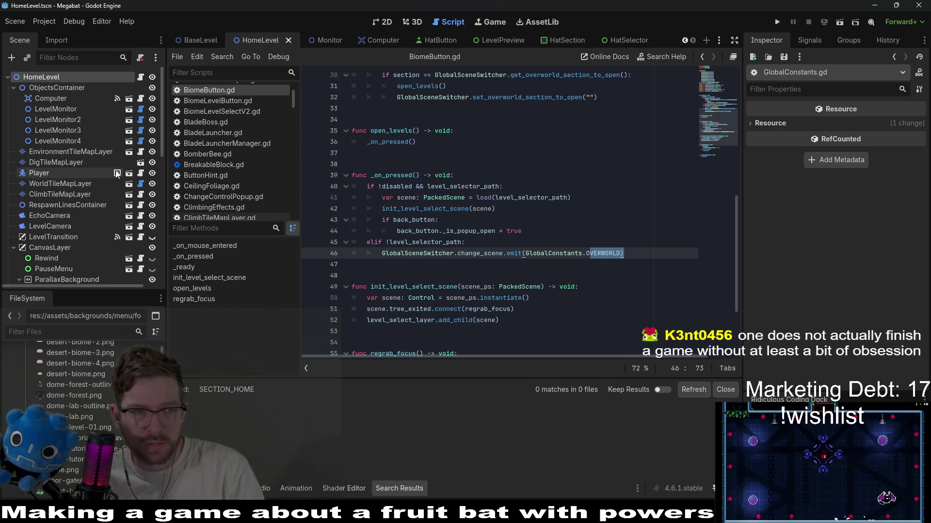
Look over the HomeLevel rooms in the 2D view, then close the HomeLevel scene tab.
{"action": "left_click", "coordinate": [383, 22]}
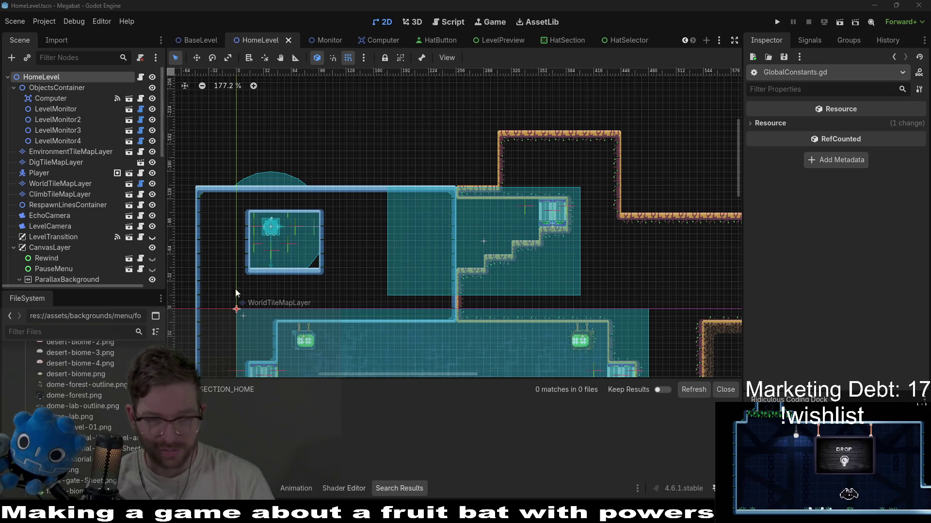
{"action": "scroll", "coordinate": [123, 243], "scroll_direction": "down", "scroll_amount": 5}
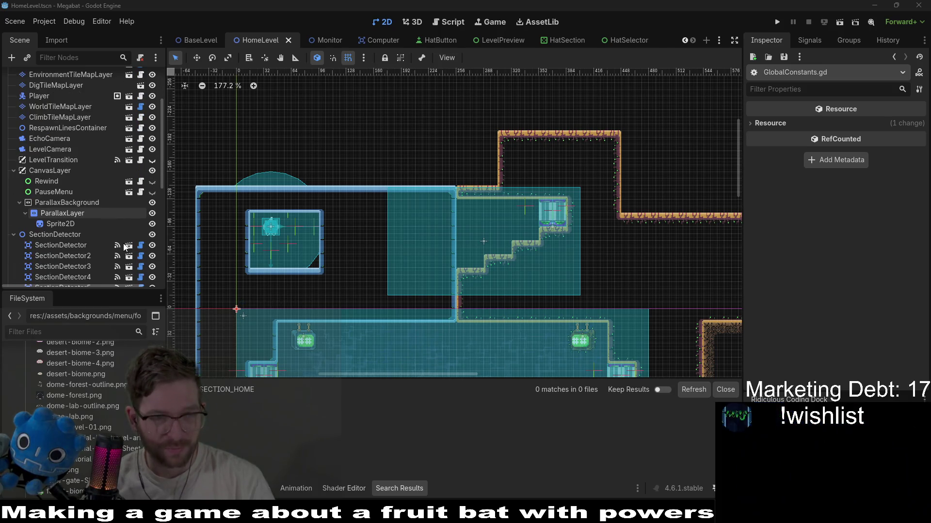
{"action": "scroll", "coordinate": [103, 187], "scroll_direction": "up", "scroll_amount": 5}
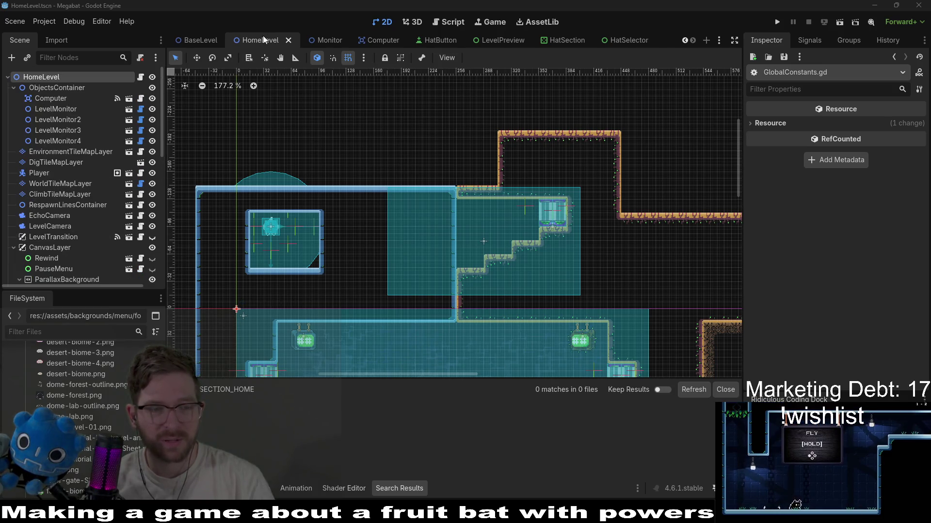
{"action": "middle_click", "coordinate": [263, 39]}
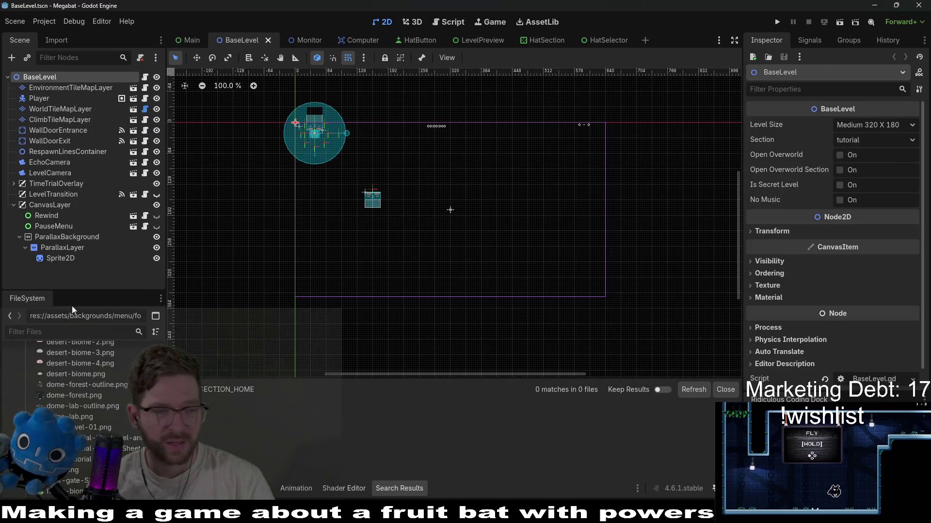
Filter FileSystem for 'home', delete HomeLevel.tscn and HomeLevel.gd, then clear the filter.
{"action": "left_click", "coordinate": [59, 330]}
{"action": "type", "text": "home"}
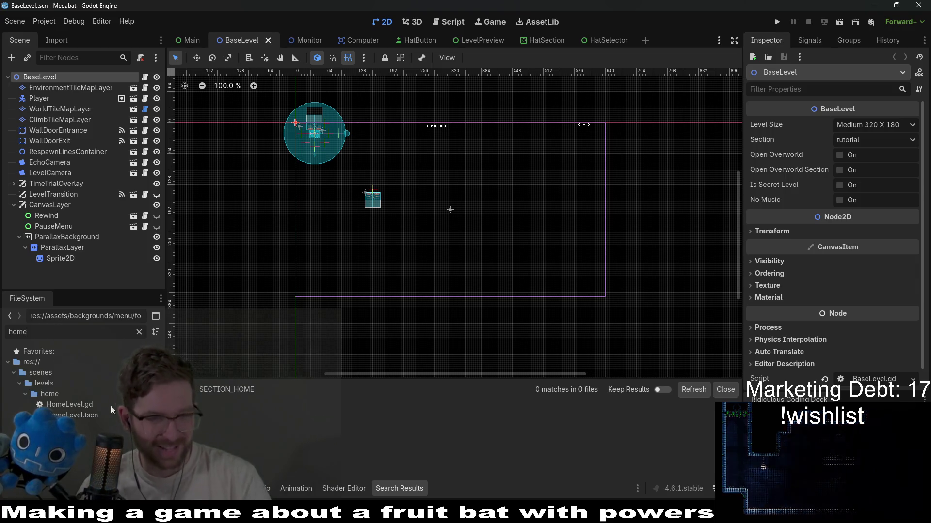
{"action": "left_click", "coordinate": [96, 418]}
{"action": "right_click", "coordinate": [95, 417]}
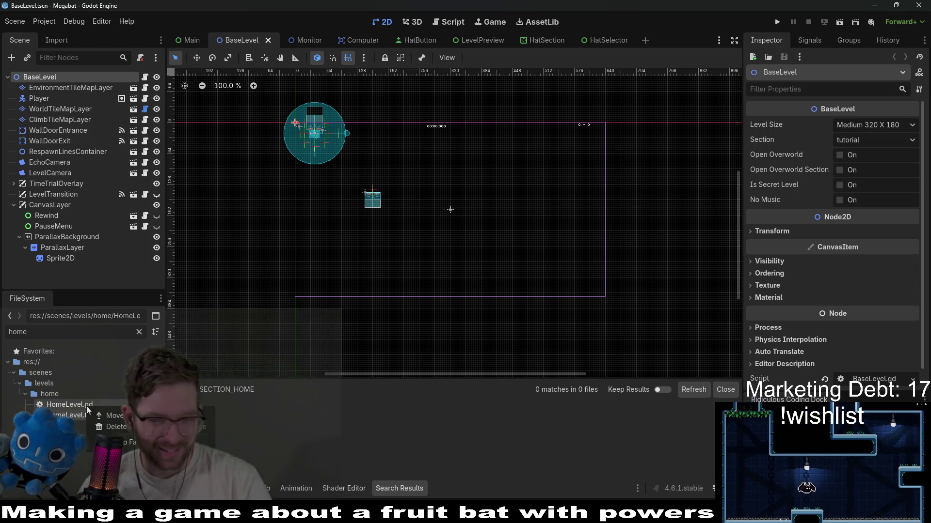
{"action": "left_click", "coordinate": [126, 429]}
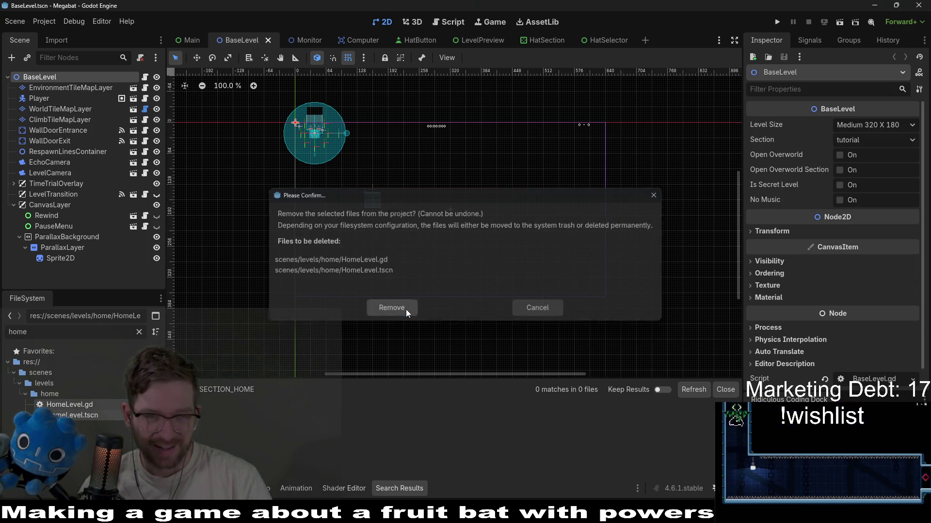
{"action": "left_click", "coordinate": [405, 309]}
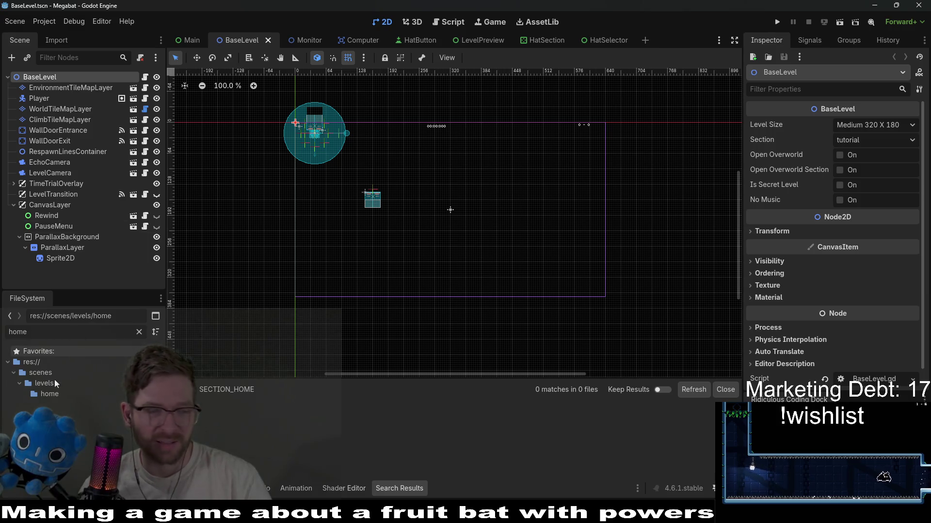
{"action": "left_click", "coordinate": [139, 331]}
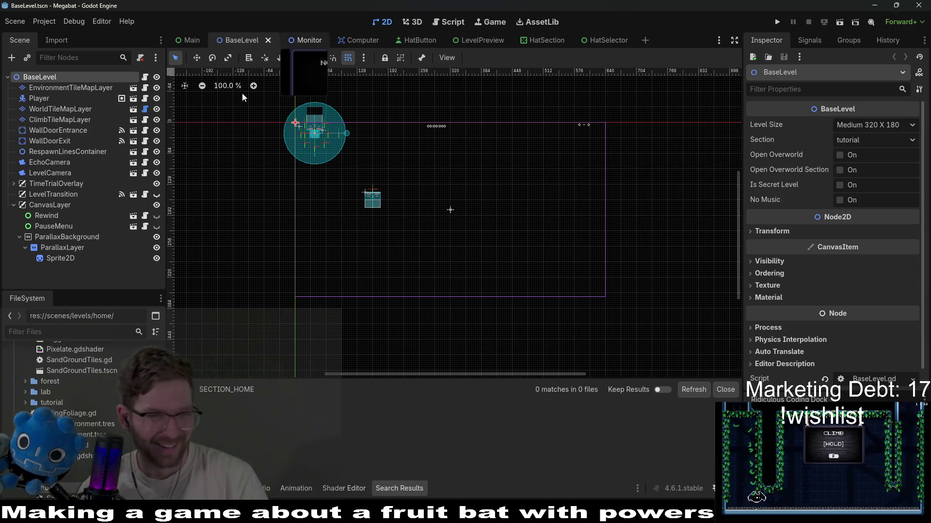
Search the project for 'homelevel' and open the HOME_LEVEL line in GlobalConstants.gd.
{"action": "left_click", "coordinate": [305, 40]}
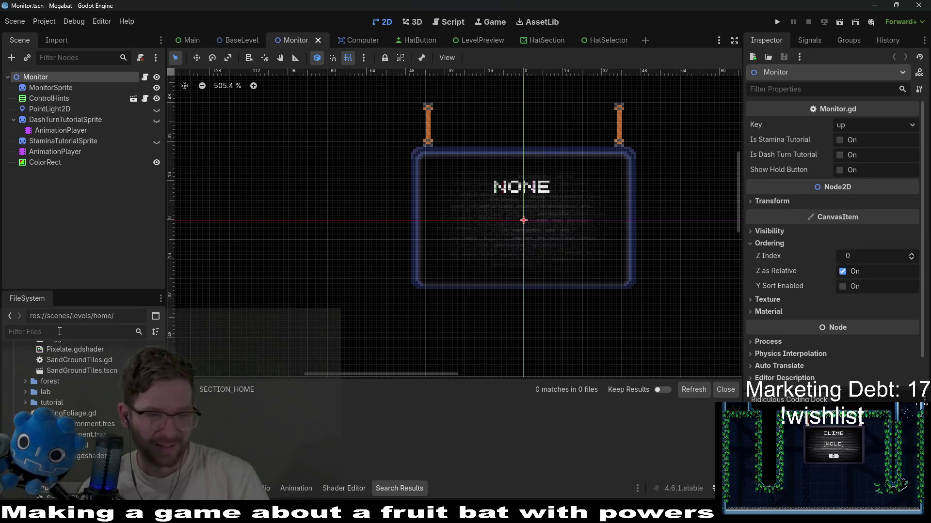
{"action": "key", "text": "ctrl+shift+f"}
{"action": "type", "text": "hom"}
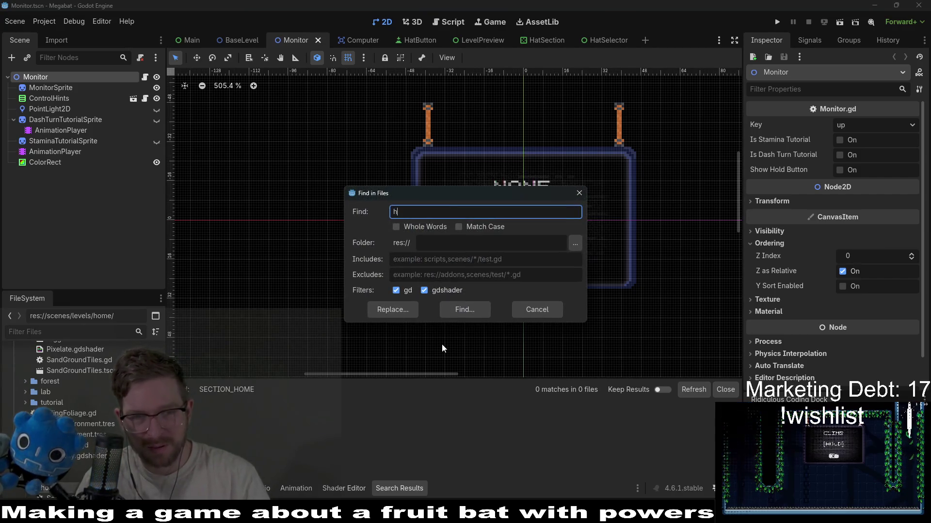
{"action": "type", "text": "elevel"}
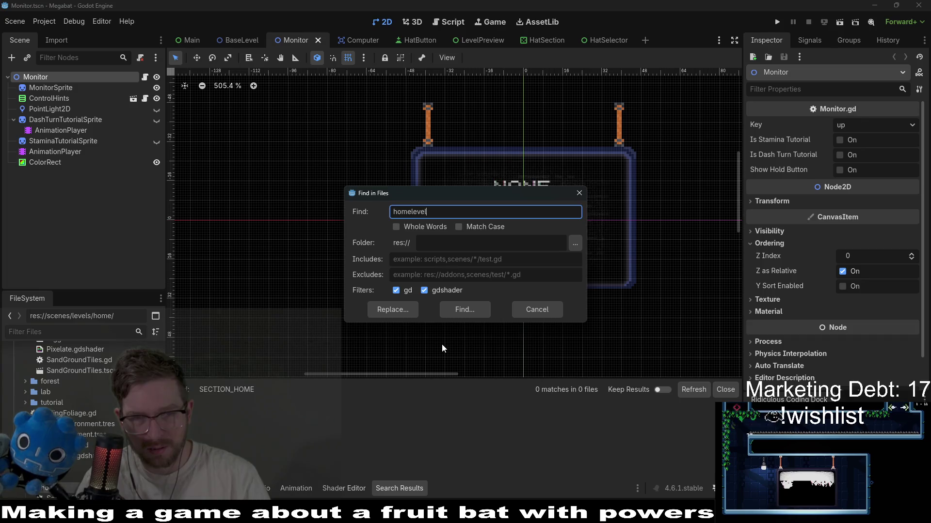
{"action": "key", "text": "Return"}
{"action": "left_click", "coordinate": [388, 426]}
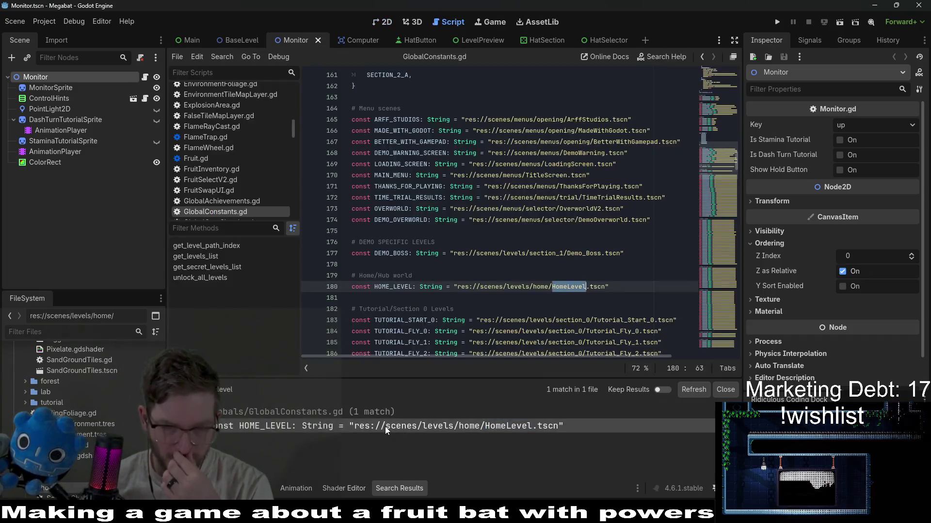
Delete the HOME_LEVEL constant and its comment from GlobalConstants.gd and save.
{"action": "left_click_drag", "start_coordinate": [626, 287], "coordinate": [632, 263]}
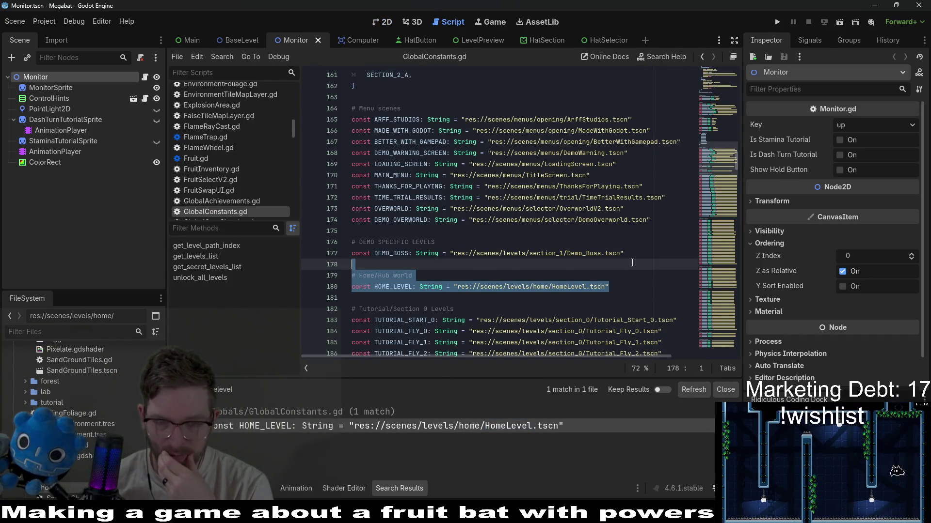
{"action": "key", "text": "BackSpace"}
{"action": "key", "text": "BackSpace"}
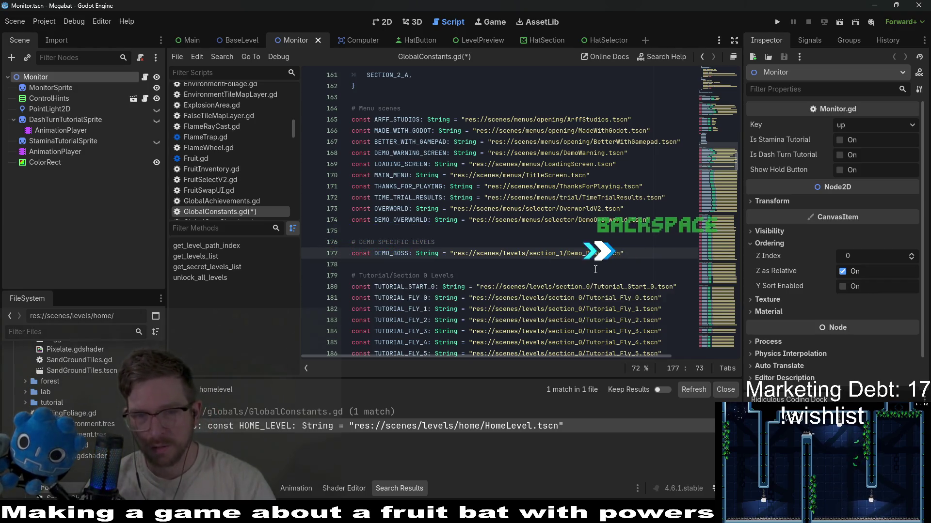
{"action": "left_click", "coordinate": [555, 221]}
{"action": "key", "text": "ctrl+s"}
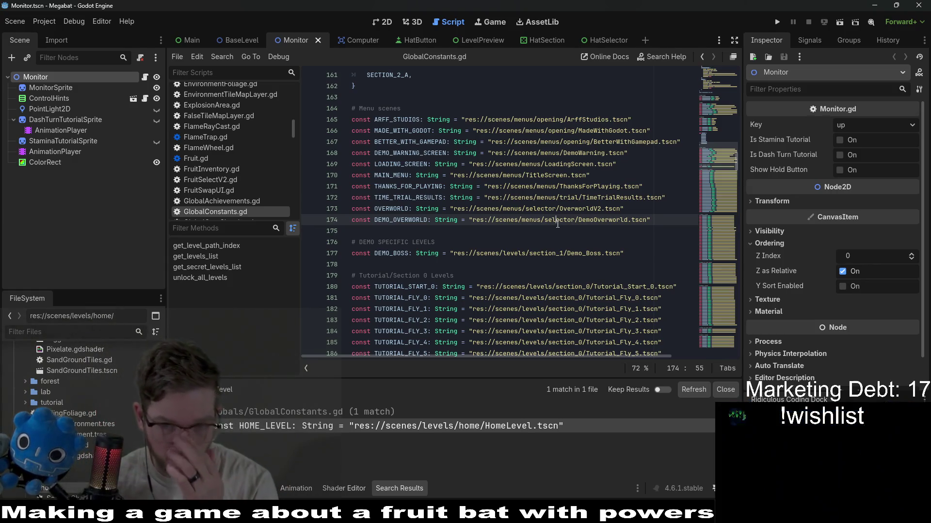
{"action": "left_click", "coordinate": [725, 390]}
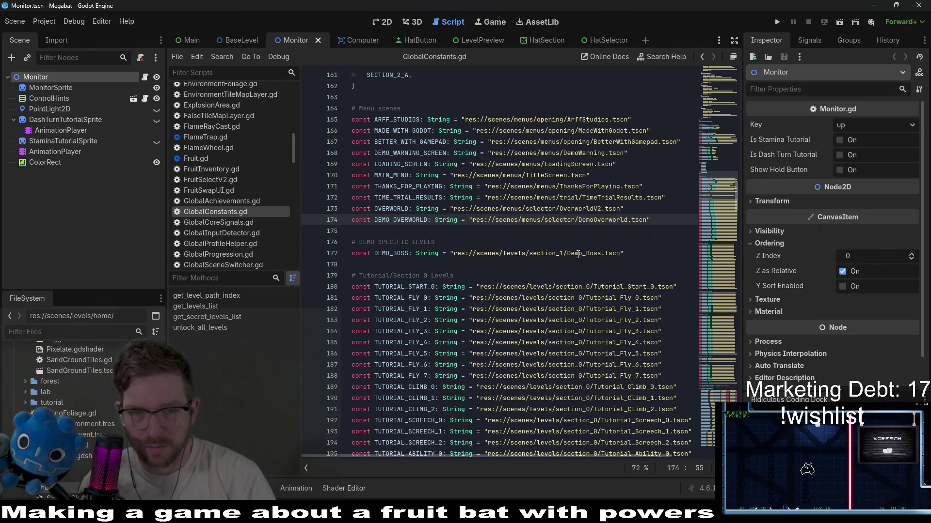
Search all project files for 'loadingscene', finding 0 matches.
{"action": "key", "text": "ctrl+shift+f"}
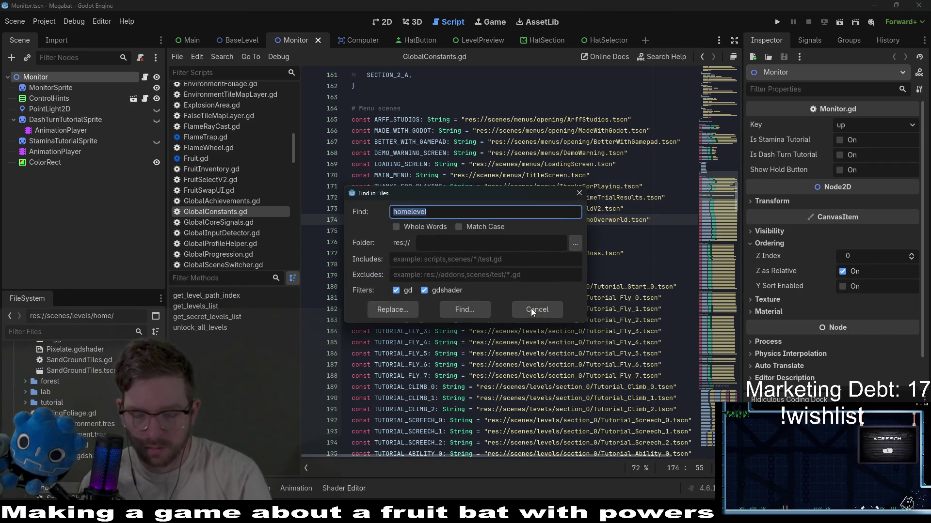
{"action": "left_click", "coordinate": [531, 308]}
{"action": "left_click", "coordinate": [723, 390]}
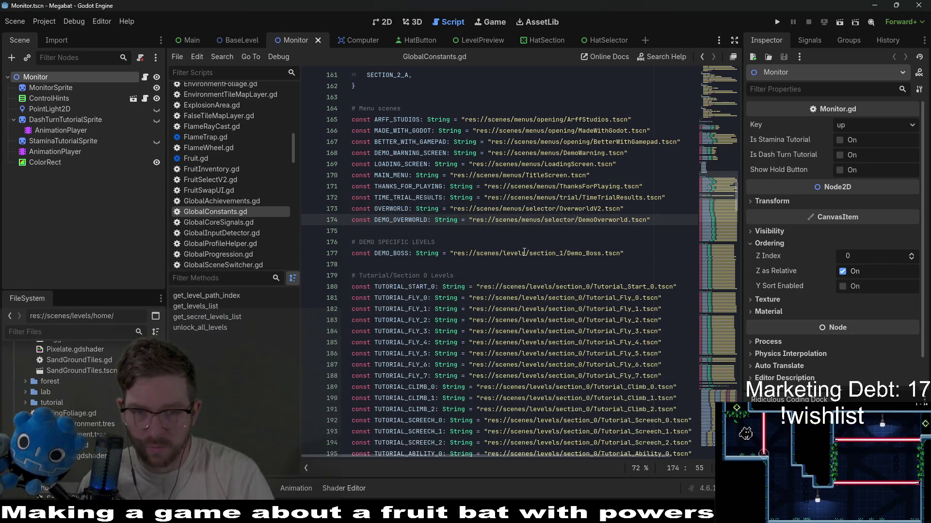
{"action": "left_click", "coordinate": [523, 253]}
{"action": "key", "text": "ctrl+shift+f"}
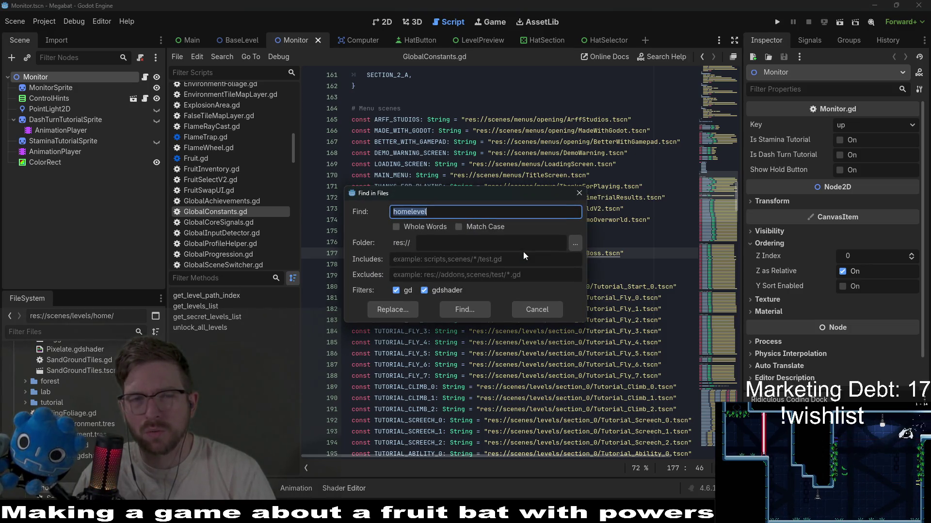
{"action": "type", "text": "loadingsc"}
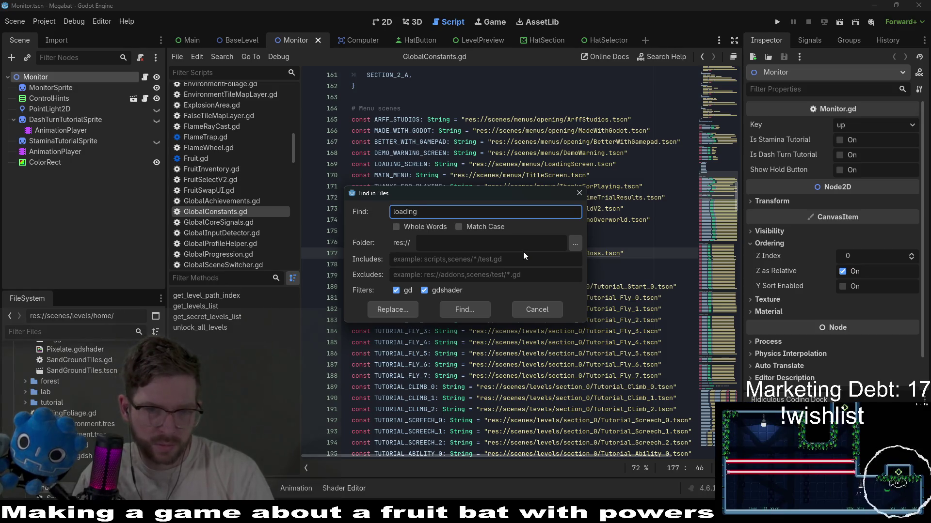
{"action": "type", "text": "ene"}
{"action": "key", "text": "Return"}
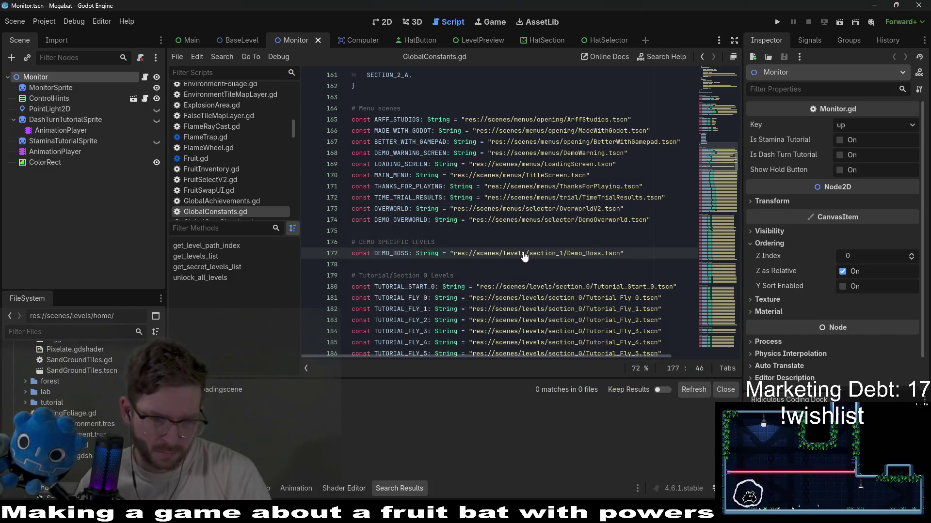
{"action": "key", "text": "shift+alt+o"}
Open LoadingScreen.gd, delete the HOME_LEVEL and current-level branch of _goto_next_scene, and save.
{"action": "type", "text": "loading"}
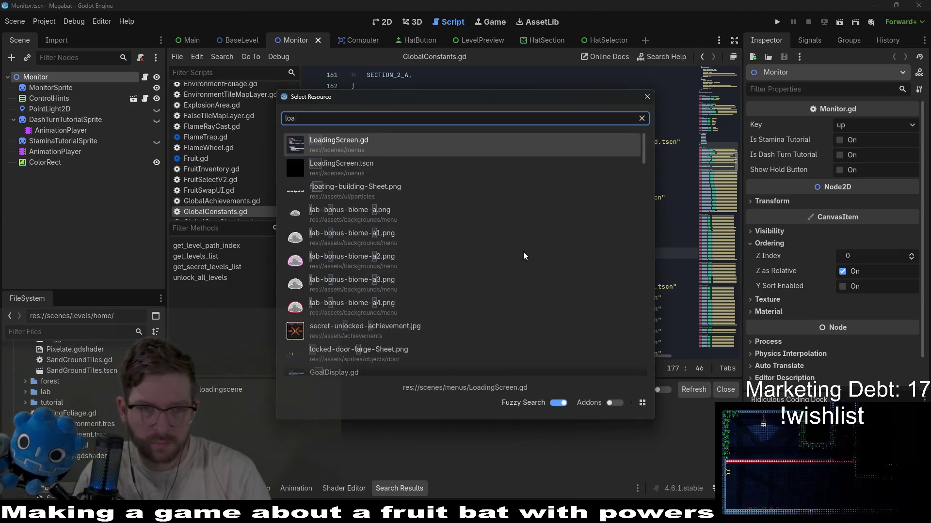
{"action": "key", "text": "Return"}
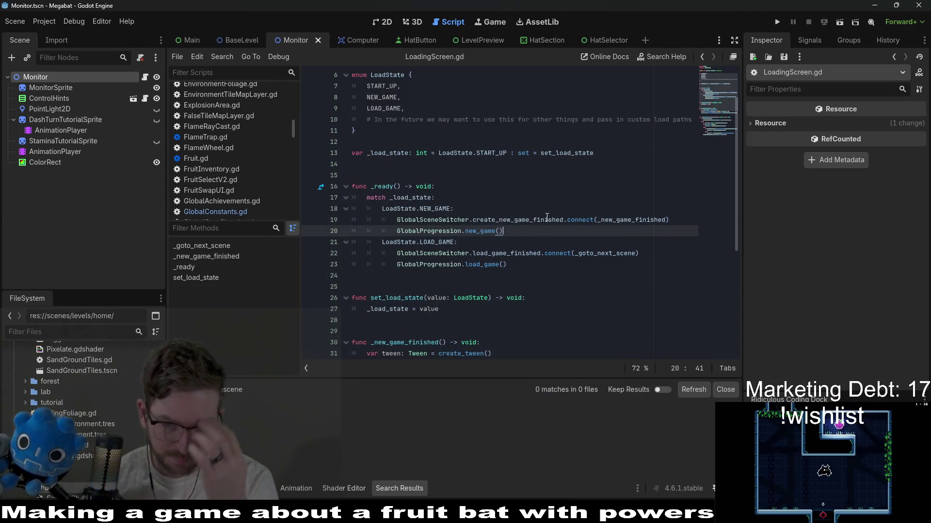
{"action": "scroll", "coordinate": [537, 220], "scroll_direction": "down", "scroll_amount": 3}
{"action": "scroll", "coordinate": [537, 220], "scroll_direction": "down", "scroll_amount": 3}
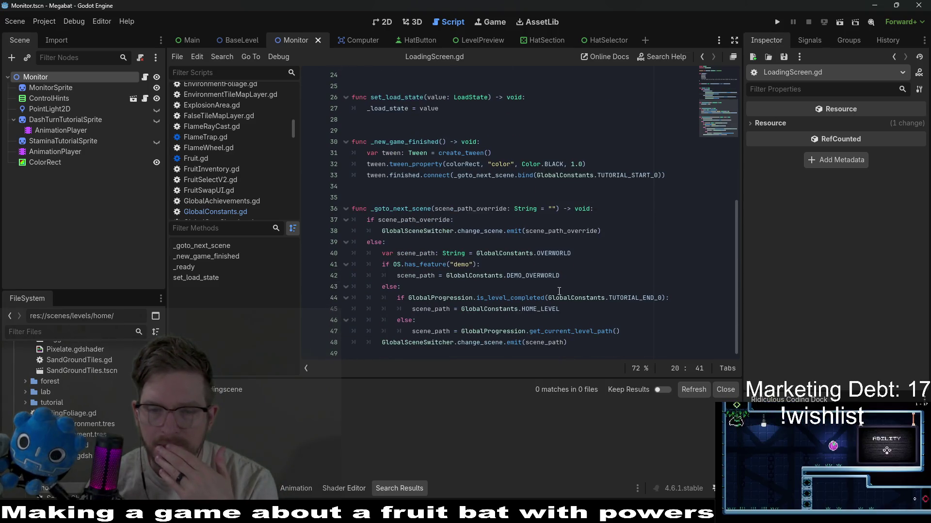
{"action": "left_click", "coordinate": [522, 308]}
{"action": "double_click", "coordinate": [522, 309]}
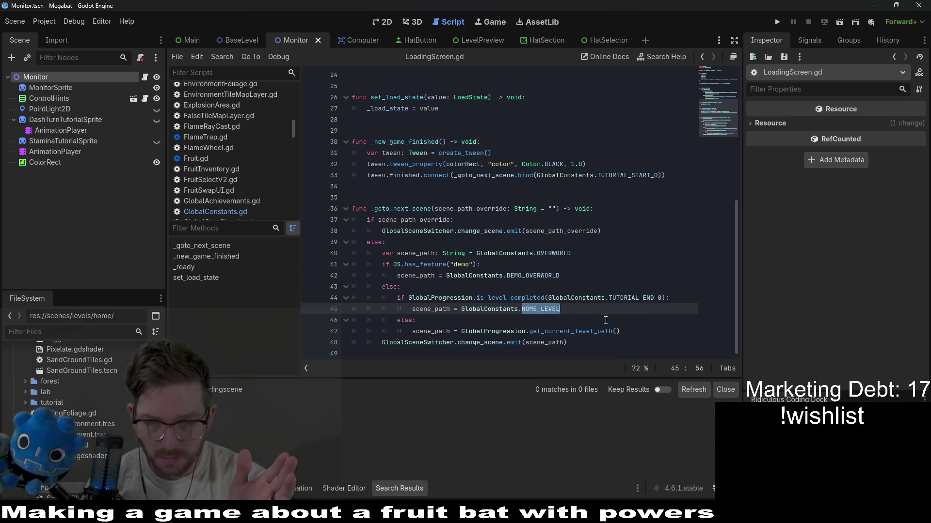
{"action": "left_click", "coordinate": [635, 333]}
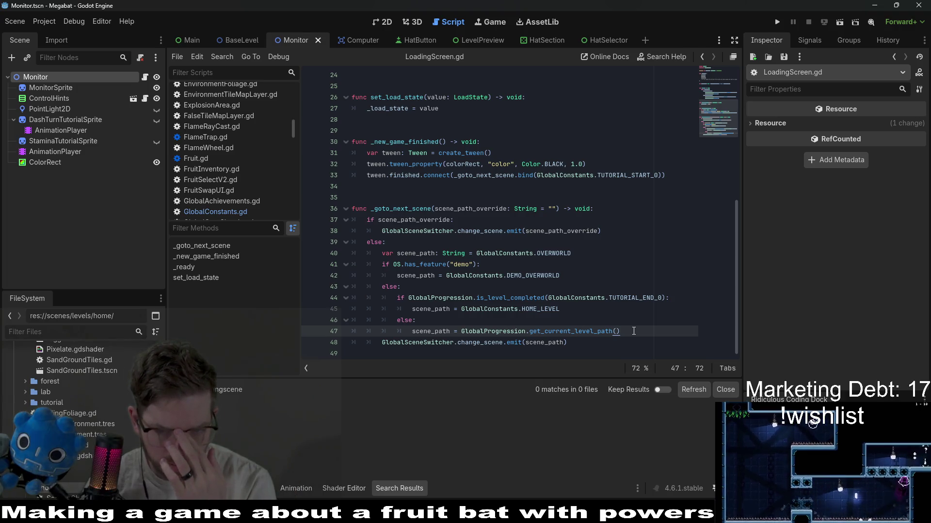
{"action": "left_click_drag", "start_coordinate": [634, 331], "coordinate": [633, 278]}
{"action": "left_click", "coordinate": [632, 322]}
{"action": "key", "text": "BackSpace"}
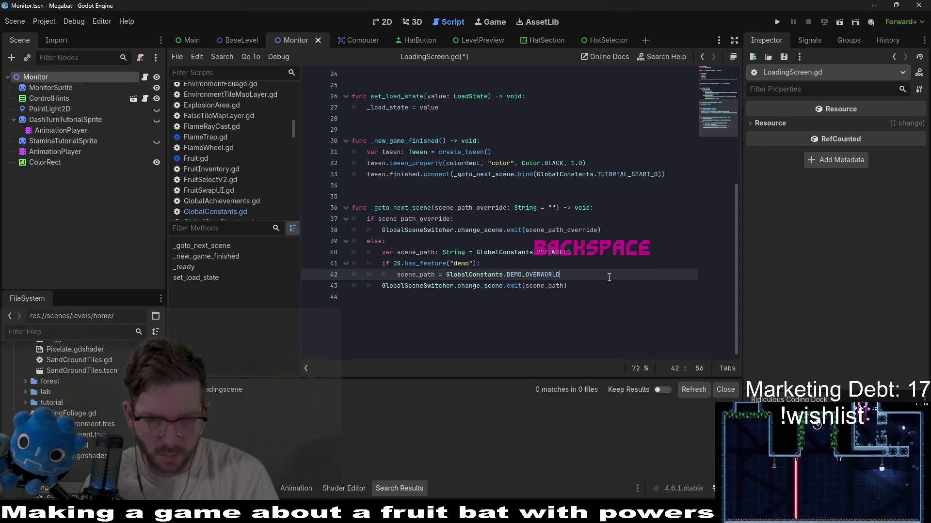
{"action": "key", "text": "ctrl+s"}
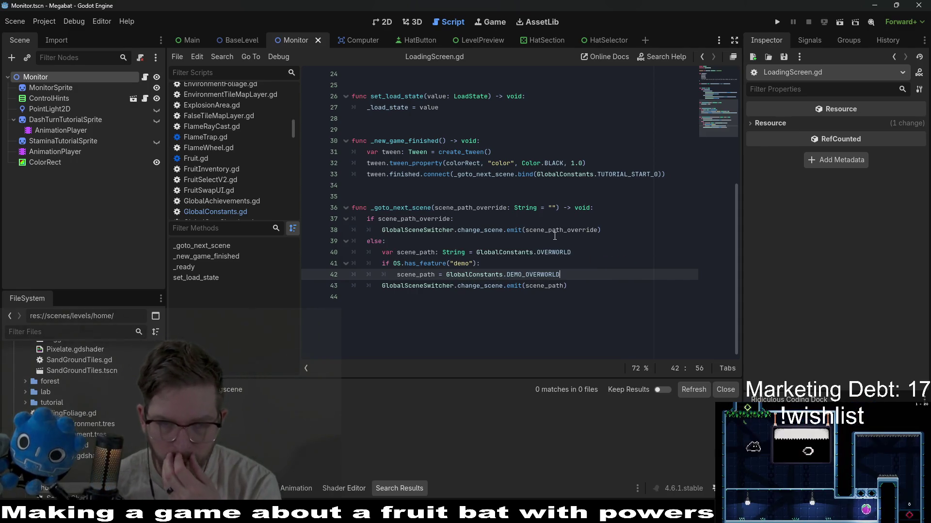
Review the simplified _goto_next_scene and select its name for a project-wide search.
{"action": "left_click", "coordinate": [554, 236]}
{"action": "double_click", "coordinate": [468, 207]}
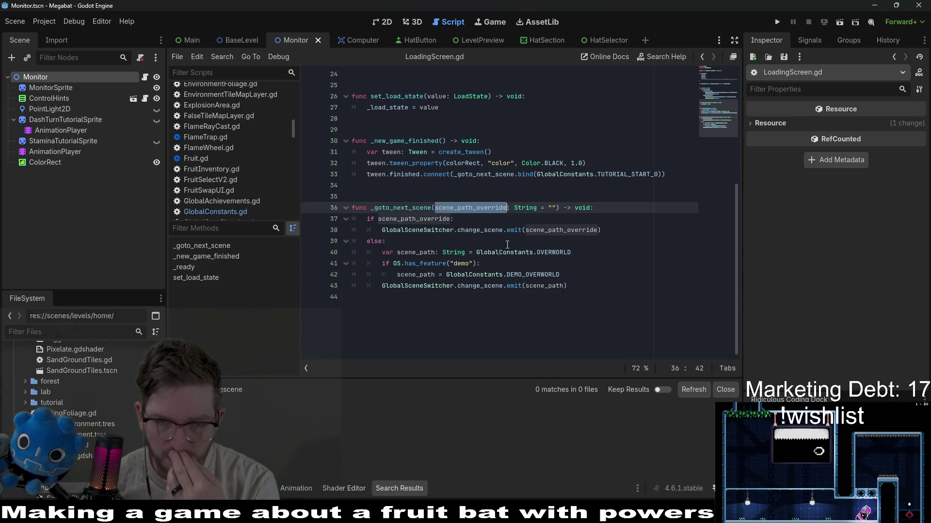
{"action": "double_click", "coordinate": [541, 252]}
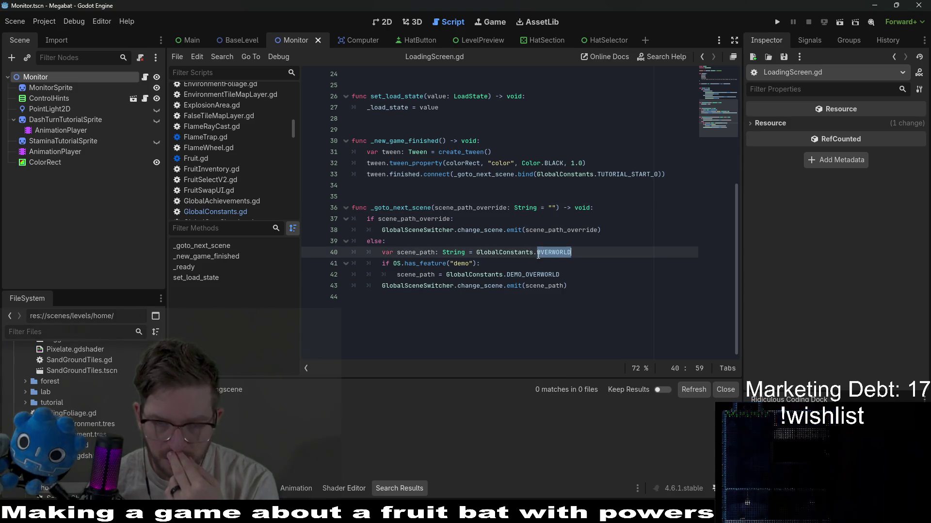
{"action": "left_click", "coordinate": [573, 283]}
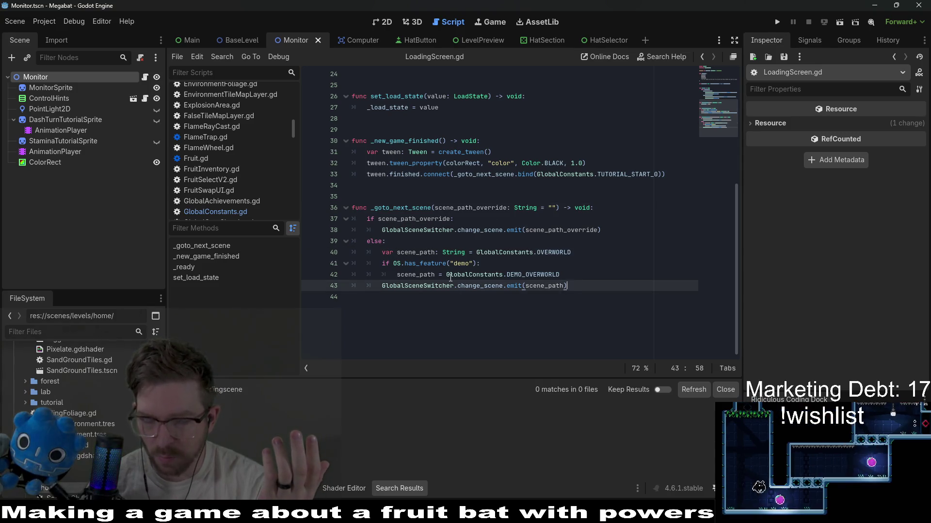
{"action": "left_click", "coordinate": [595, 263]}
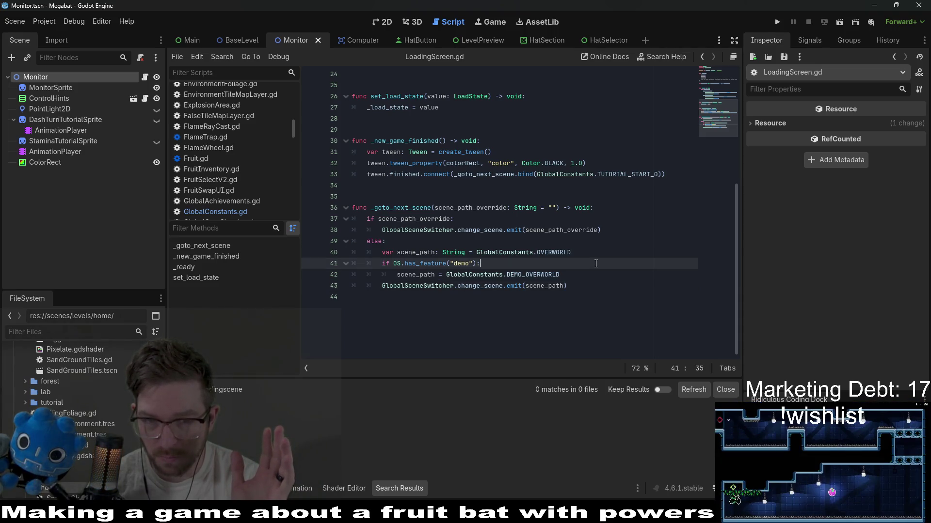
{"action": "mouse_move", "coordinate": [585, 281]}
{"action": "left_mouse_down"}
{"action": "mouse_move", "coordinate": [428, 286]}
{"action": "mouse_move", "coordinate": [369, 263]}
{"action": "left_mouse_up"}
{"action": "left_click", "coordinate": [581, 241]}
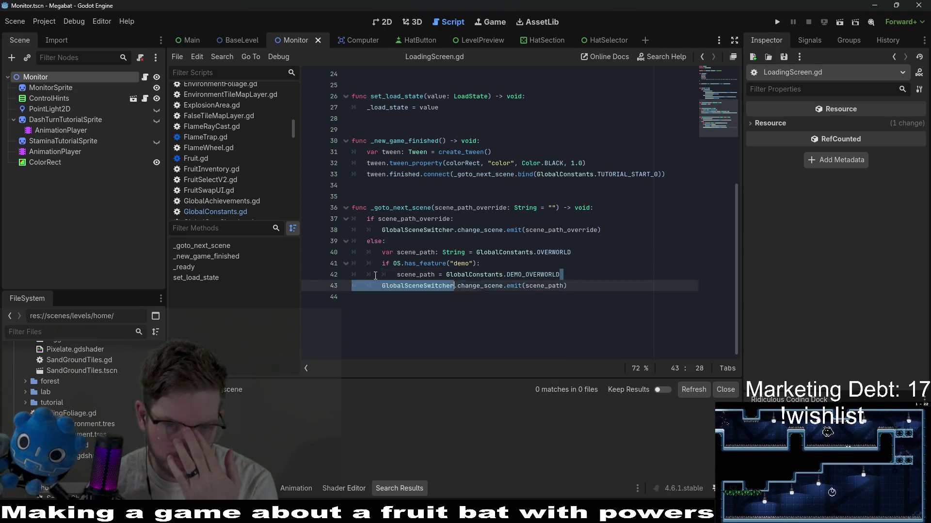
{"action": "left_click", "coordinate": [578, 275]}
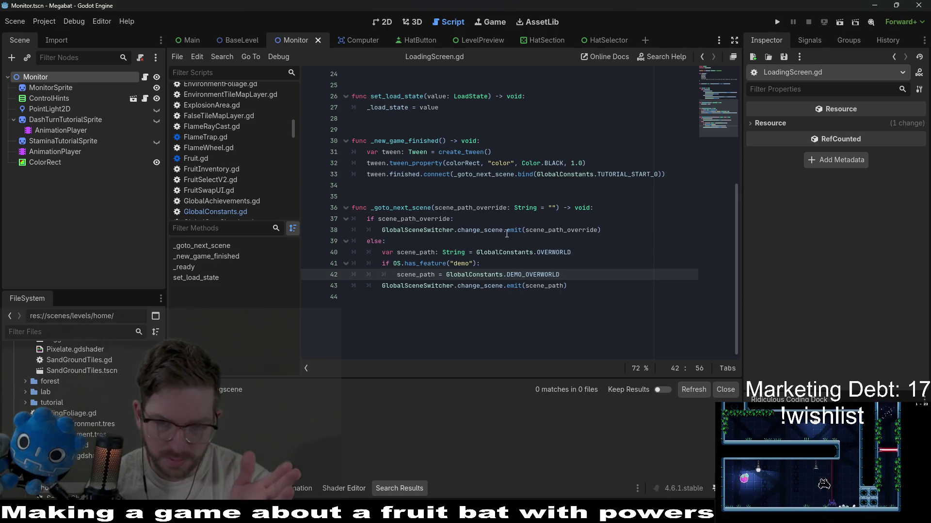
{"action": "double_click", "coordinate": [393, 212]}
{"action": "key", "text": "ctrl+shift+f"}
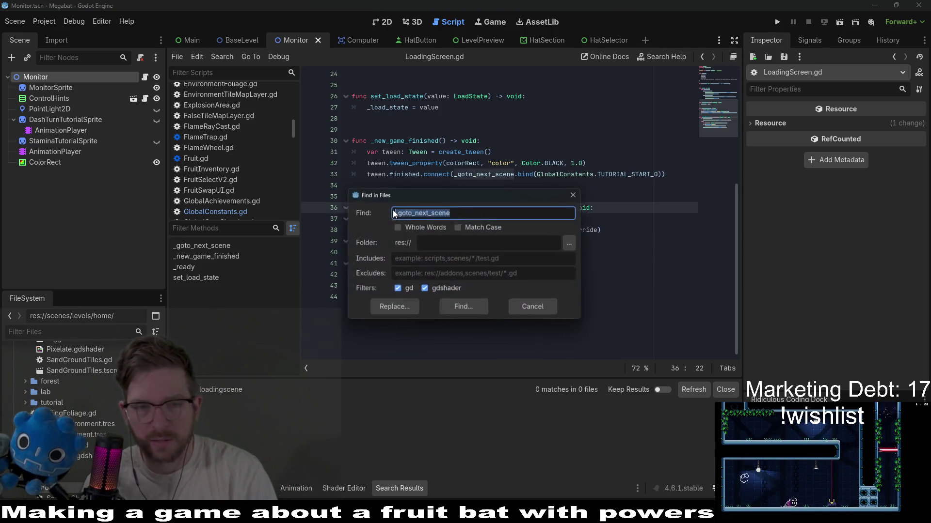
Run the _goto_next_scene search, finding 5 matches in 2 files.
{"action": "key", "text": "Return"}
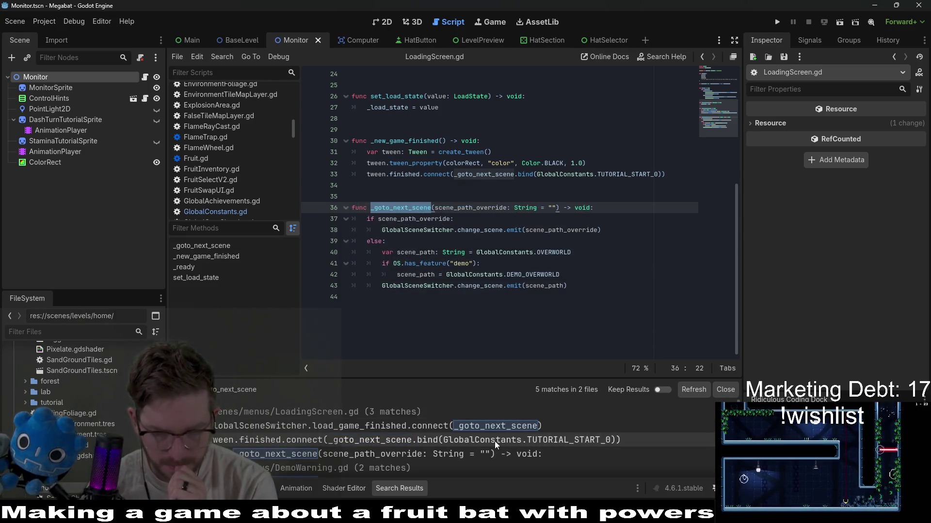
{"action": "scroll", "coordinate": [495, 442], "scroll_direction": "down", "scroll_amount": 2}
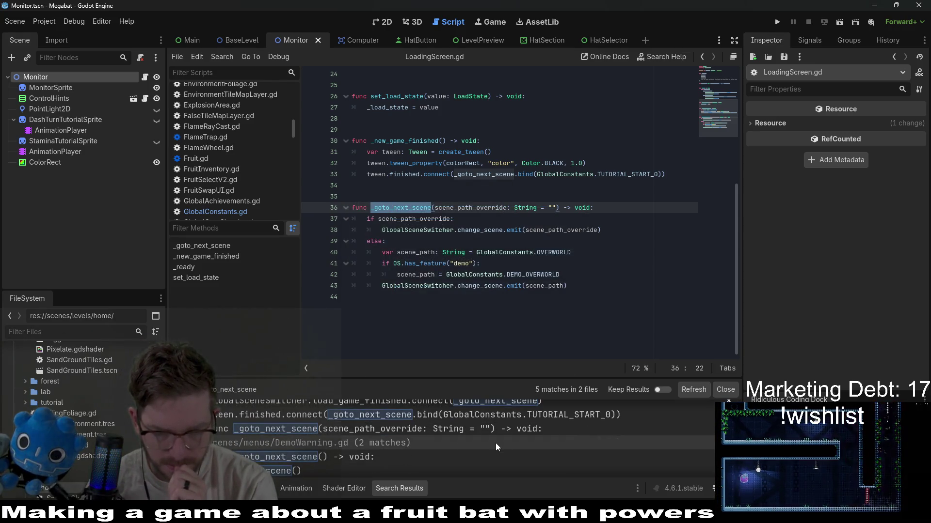
{"action": "scroll", "coordinate": [495, 443], "scroll_direction": "down", "scroll_amount": 1}
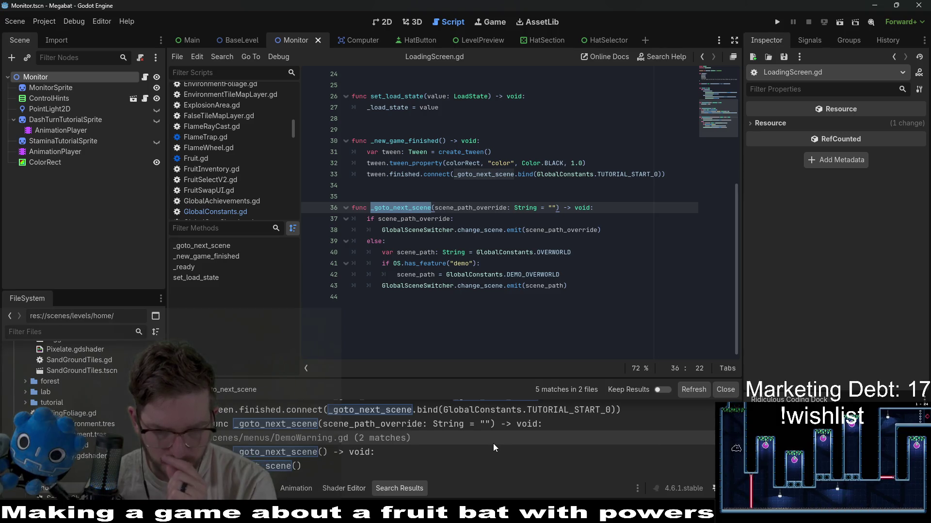
{"action": "scroll", "coordinate": [355, 456], "scroll_direction": "up", "scroll_amount": 2}
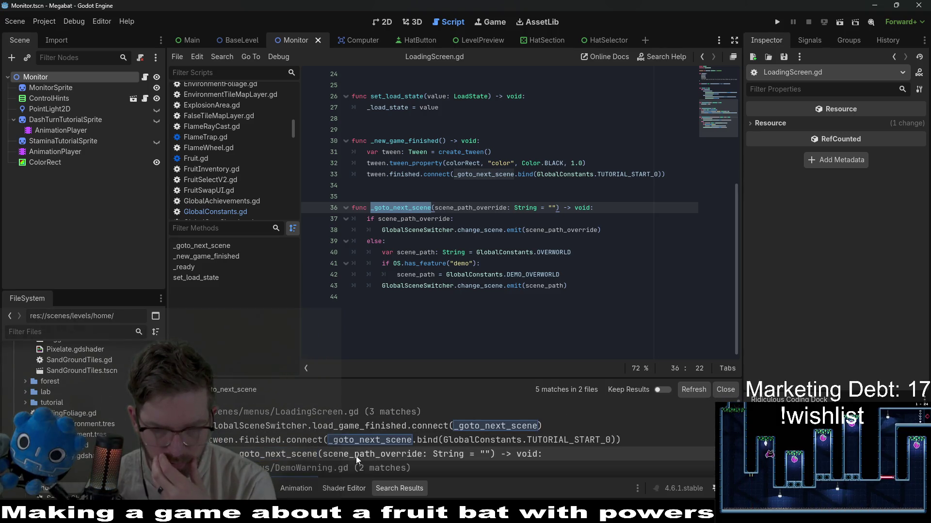
Review the load_game_finished connection on line 22 and save the script.
{"action": "left_click", "coordinate": [329, 426]}
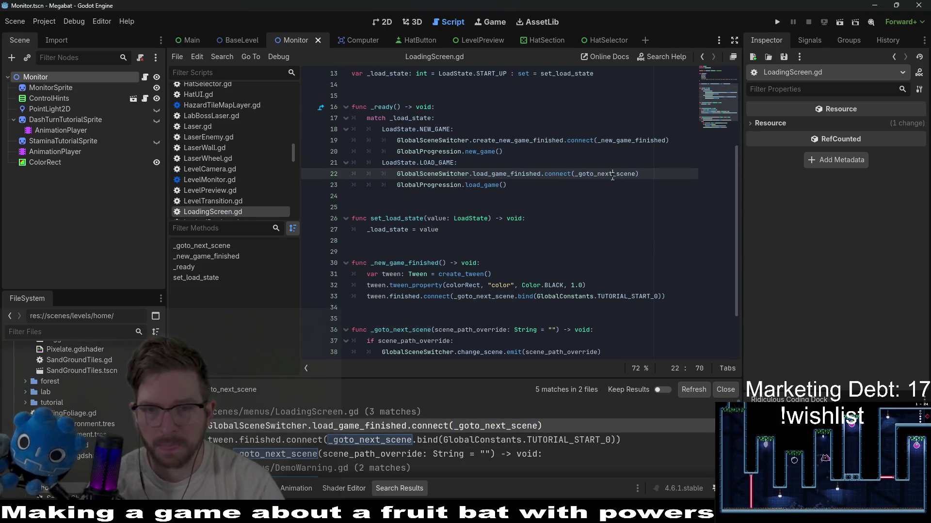
{"action": "mouse_move", "coordinate": [612, 177]}
{"action": "scroll", "coordinate": [601, 242], "scroll_direction": "down", "scroll_amount": 2}
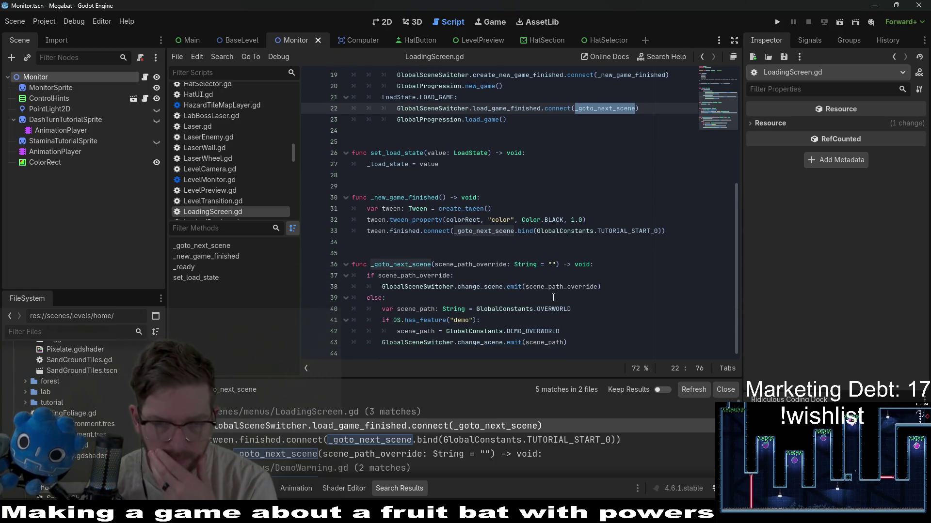
{"action": "scroll", "coordinate": [568, 209], "scroll_direction": "up", "scroll_amount": 2}
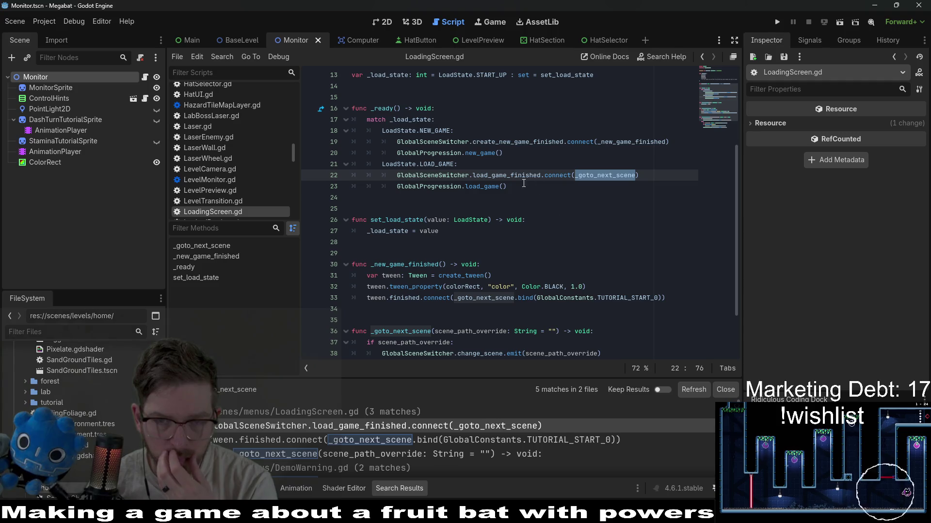
{"action": "left_click", "coordinate": [510, 174]}
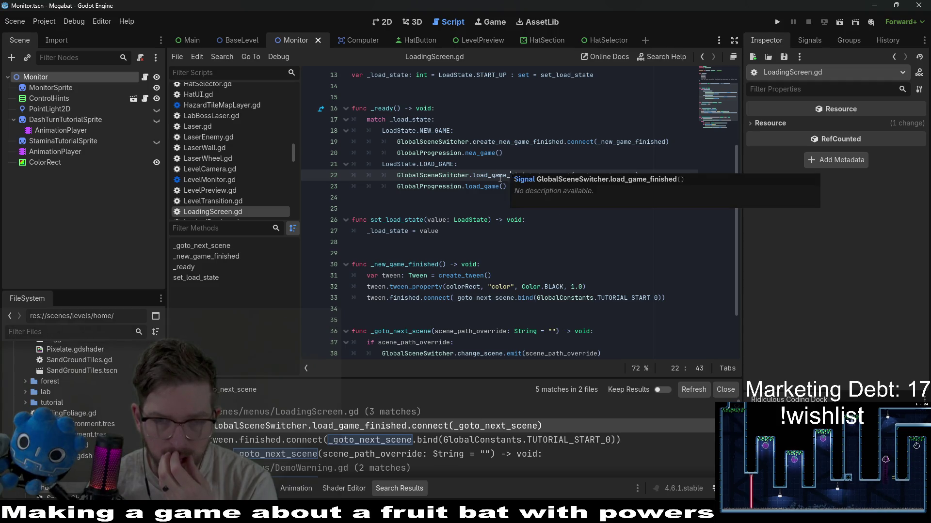
{"action": "scroll", "coordinate": [524, 287], "scroll_direction": "up", "scroll_amount": 3}
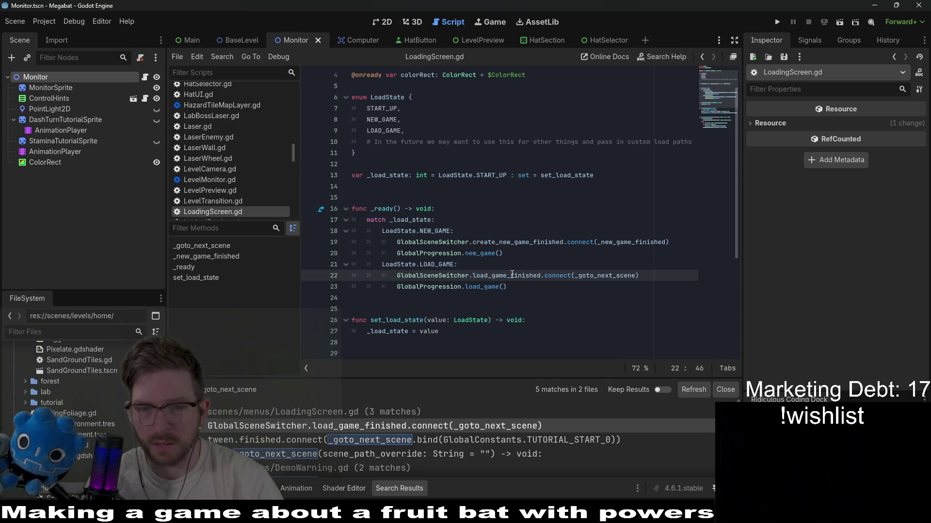
{"action": "left_click", "coordinate": [591, 275]}
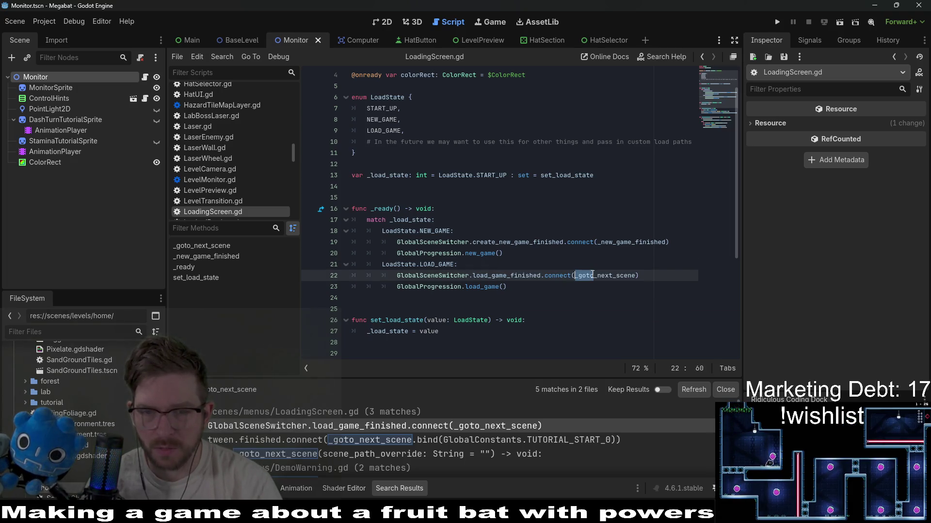
{"action": "left_click", "coordinate": [497, 327]}
{"action": "scroll", "coordinate": [504, 310], "scroll_direction": "down", "scroll_amount": 4}
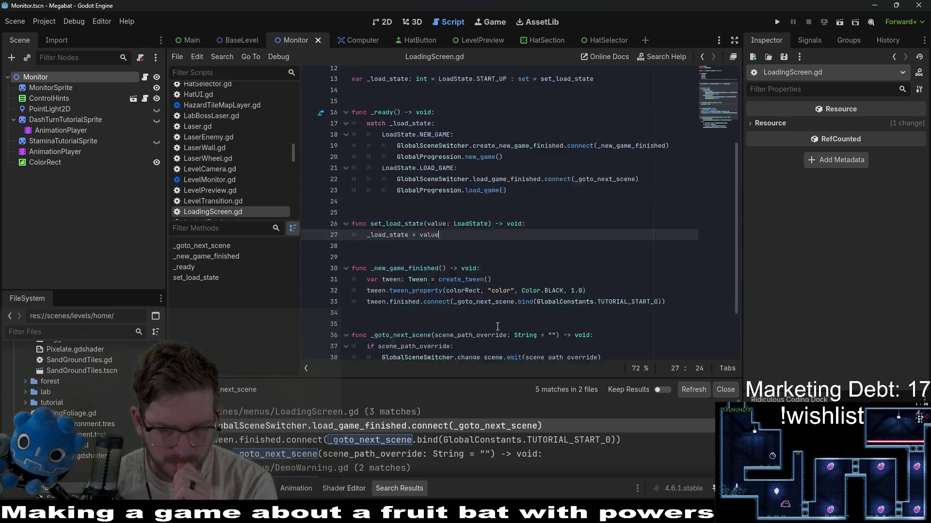
{"action": "left_click", "coordinate": [521, 286]}
{"action": "key", "text": "ctrl+s"}
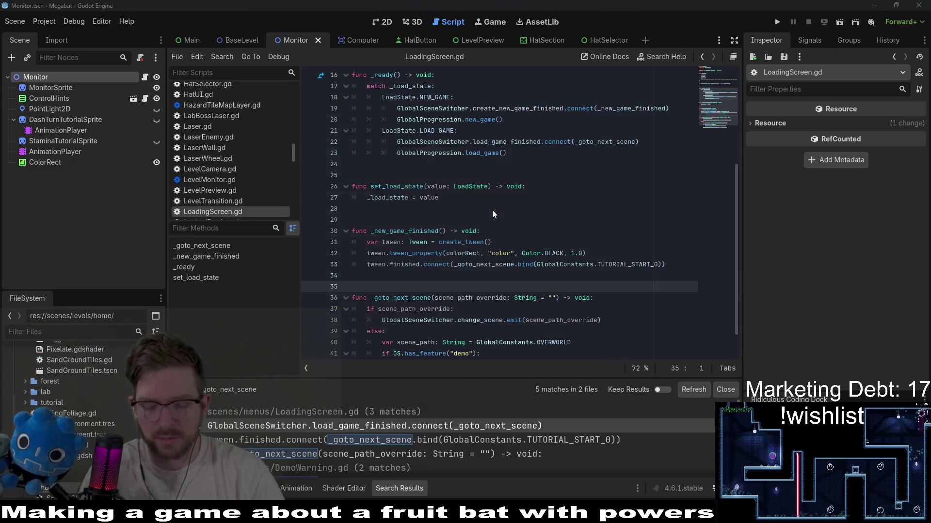
{"action": "key", "text": "shift+alt+o"}
Open OverworldV2.tscn from the overworld matches in Quick Open.
{"action": "type", "text": "overwo"}
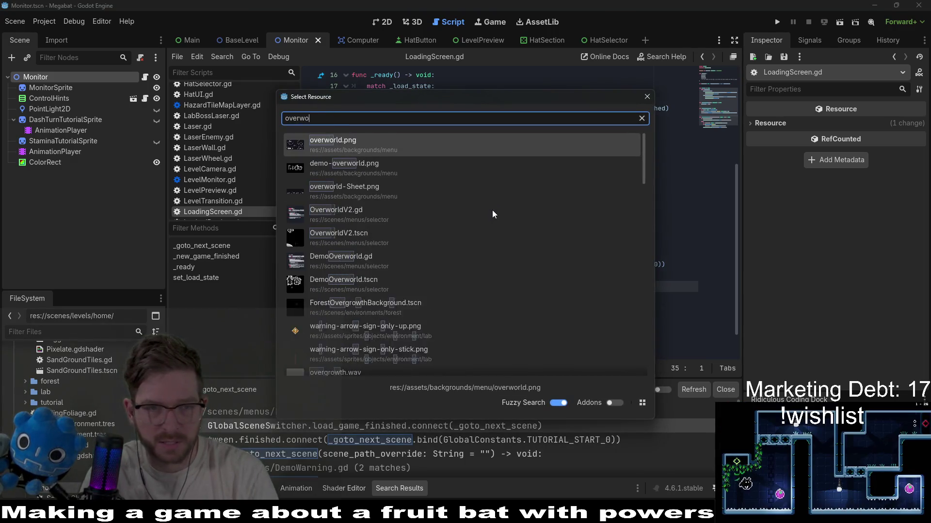
{"action": "type", "text": "rld"}
{"action": "key", "text": "Down"}
{"action": "key", "text": "Down"}
{"action": "key", "text": "Down"}
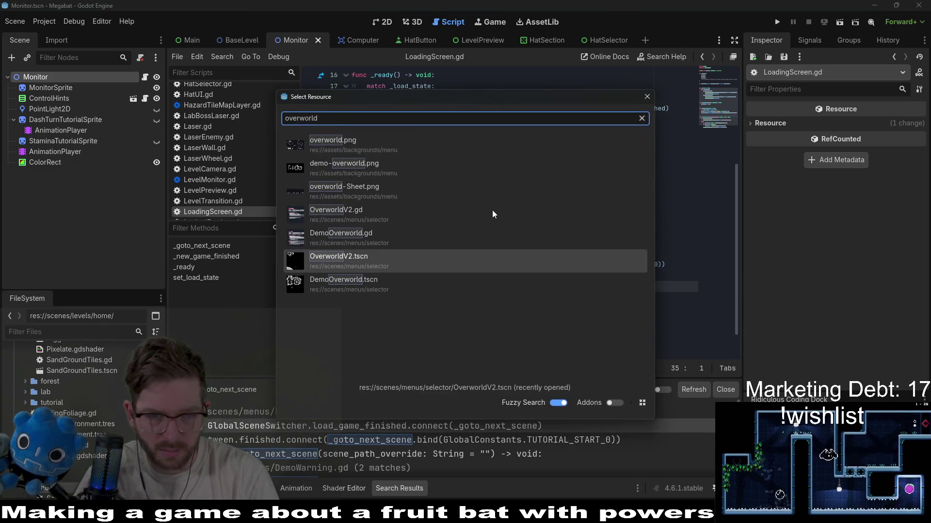
{"action": "key", "text": "Down"}
{"action": "key", "text": "Up"}
{"action": "key", "text": "Return"}
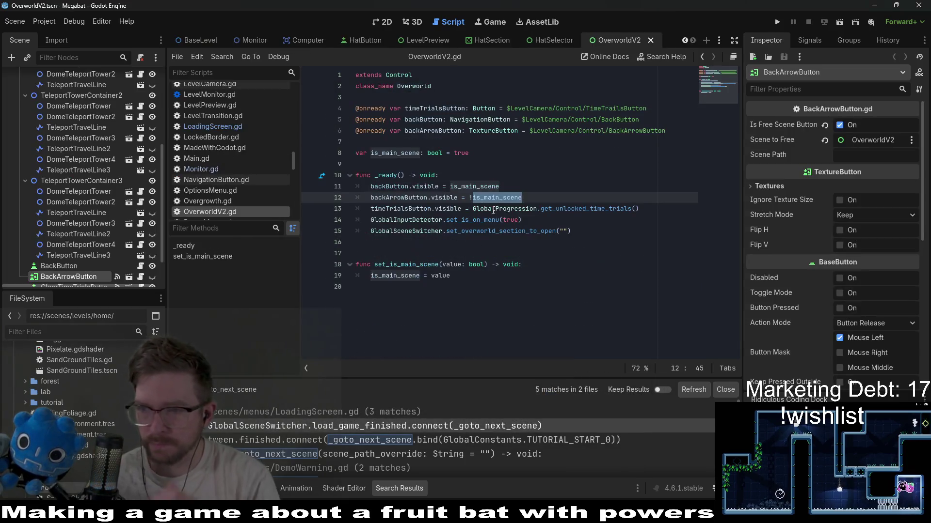
Show the overworld map in 2D and inspect the teleport tower containers and Control node.
{"action": "left_click", "coordinate": [378, 24]}
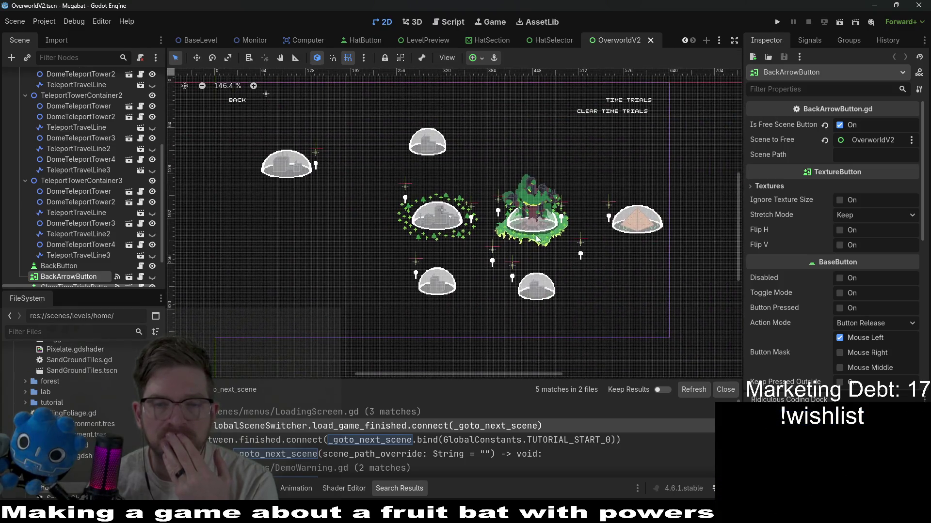
{"action": "scroll", "coordinate": [77, 214], "scroll_direction": "up", "scroll_amount": 5}
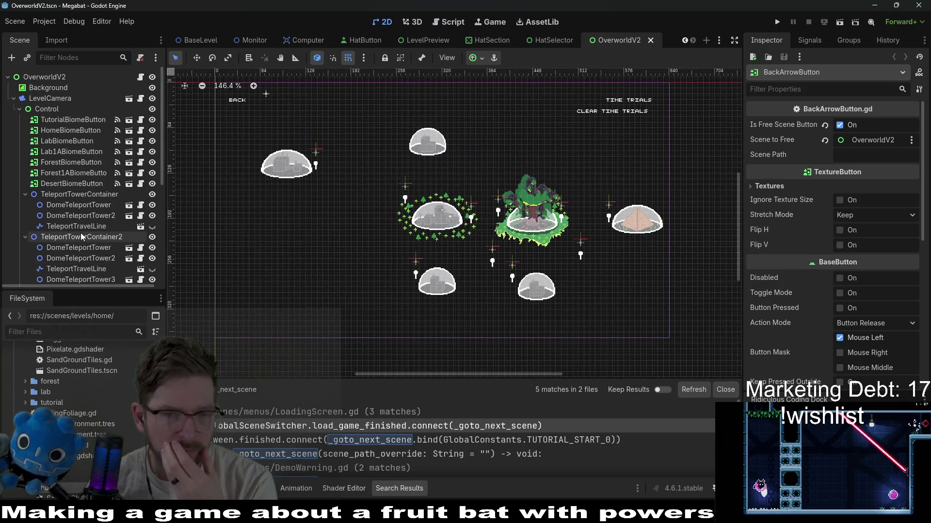
{"action": "left_click", "coordinate": [83, 196]}
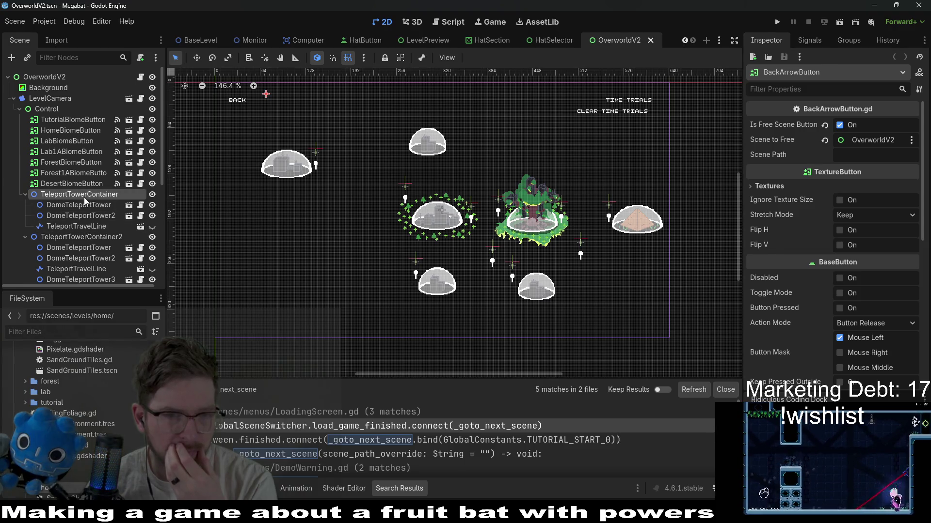
{"action": "left_click", "coordinate": [78, 236]}
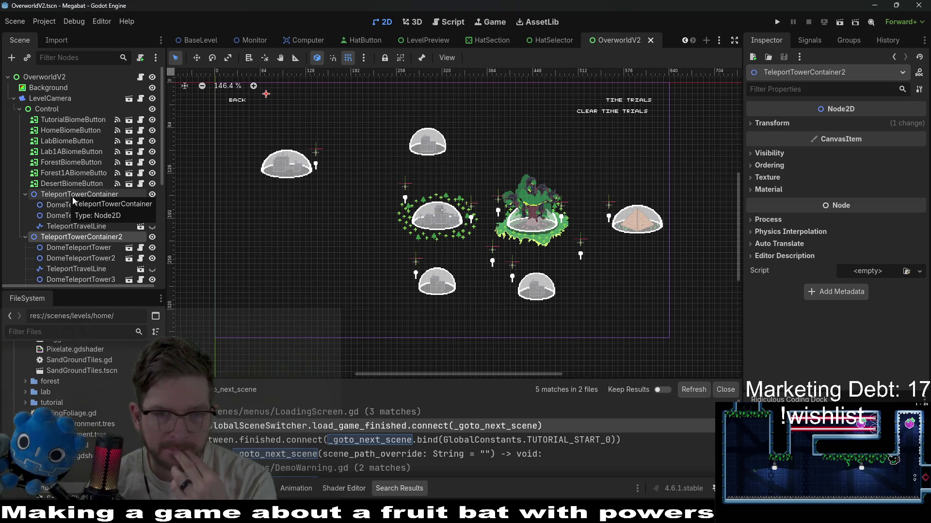
{"action": "left_click", "coordinate": [54, 110]}
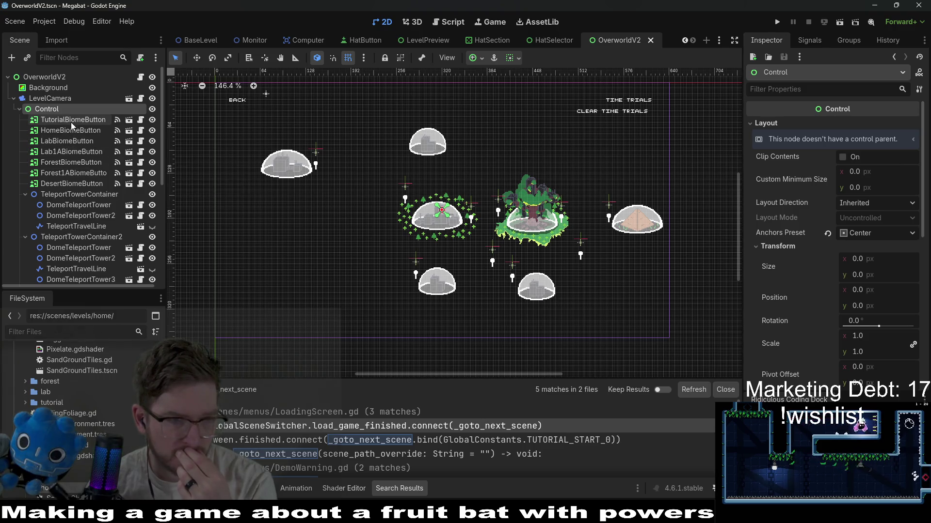
{"action": "left_click", "coordinate": [64, 131]}
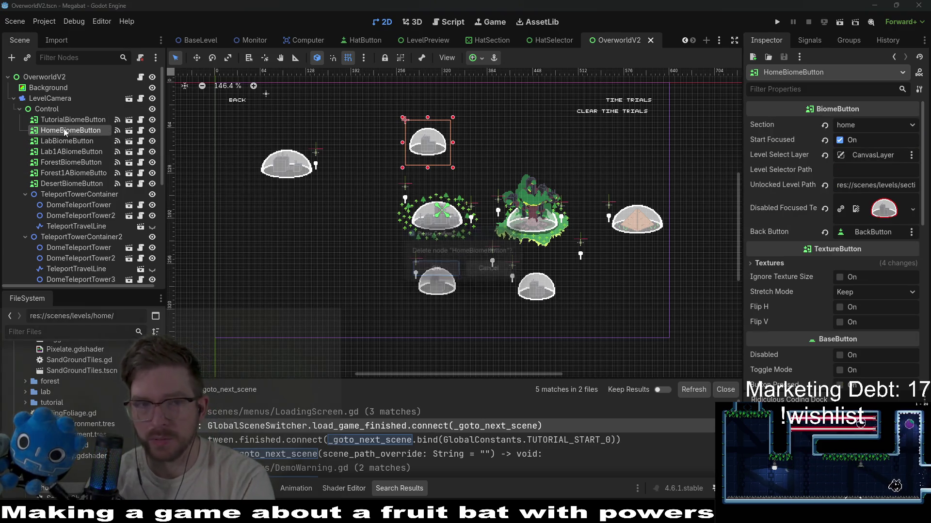
Delete the HomeBiomeButton node and review the remaining biome buttons' settings.
{"action": "key", "text": "Delete"}
{"action": "key", "text": "Return"}
{"action": "left_click", "coordinate": [71, 123]}
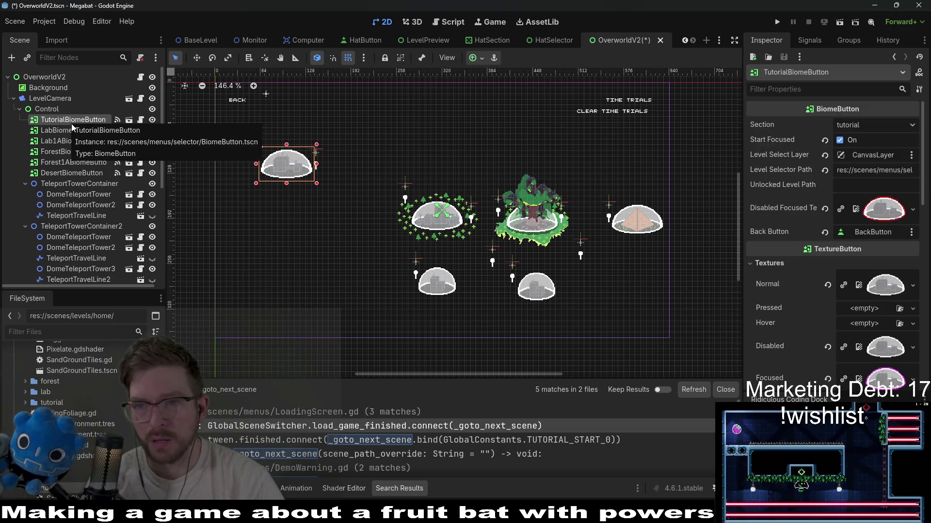
{"action": "left_click", "coordinate": [72, 131]}
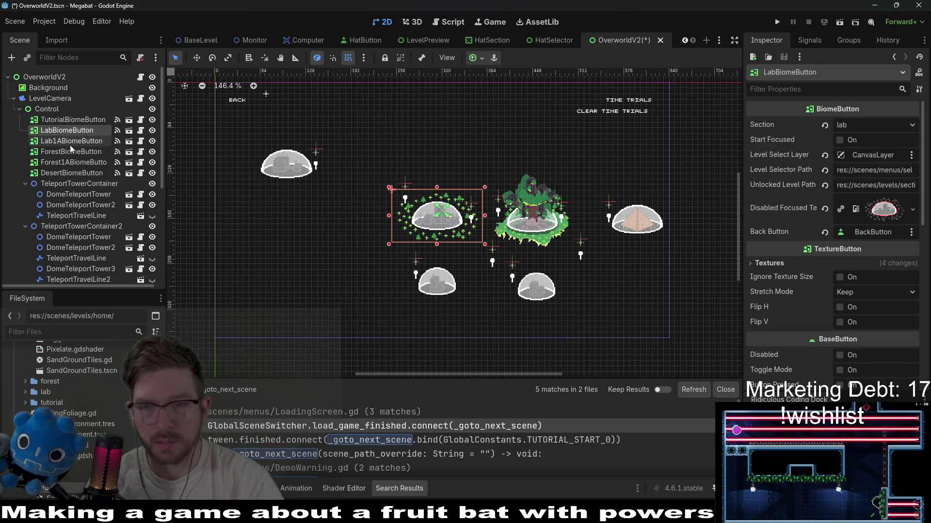
{"action": "left_click", "coordinate": [70, 145]}
{"action": "left_click", "coordinate": [71, 162]}
{"action": "left_click", "coordinate": [70, 165]}
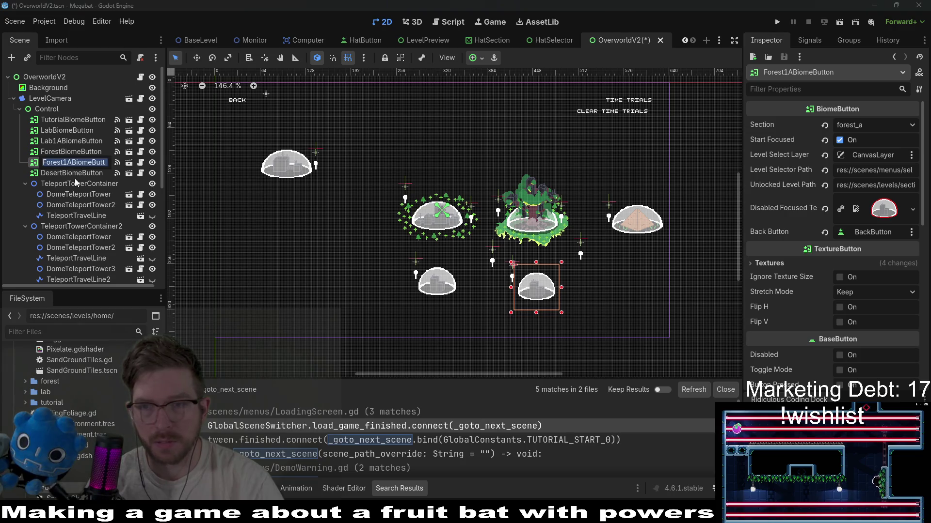
{"action": "left_click", "coordinate": [78, 149]}
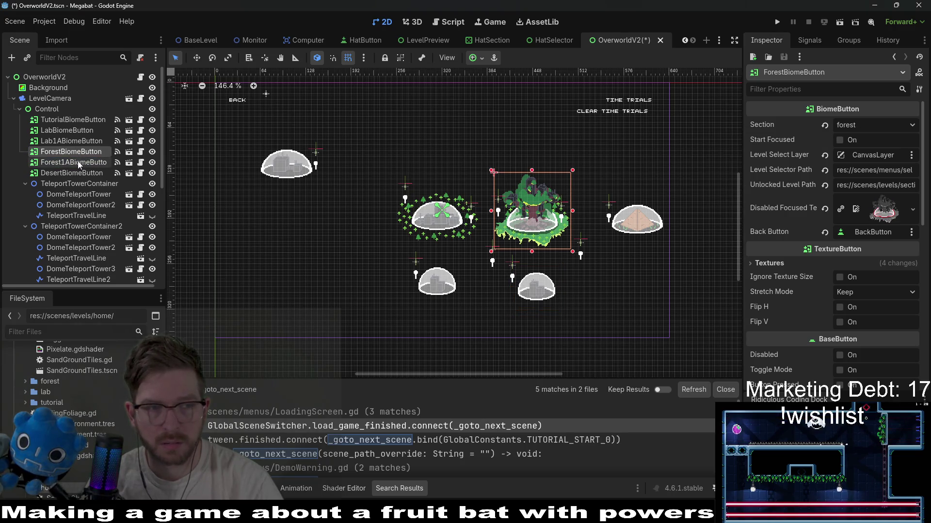
{"action": "left_click", "coordinate": [77, 162]}
{"action": "left_click", "coordinate": [76, 172]}
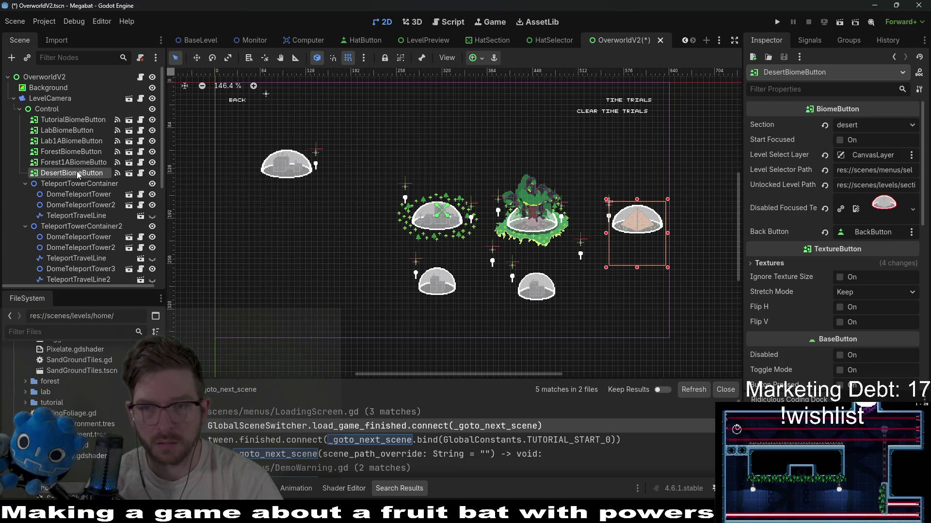
Recheck the biome buttons, keep Start Focused on for TutorialBiomeButton, and save the scene.
{"action": "left_click", "coordinate": [76, 162]}
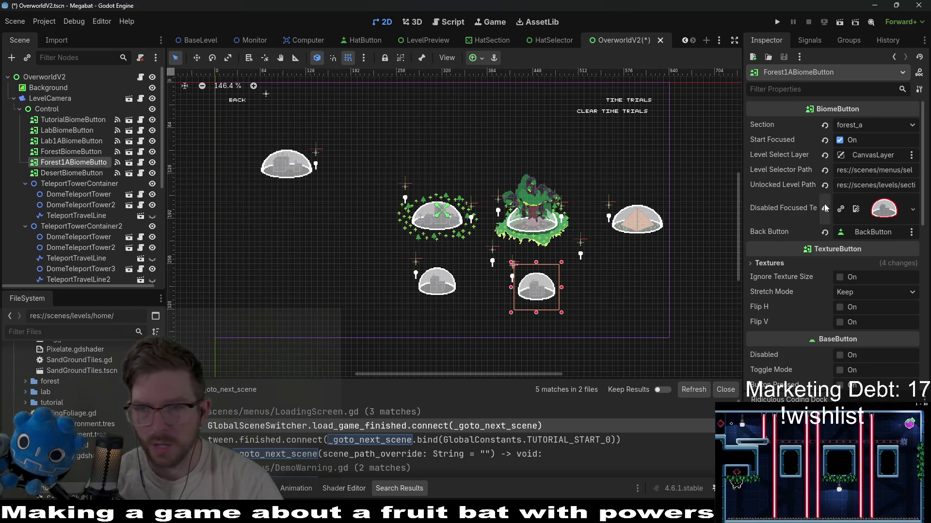
{"action": "left_click", "coordinate": [65, 151]}
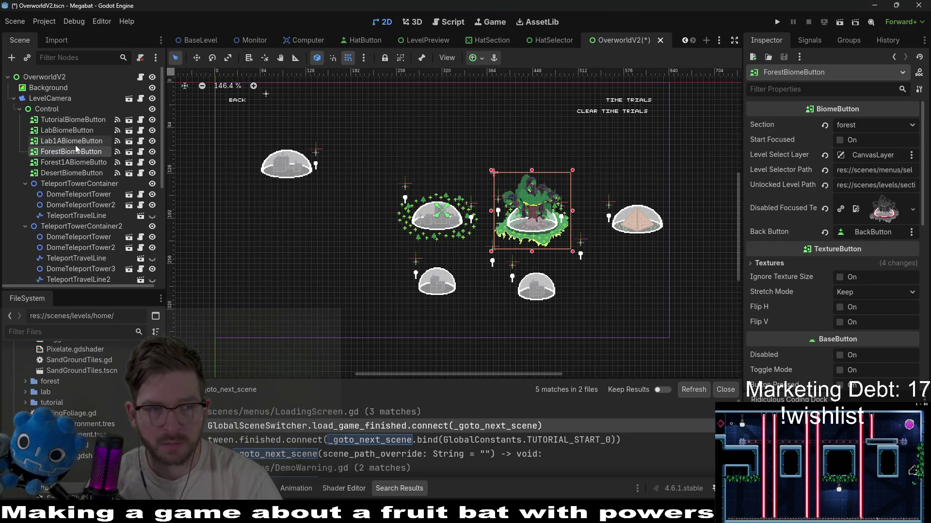
{"action": "left_click", "coordinate": [86, 141]}
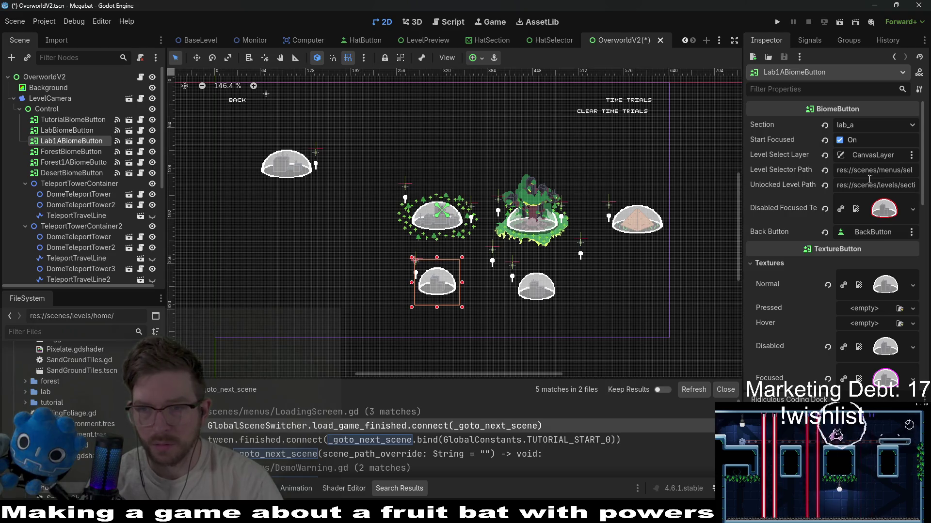
{"action": "key", "text": "Up"}
{"action": "key", "text": "Up"}
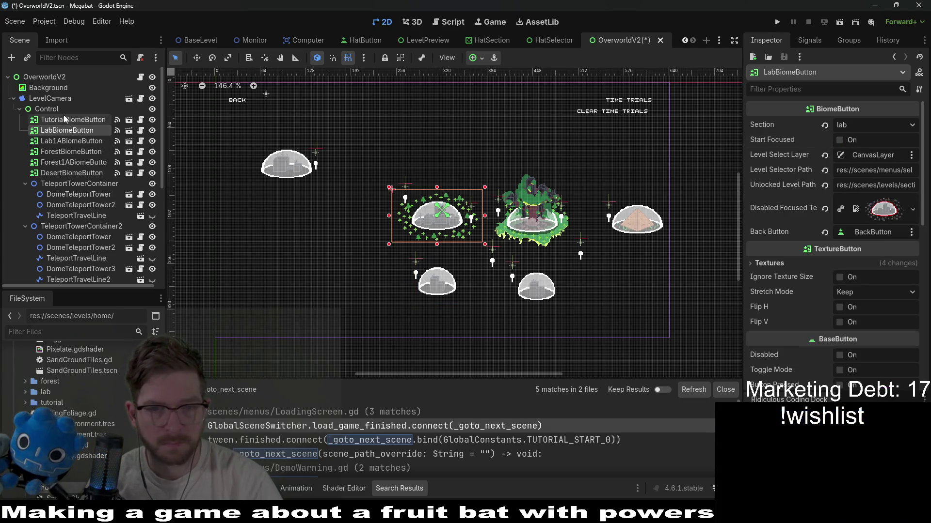
{"action": "left_click", "coordinate": [52, 131]}
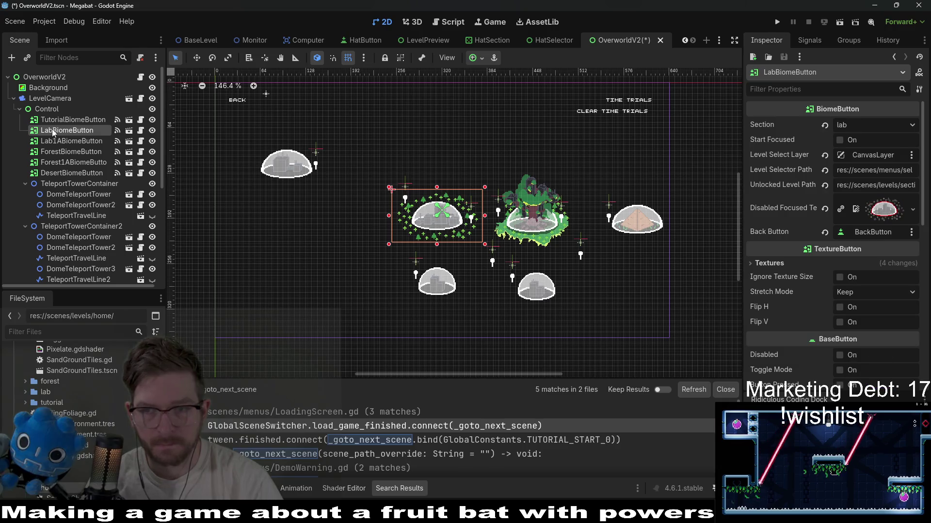
{"action": "left_click", "coordinate": [63, 121]}
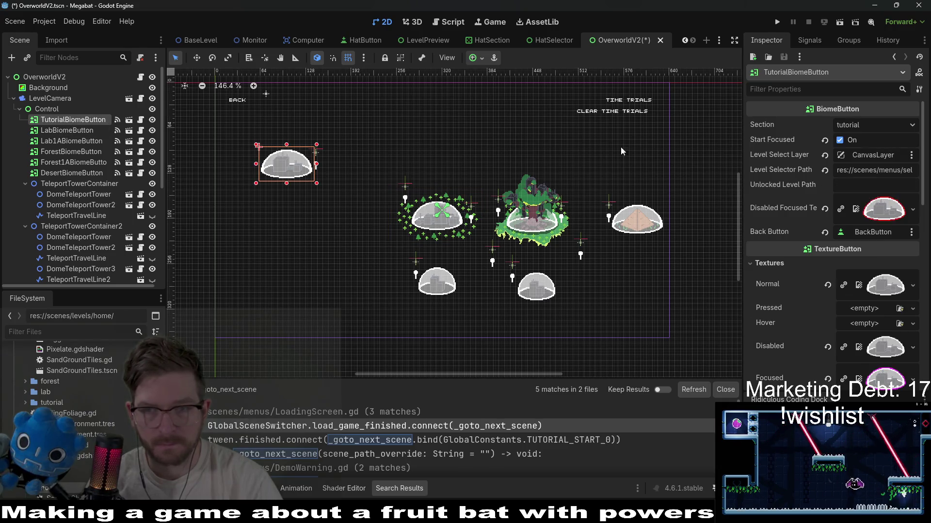
{"action": "left_click", "coordinate": [840, 141]}
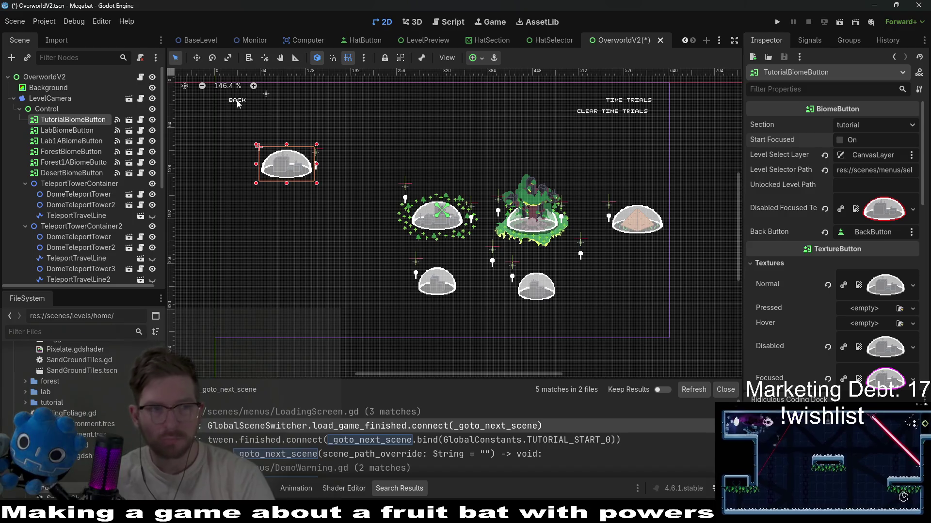
{"action": "left_click", "coordinate": [851, 140]}
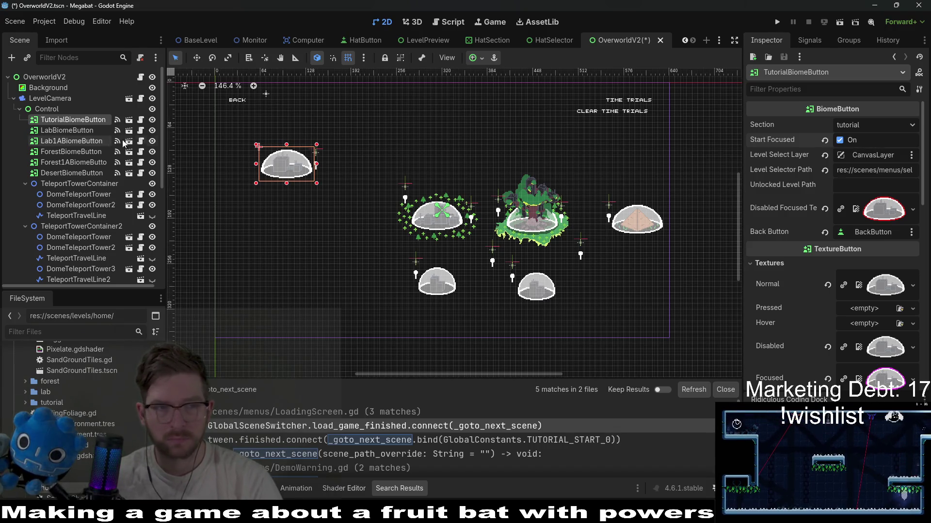
{"action": "left_click", "coordinate": [76, 131]}
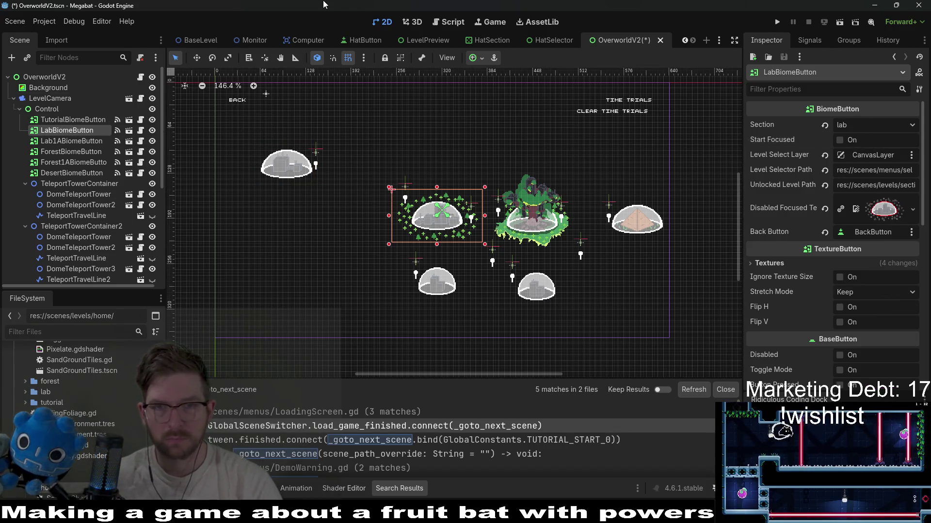
{"action": "key", "text": "ctrl+s"}
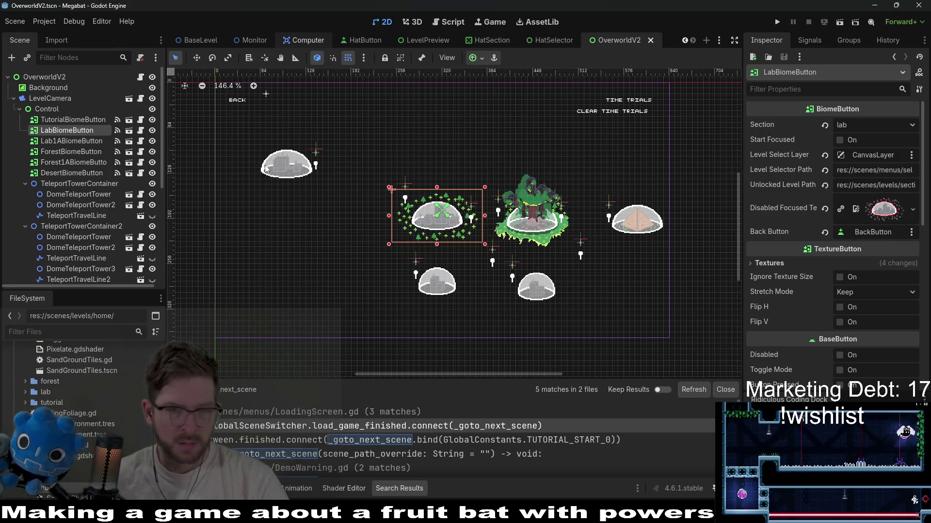
Move the Tutorial dome down and left on the overworld map.
{"action": "left_click", "coordinate": [72, 120]}
{"action": "key", "text": "w"}
{"action": "left_click_drag", "start_coordinate": [288, 165], "coordinate": [281, 230]}
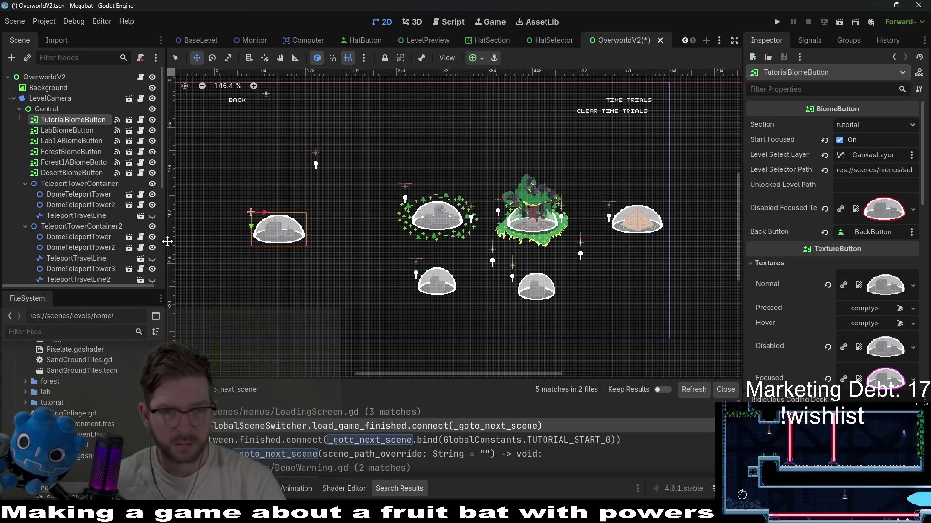
Collapse the three TeleportTowerContainers and hide their markers on the map.
{"action": "left_click", "coordinate": [72, 187]}
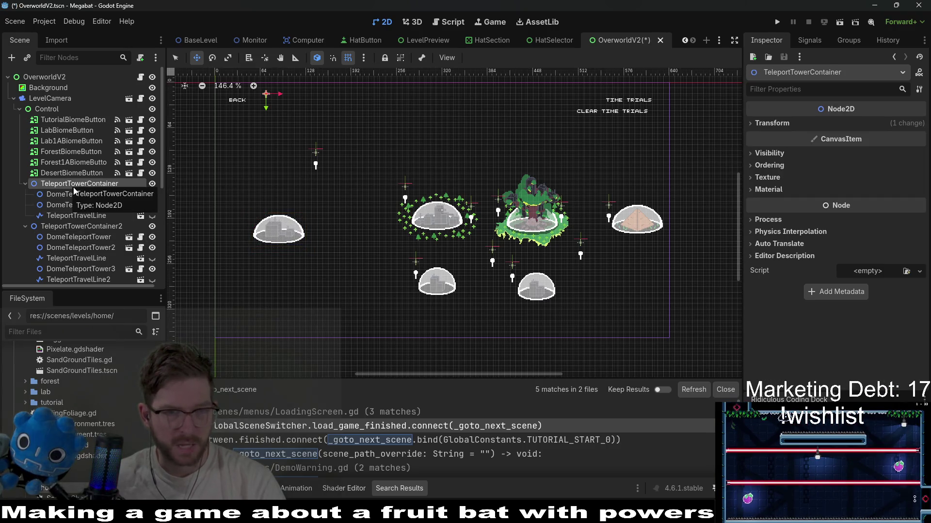
{"action": "scroll", "coordinate": [94, 216], "scroll_direction": "down", "scroll_amount": 1}
{"action": "left_click", "coordinate": [80, 192]}
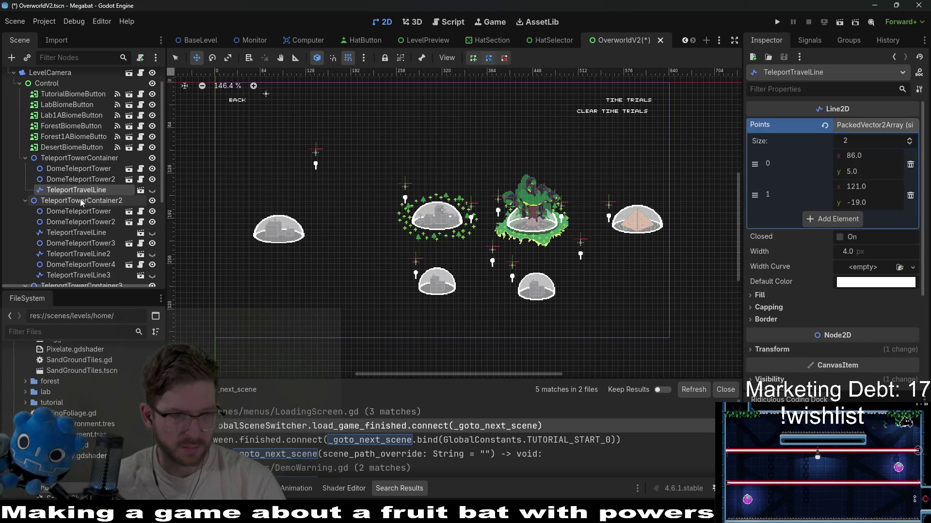
{"action": "left_click", "coordinate": [78, 159]}
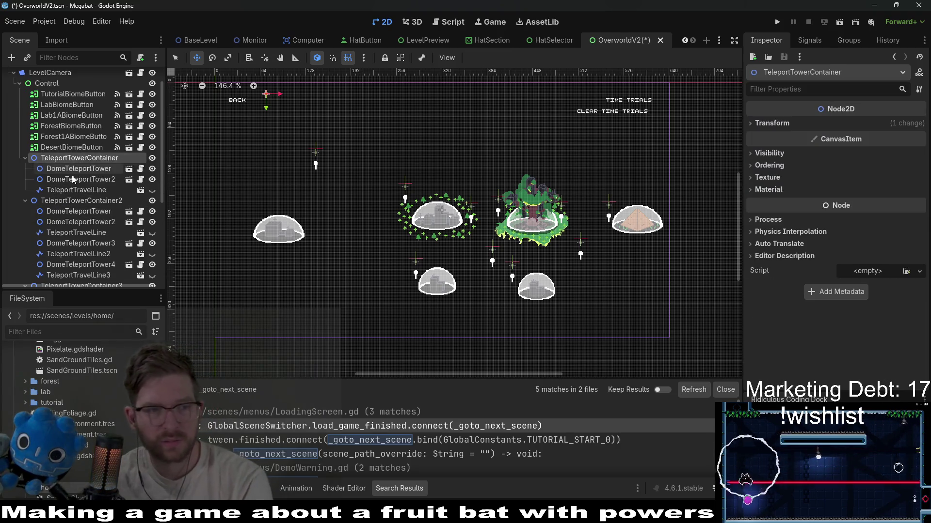
{"action": "scroll", "coordinate": [71, 203], "scroll_direction": "down", "scroll_amount": 2}
{"action": "left_click", "coordinate": [25, 119]}
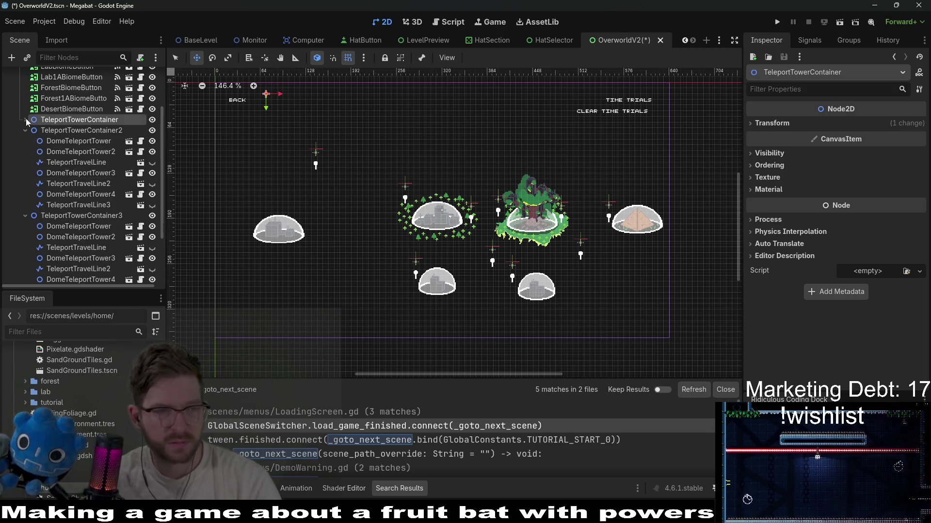
{"action": "left_click", "coordinate": [25, 130]}
{"action": "left_click", "coordinate": [25, 144]}
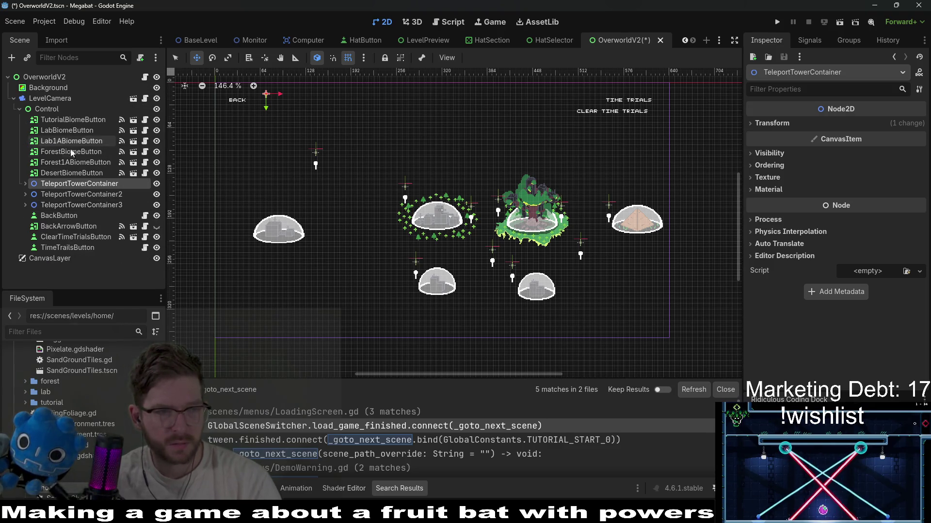
{"action": "left_click", "coordinate": [157, 205]}
{"action": "left_click", "coordinate": [157, 184]}
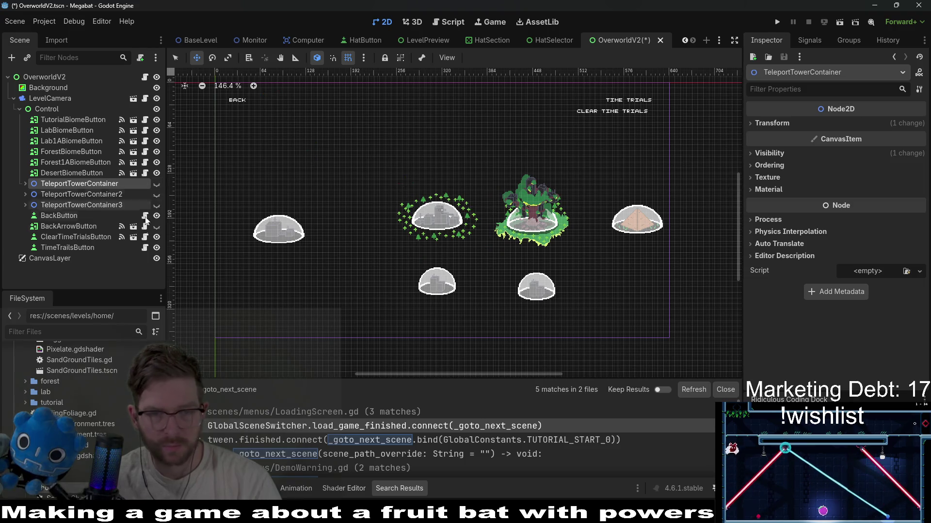
{"action": "left_click", "coordinate": [66, 194]}
{"action": "left_click", "coordinate": [53, 130]}
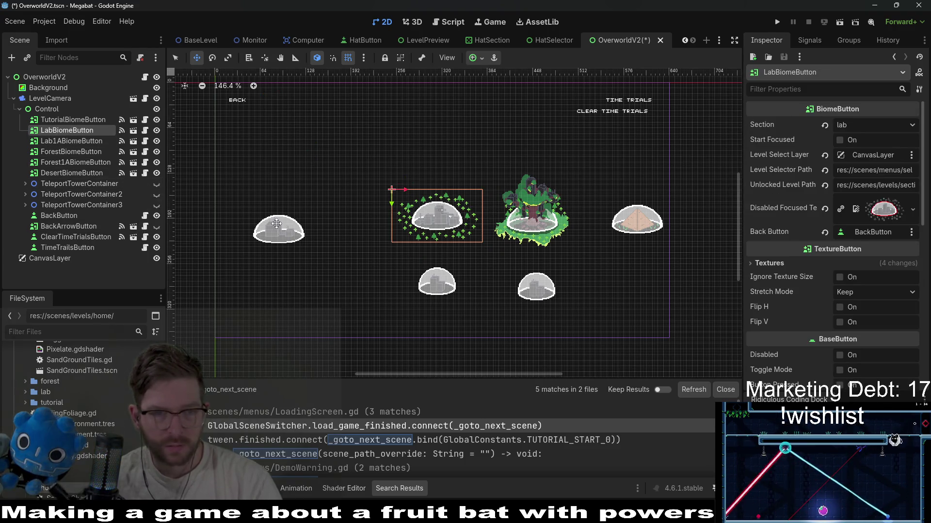
{"action": "left_click", "coordinate": [68, 119]}
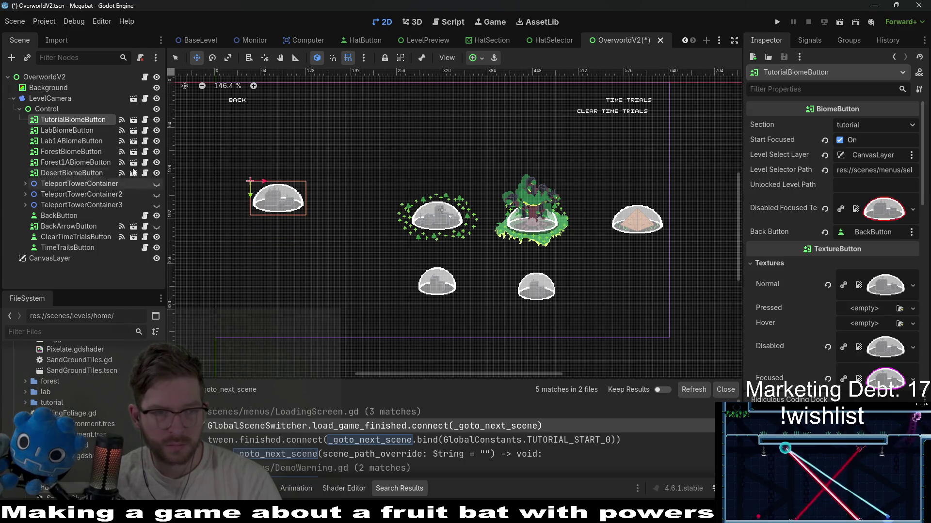
Shift the Lab, Lab 1A, Forest, Forest 1A and Desert domes left into a tighter layout and save.
{"action": "left_click", "coordinate": [72, 131]}
{"action": "mouse_move", "coordinate": [438, 223]}
{"action": "left_mouse_down"}
{"action": "mouse_move", "coordinate": [355, 204]}
{"action": "mouse_move", "coordinate": [379, 205]}
{"action": "left_mouse_up"}
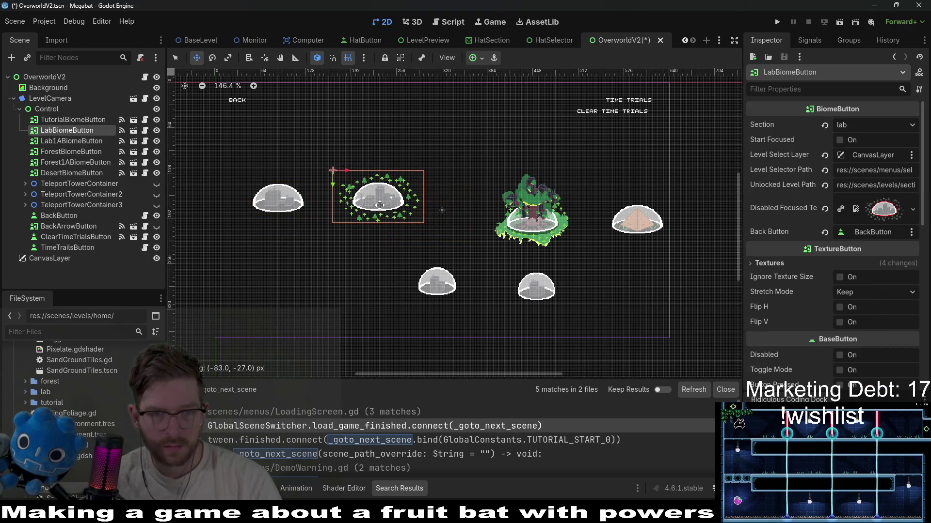
{"action": "left_click", "coordinate": [71, 140]}
{"action": "mouse_move", "coordinate": [439, 284]}
{"action": "left_mouse_down"}
{"action": "mouse_move", "coordinate": [367, 272]}
{"action": "mouse_move", "coordinate": [379, 274]}
{"action": "left_mouse_up"}
{"action": "left_click", "coordinate": [69, 151]}
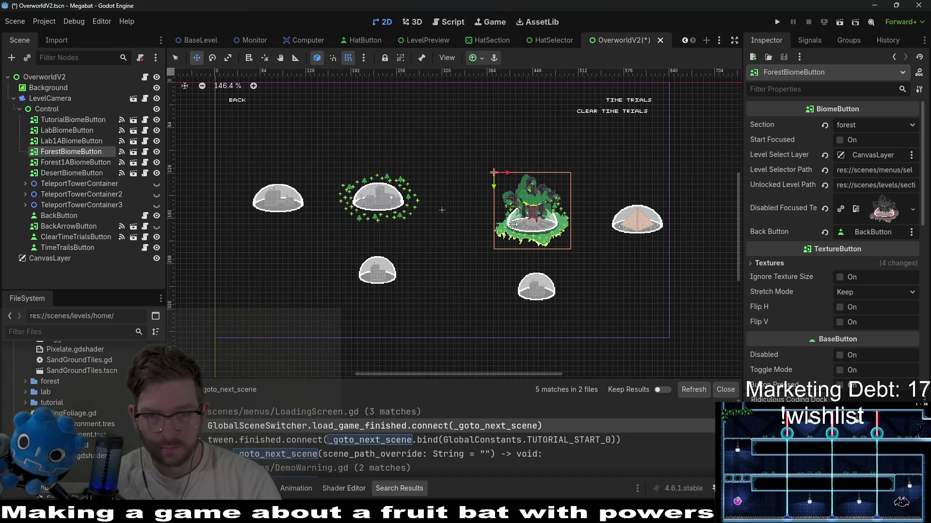
{"action": "mouse_move", "coordinate": [514, 225]}
{"action": "left_mouse_down"}
{"action": "mouse_move", "coordinate": [467, 200]}
{"action": "mouse_move", "coordinate": [477, 204]}
{"action": "left_mouse_up"}
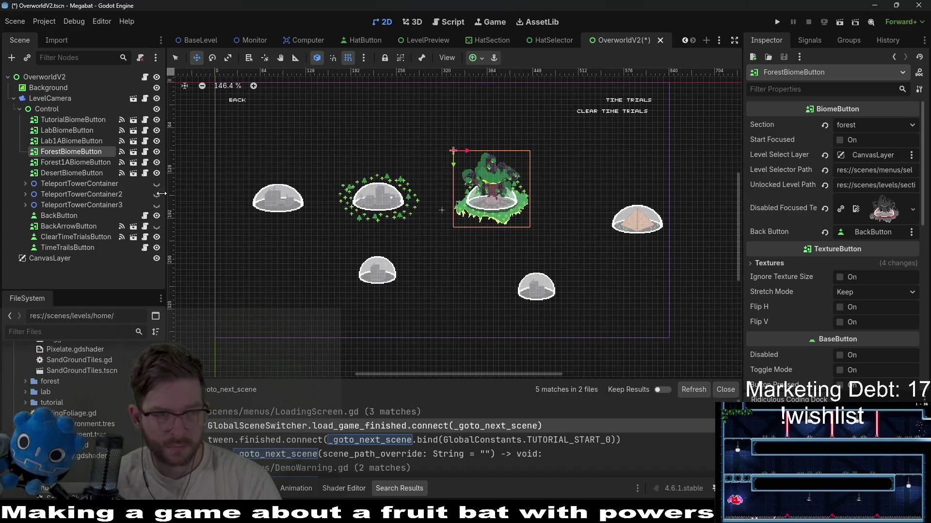
{"action": "left_click", "coordinate": [73, 162]}
{"action": "left_click_drag", "start_coordinate": [533, 286], "coordinate": [487, 273]}
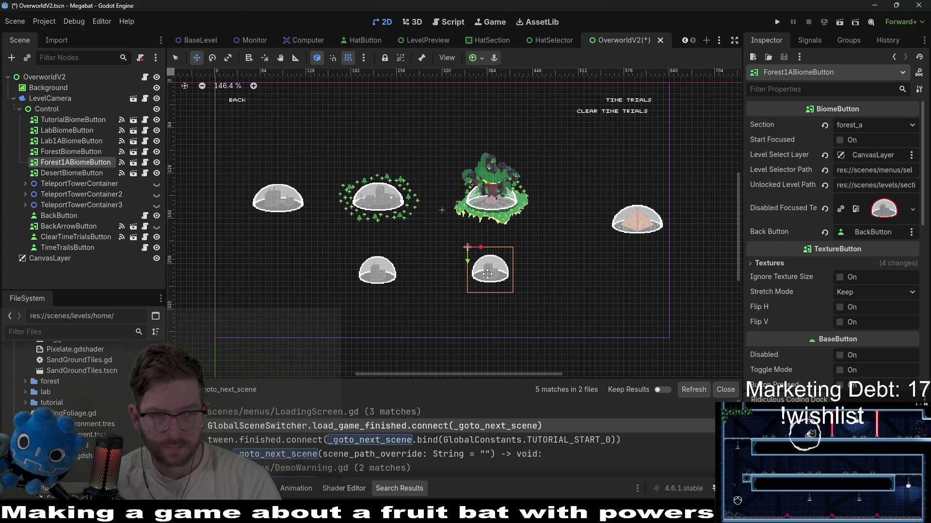
{"action": "left_click", "coordinate": [71, 173]}
{"action": "left_click_drag", "start_coordinate": [623, 220], "coordinate": [565, 204]}
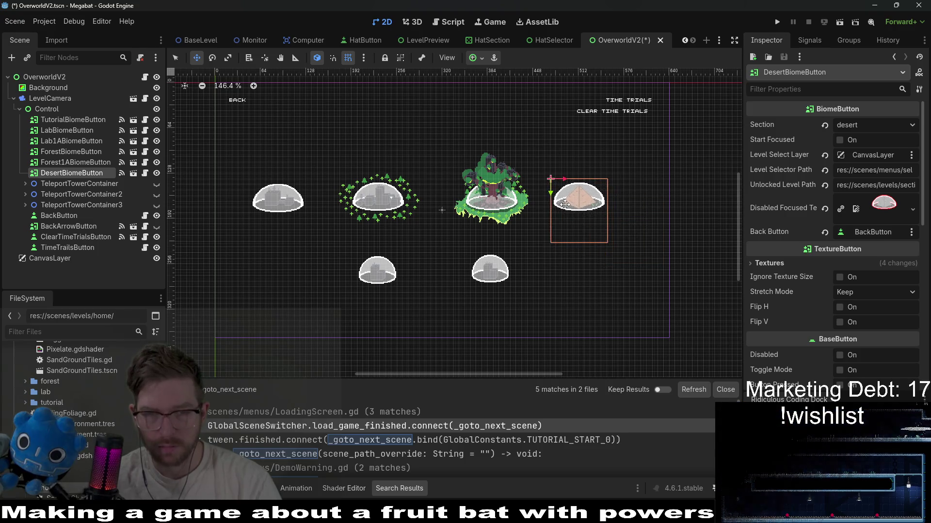
{"action": "scroll", "coordinate": [406, 246], "scroll_direction": "down", "scroll_amount": 2}
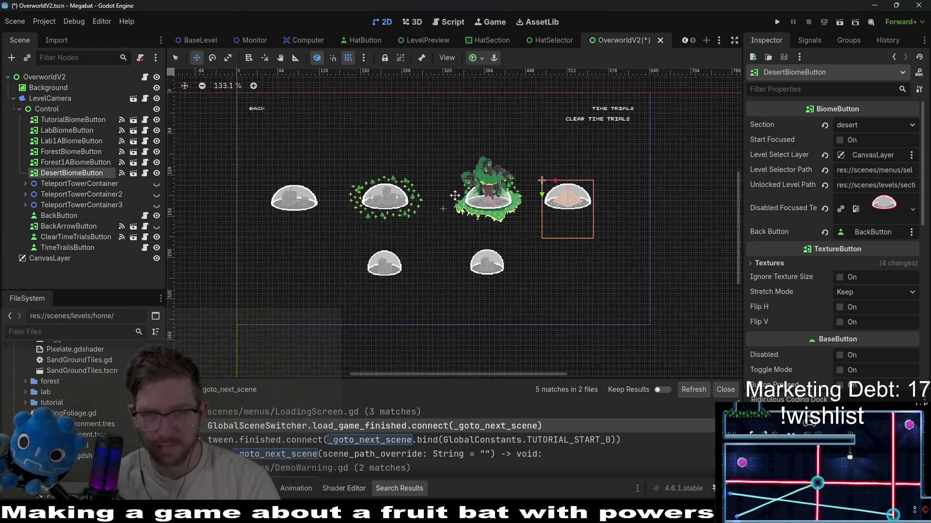
{"action": "key", "text": "ctrl+s"}
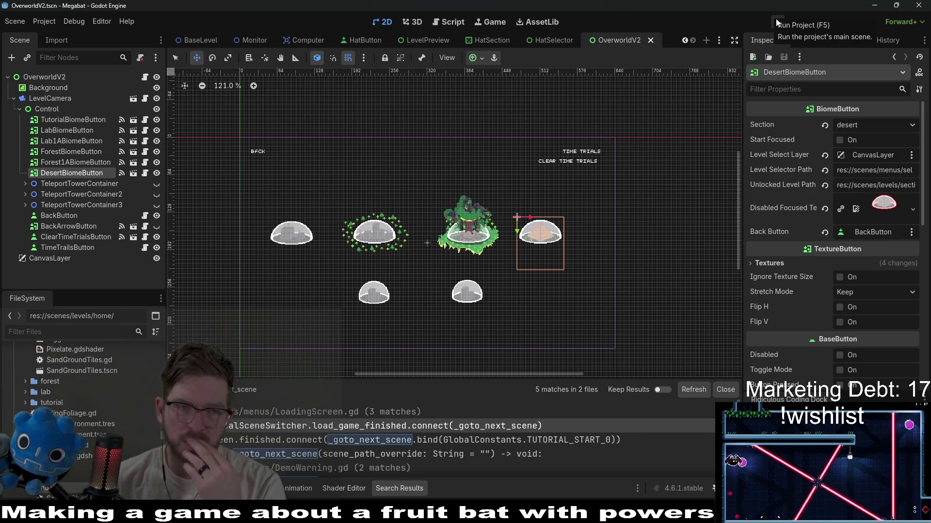
Run the game, pick Play and a save profile, play level 02 from the lab dome, then quit.
{"action": "left_click", "coordinate": [776, 23]}
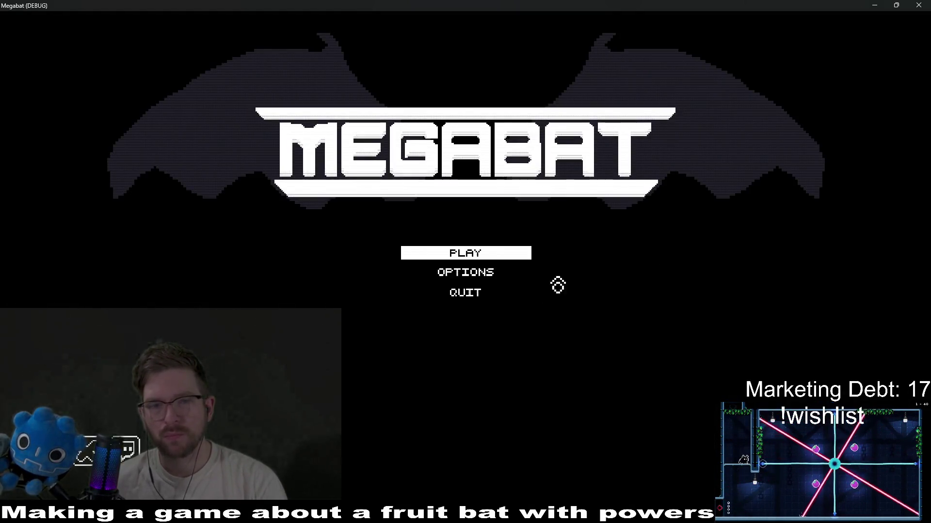
{"action": "left_click", "coordinate": [480, 254]}
{"action": "left_click", "coordinate": [364, 232]}
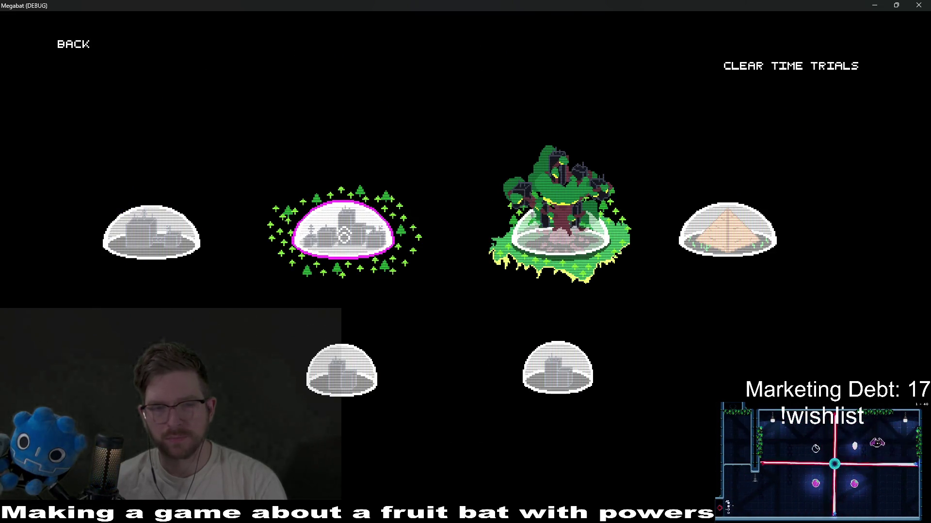
{"action": "left_click", "coordinate": [344, 236]}
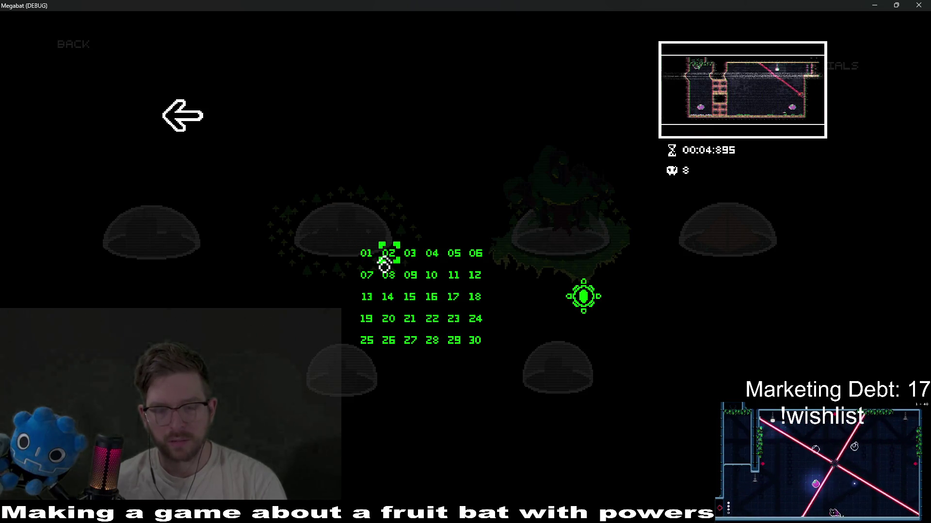
{"action": "key", "text": "Return"}
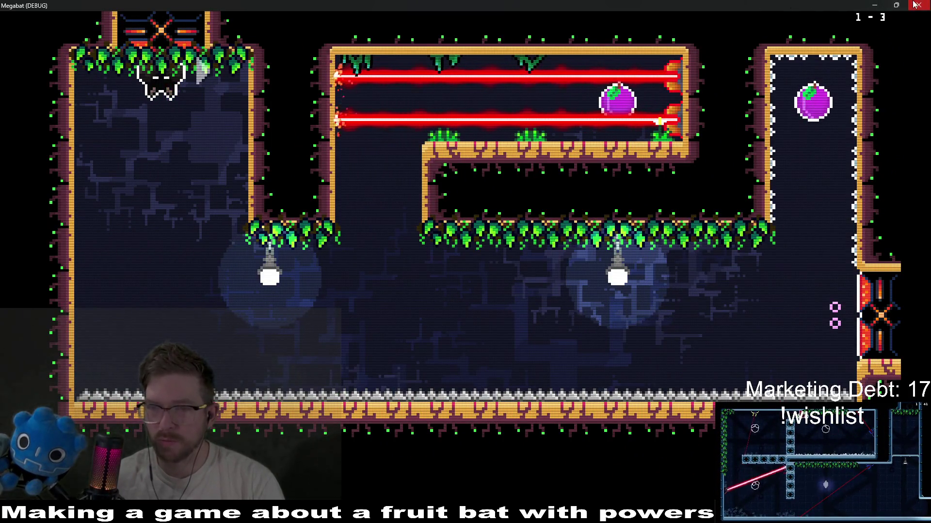
{"action": "key", "text": "F8"}
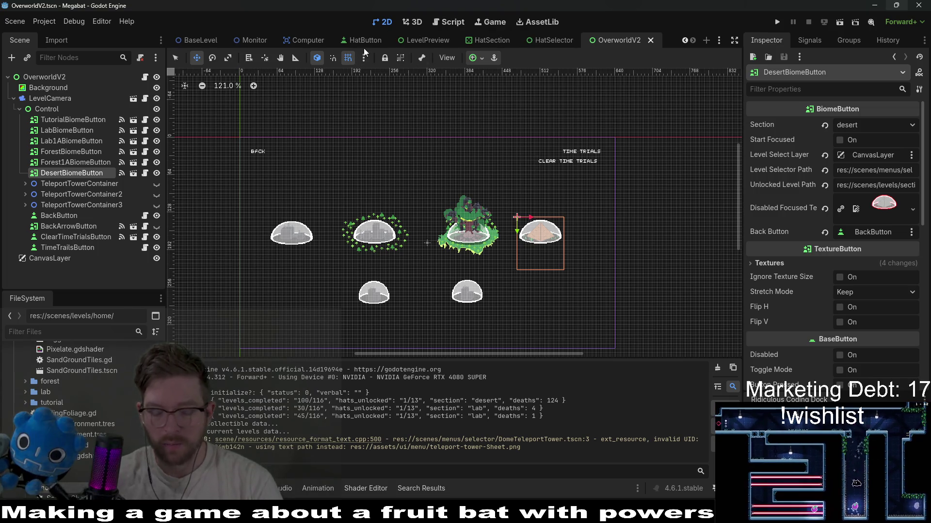
Open GlobalConstants.gd through the quick file search.
{"action": "key", "text": "shift+alt+o"}
{"action": "key", "text": "Escape"}
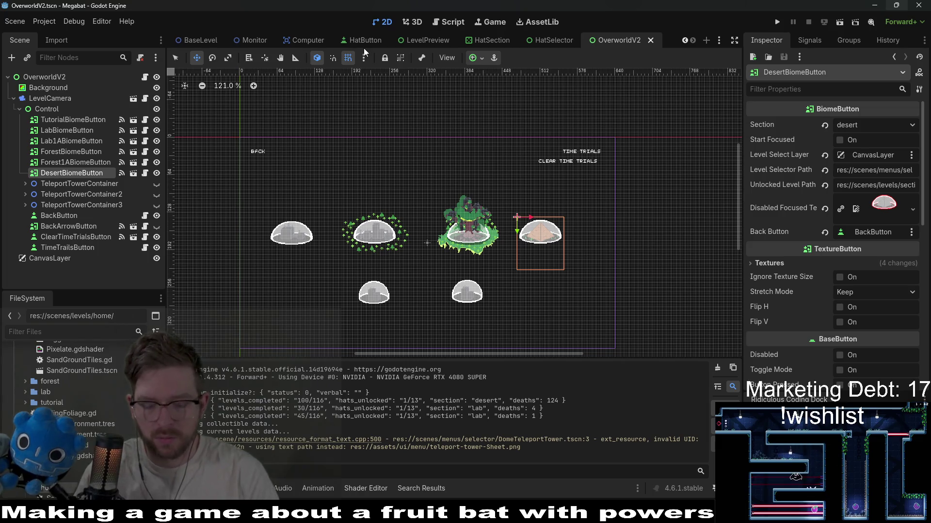
{"action": "key", "text": "shift+alt+o"}
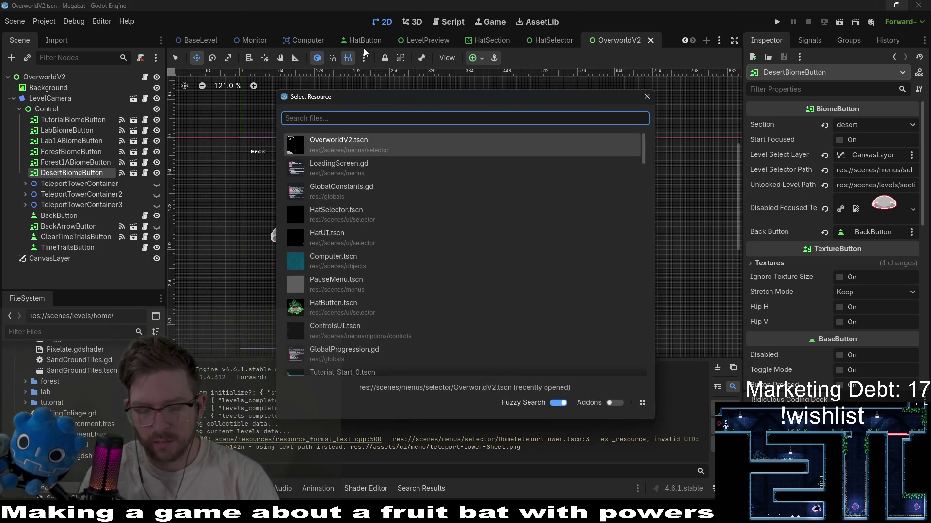
{"action": "type", "text": "globalconst"}
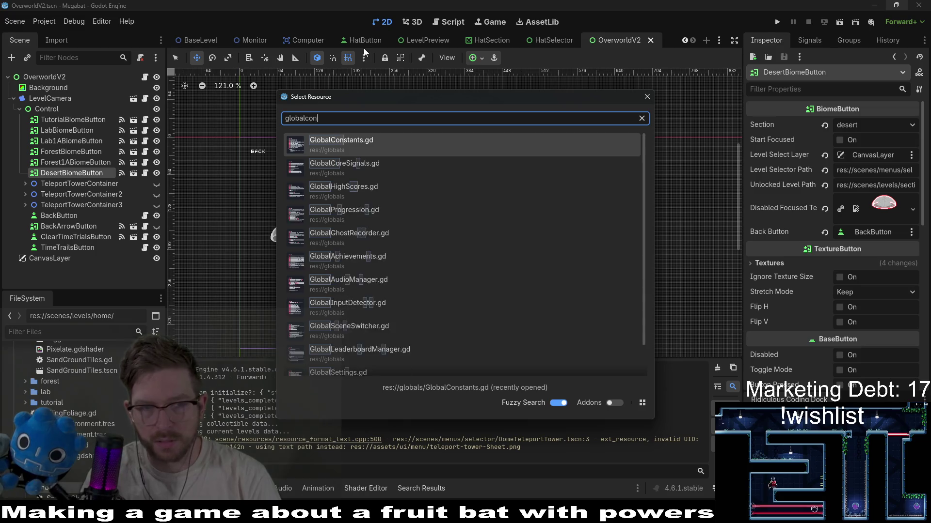
{"action": "key", "text": "Return"}
{"action": "scroll", "coordinate": [465, 225], "scroll_direction": "down", "scroll_amount": 9}
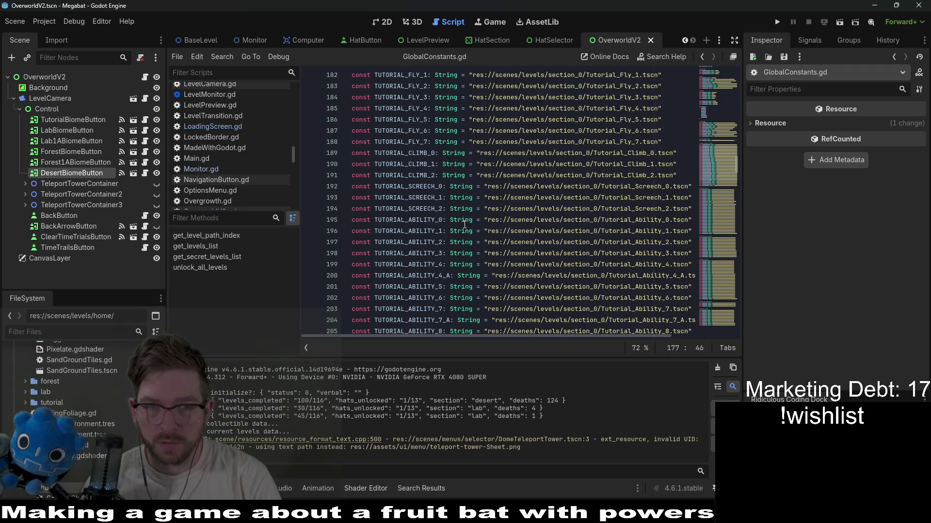
Start a new LEVEL_1_0 String constant below the Section 1 Levels comment.
{"action": "double_click", "coordinate": [417, 265]}
{"action": "scroll", "coordinate": [435, 260], "scroll_direction": "down", "scroll_amount": 3}
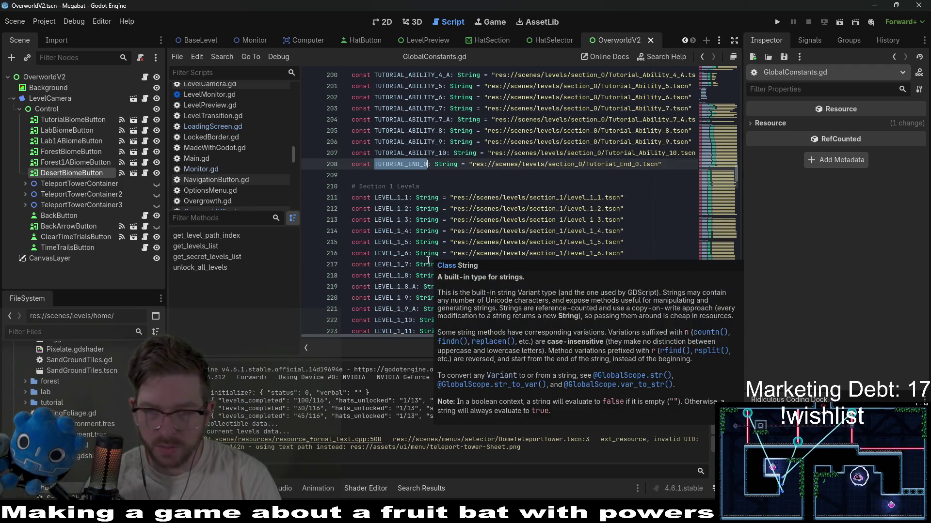
{"action": "left_click", "coordinate": [430, 162]}
{"action": "scroll", "coordinate": [430, 162], "scroll_direction": "down", "scroll_amount": 2}
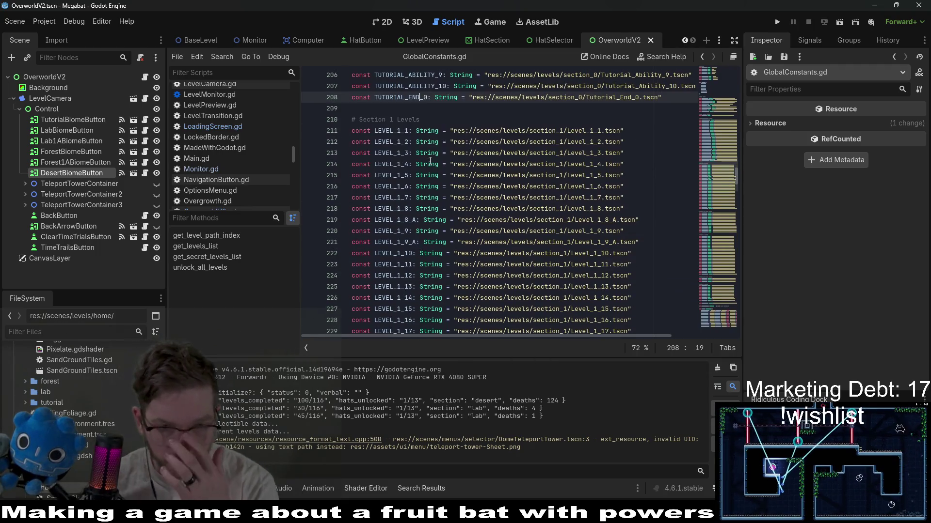
{"action": "left_click", "coordinate": [438, 124]}
{"action": "key", "text": "Return"}
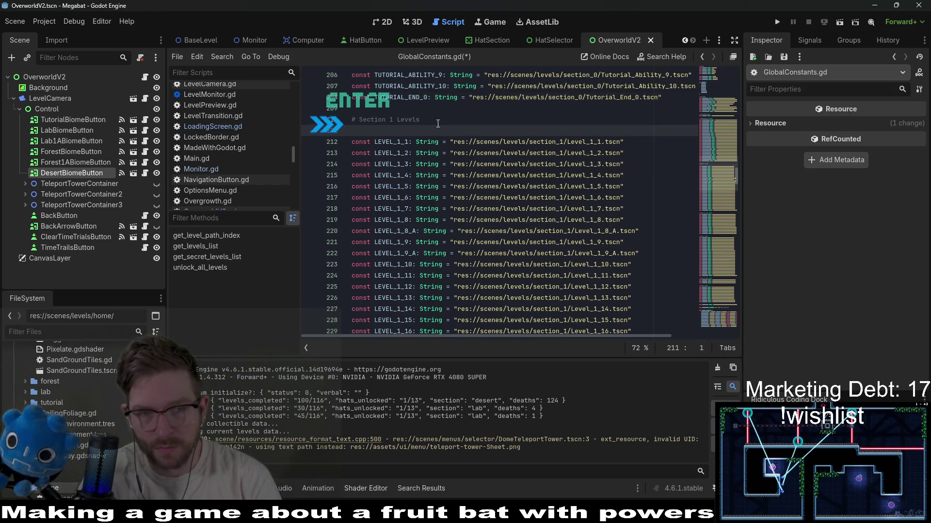
{"action": "type", "text": "const L"}
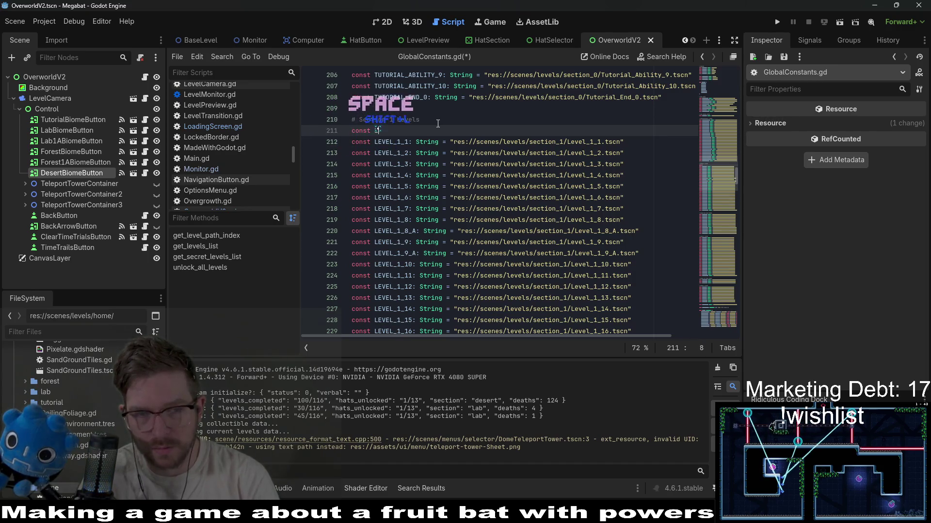
{"action": "type", "text": "EVEL_"}
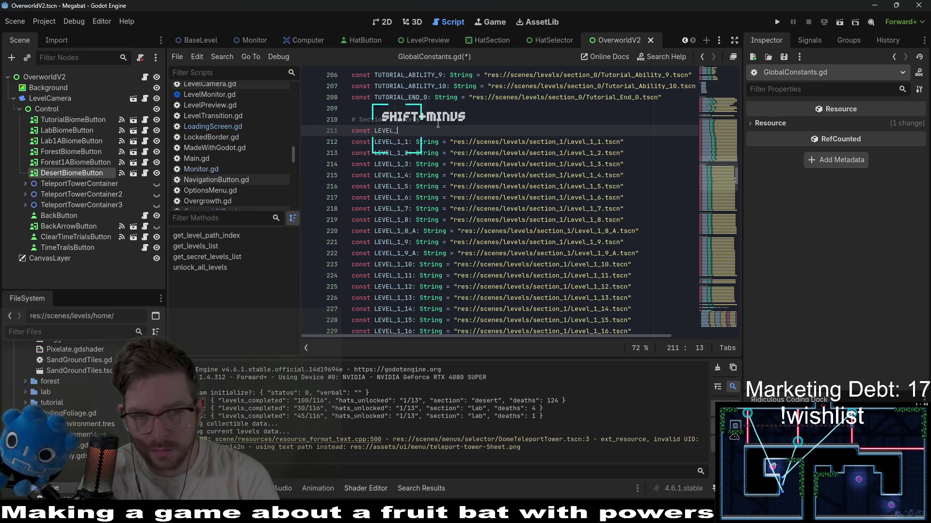
{"action": "type", "text": "1"}
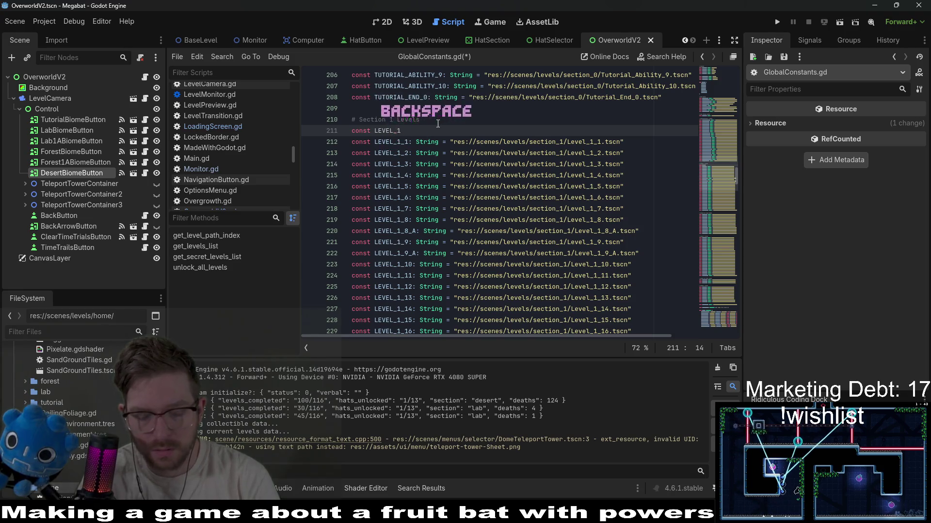
{"action": "type", "text": "_0"}
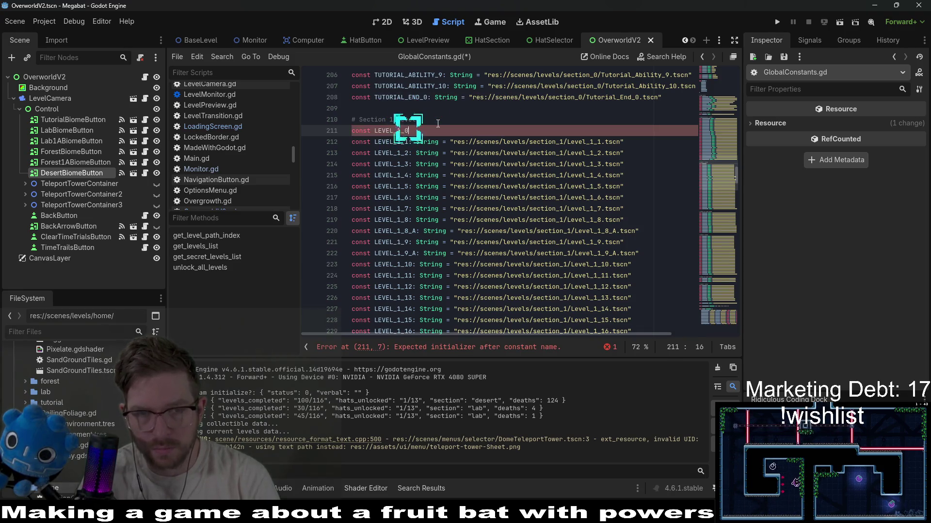
{"action": "type", "text": ": String ="}
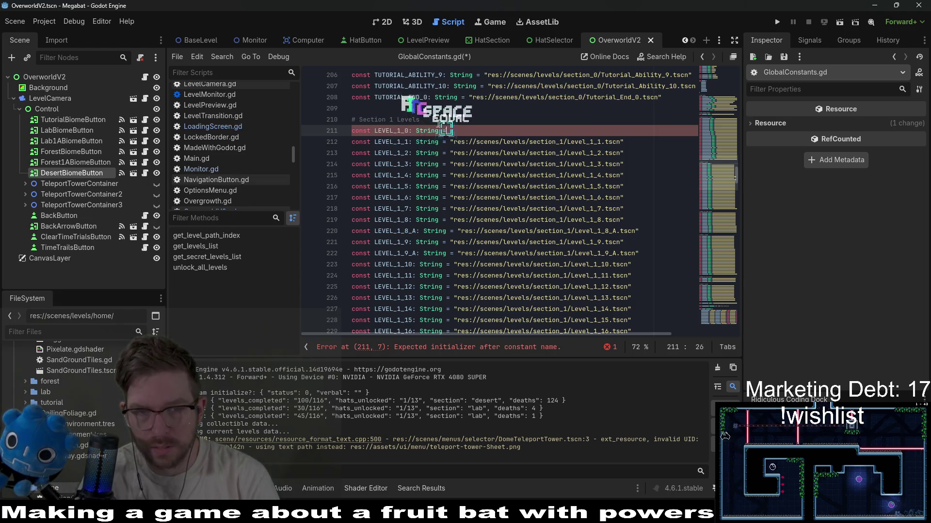
{"action": "type", "text": " \""}
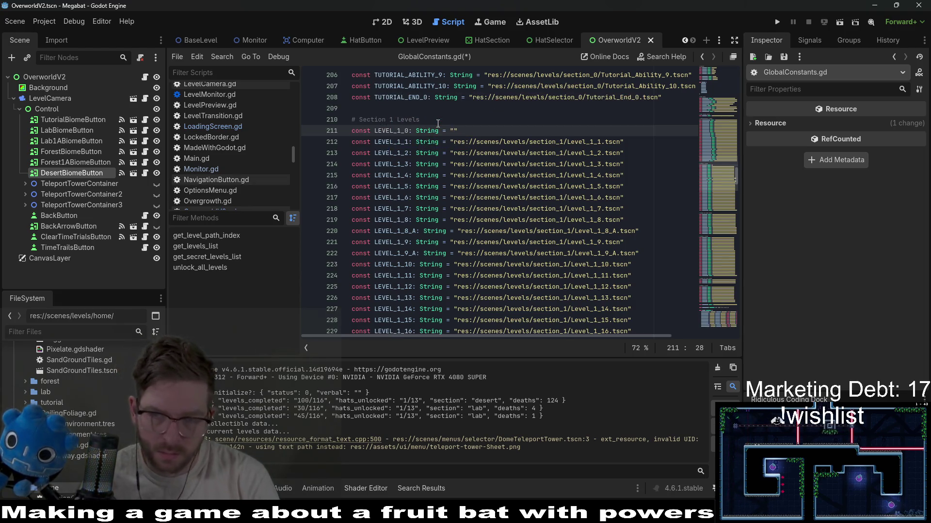
Set LEVEL_1_0's path to res://scenes/levels/section_1/Level_1_0.tscn.
{"action": "left_click_drag", "start_coordinate": [621, 142], "coordinate": [454, 143]}
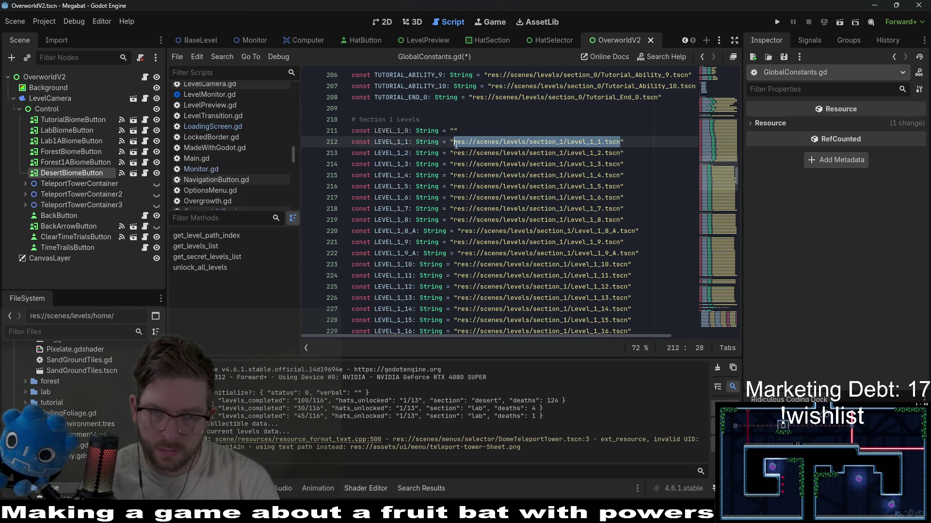
{"action": "left_click", "coordinate": [453, 128]}
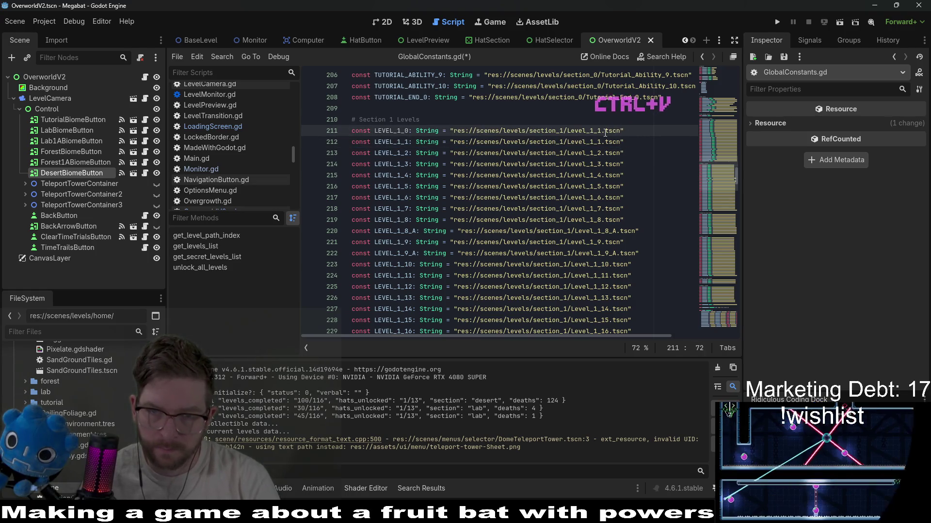
{"action": "key", "text": "Left"}
{"action": "key", "text": "Left"}
{"action": "key", "text": "Left"}
{"action": "key", "text": "BackSpace"}
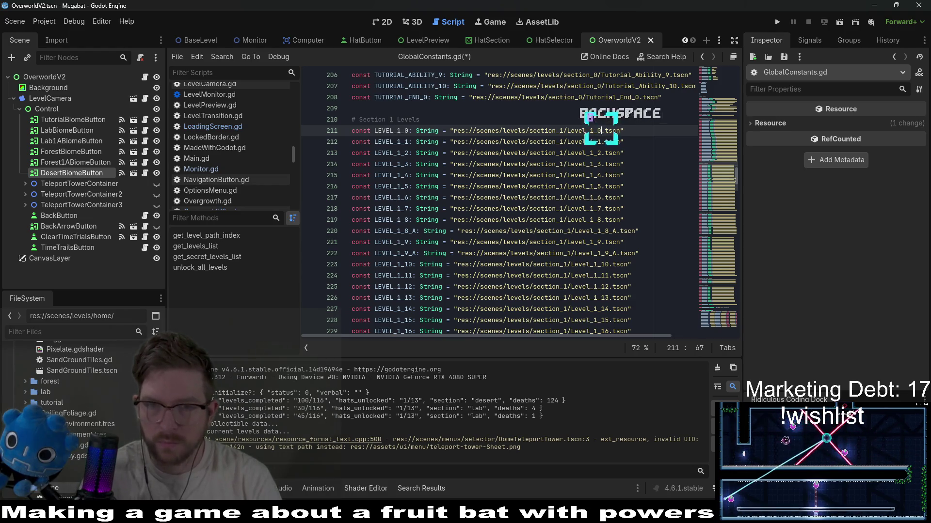
{"action": "type", "text": "0"}
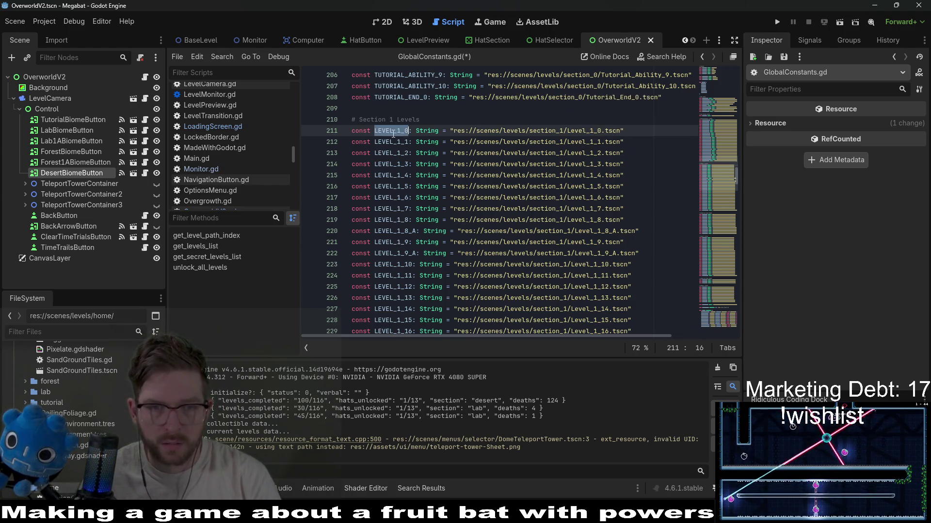
{"action": "scroll", "coordinate": [490, 175], "scroll_direction": "down", "scroll_amount": 5}
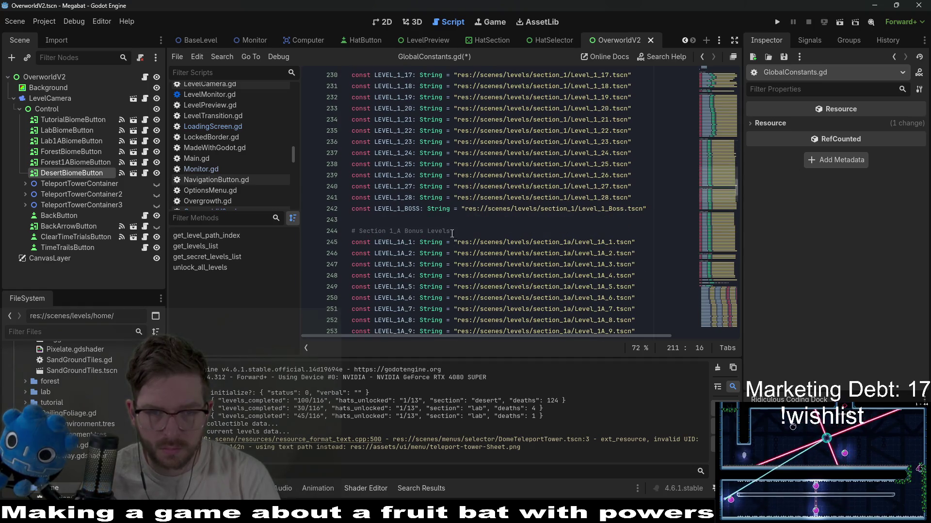
{"action": "scroll", "coordinate": [484, 224], "scroll_direction": "up", "scroll_amount": 8}
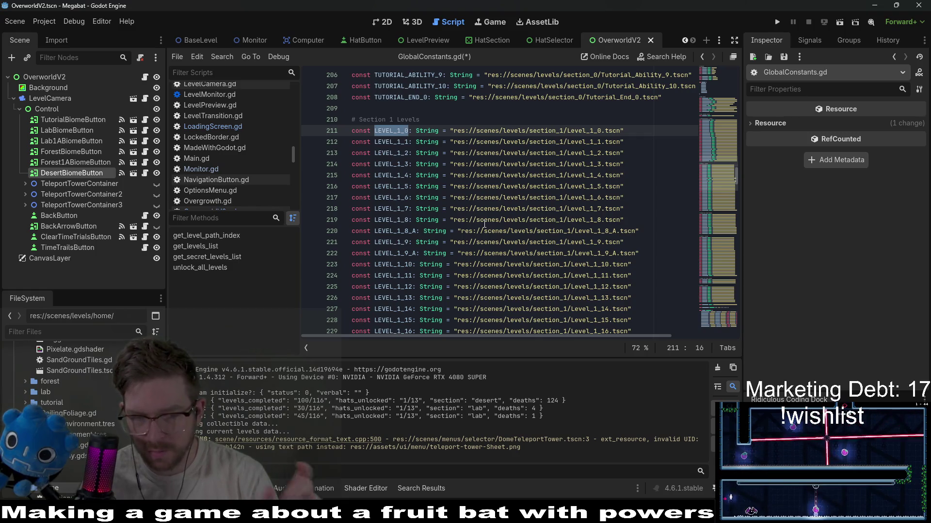
Filter the FileSystem files by 'baselab' instead of 'level_1'.
{"action": "mouse_move", "coordinate": [482, 226]}
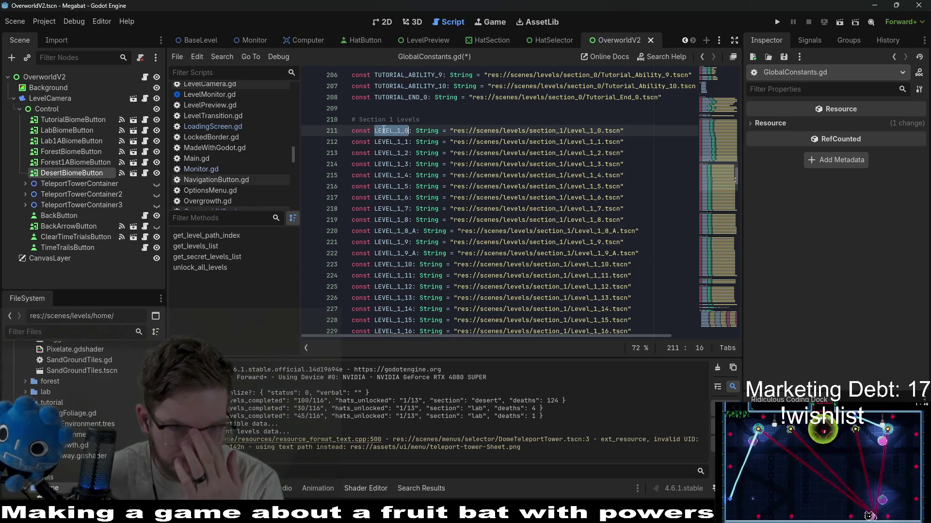
{"action": "scroll", "coordinate": [539, 161], "scroll_direction": "down", "scroll_amount": 5}
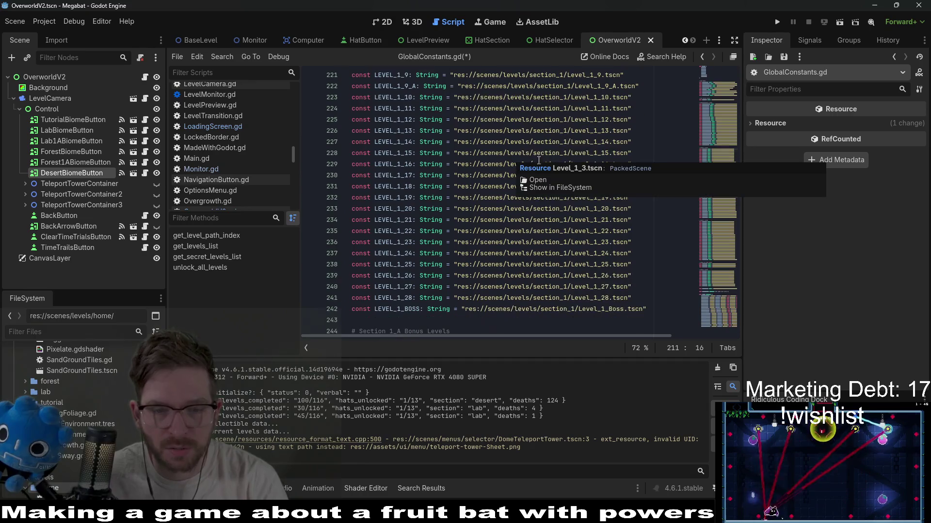
{"action": "scroll", "coordinate": [538, 160], "scroll_direction": "up", "scroll_amount": 2}
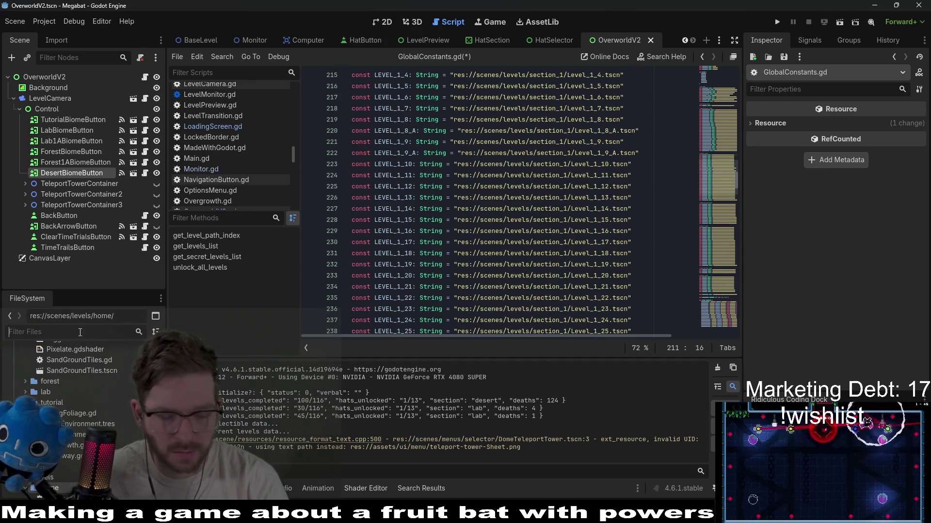
{"action": "type", "text": "level_1"}
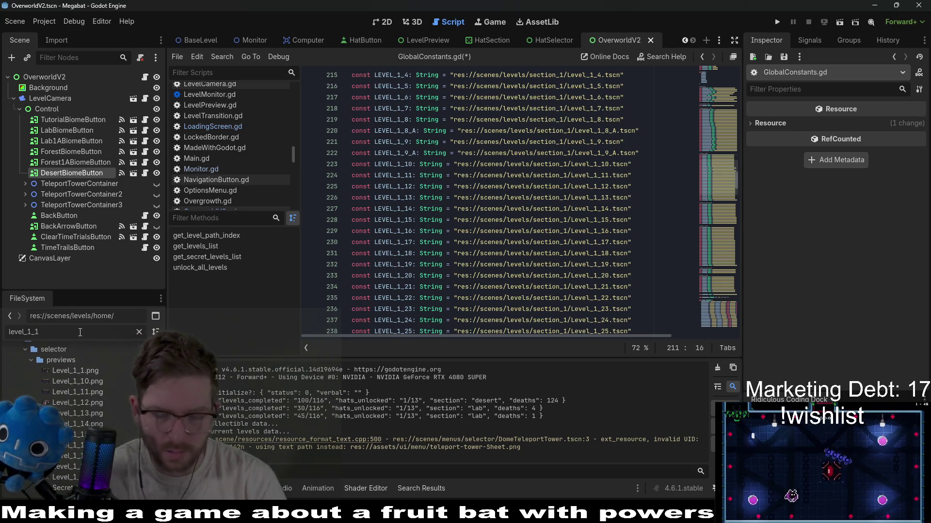
{"action": "key", "text": "BackSpace"}
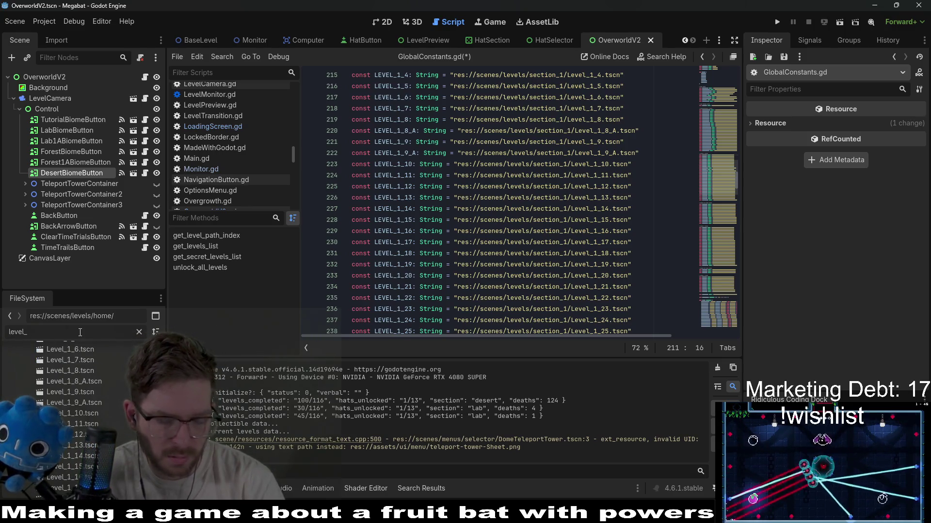
{"action": "key", "text": "BackSpace"}
{"action": "key", "text": "BackSpace"}
{"action": "key", "text": "BackSpace"}
{"action": "type", "text": "base"}
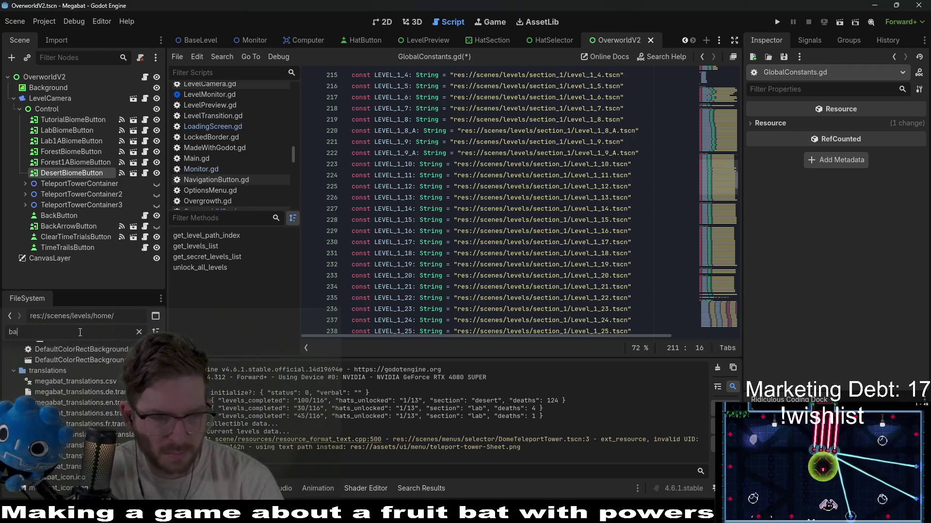
{"action": "type", "text": "lab"}
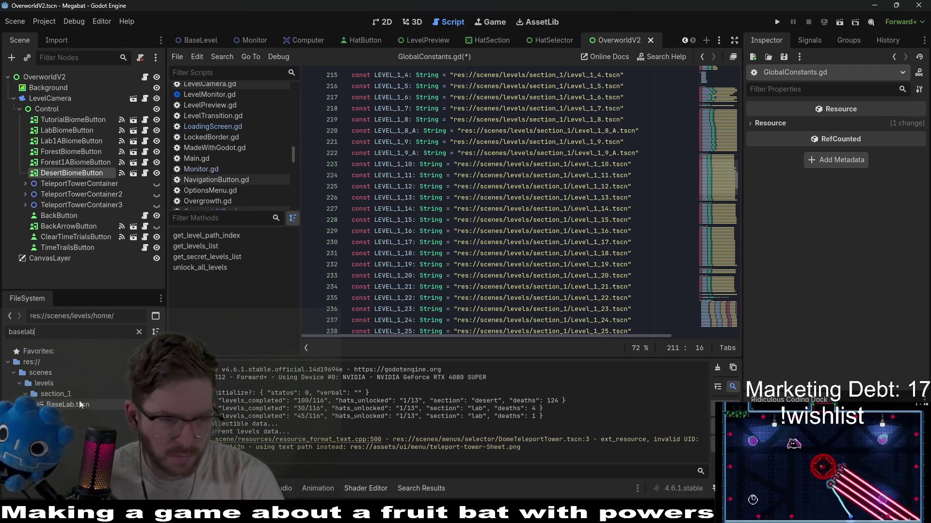
Open BaseLab.tscn, set BaseLevel's Section to lab, and save the scene.
{"action": "left_click", "coordinate": [819, 36]}
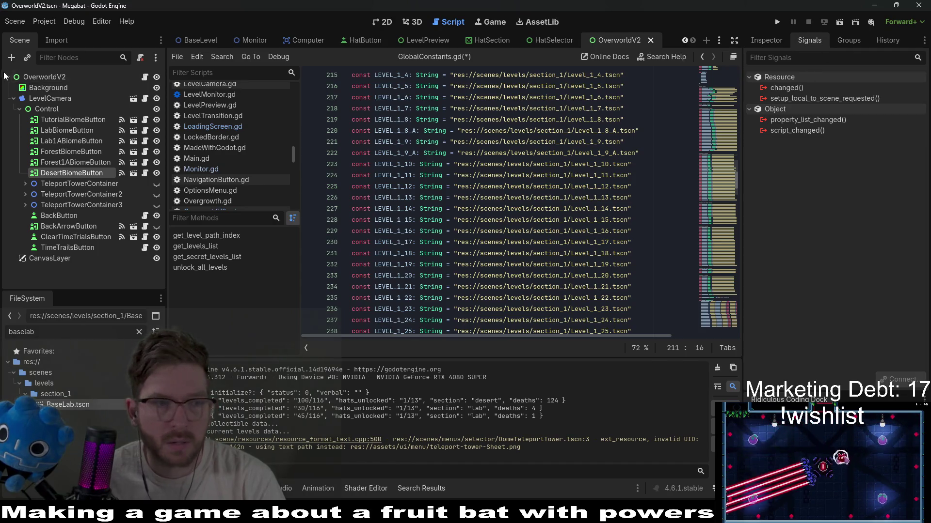
{"action": "double_click", "coordinate": [72, 407]}
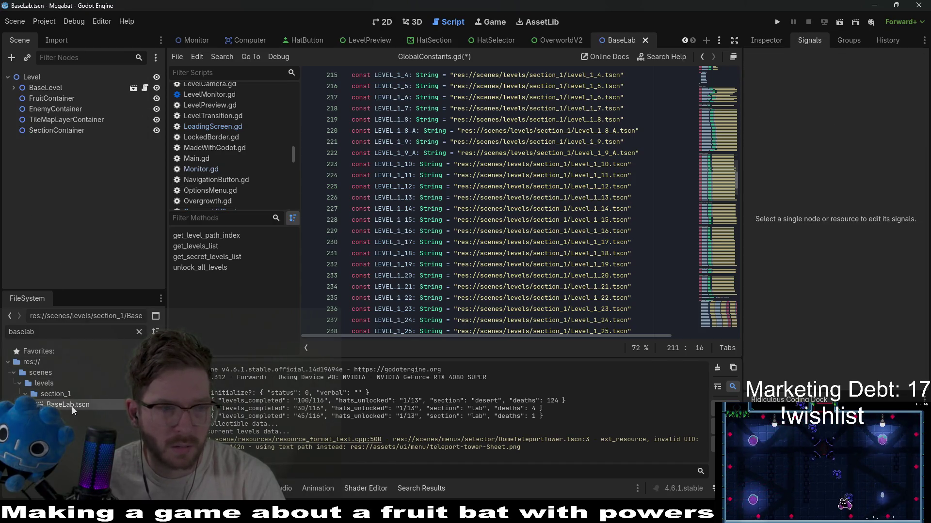
{"action": "left_click", "coordinate": [43, 76]}
{"action": "left_click", "coordinate": [48, 86]}
{"action": "left_click", "coordinate": [766, 40]}
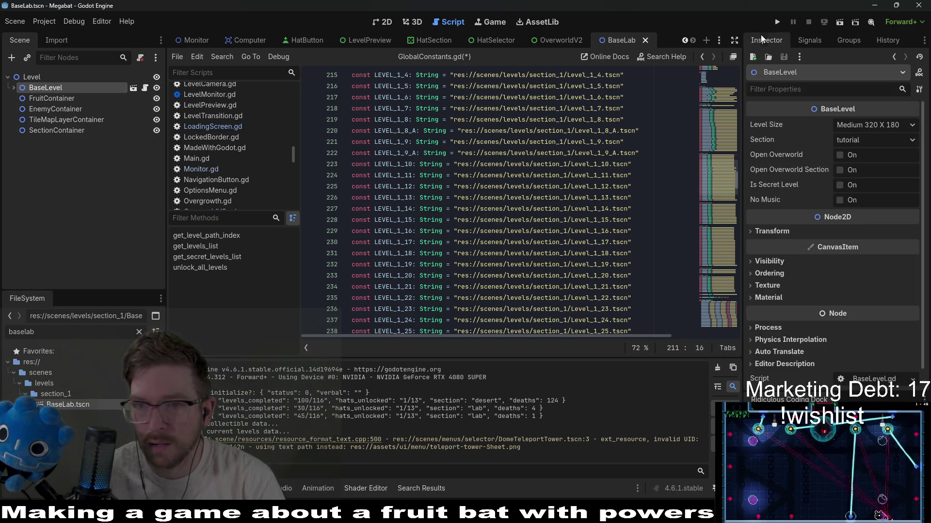
{"action": "left_click", "coordinate": [865, 140]}
{"action": "left_click", "coordinate": [860, 158]}
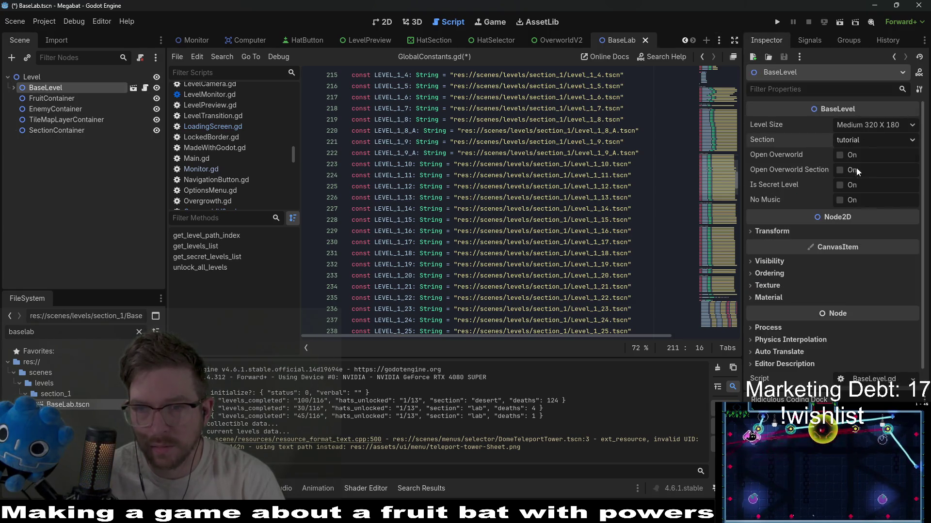
{"action": "key", "text": "ctrl+s"}
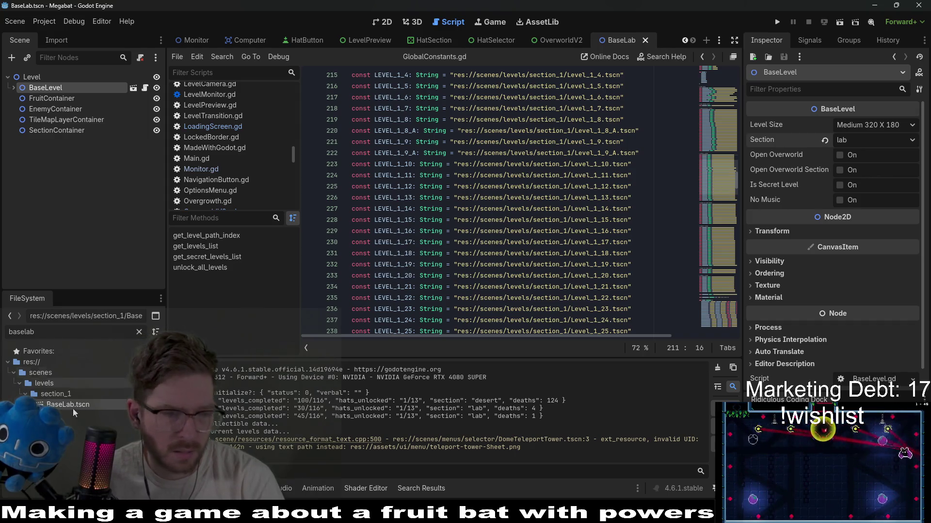
Duplicate BaseLab.tscn as Level_1_0.tscn.
{"action": "right_click", "coordinate": [77, 408]}
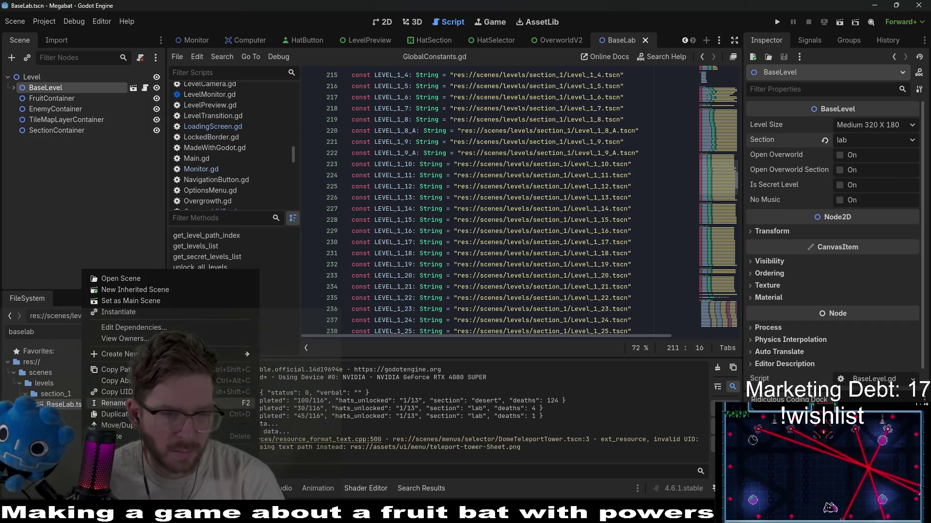
{"action": "left_click", "coordinate": [126, 413]}
{"action": "type", "text": "Level_1_0.tscn"}
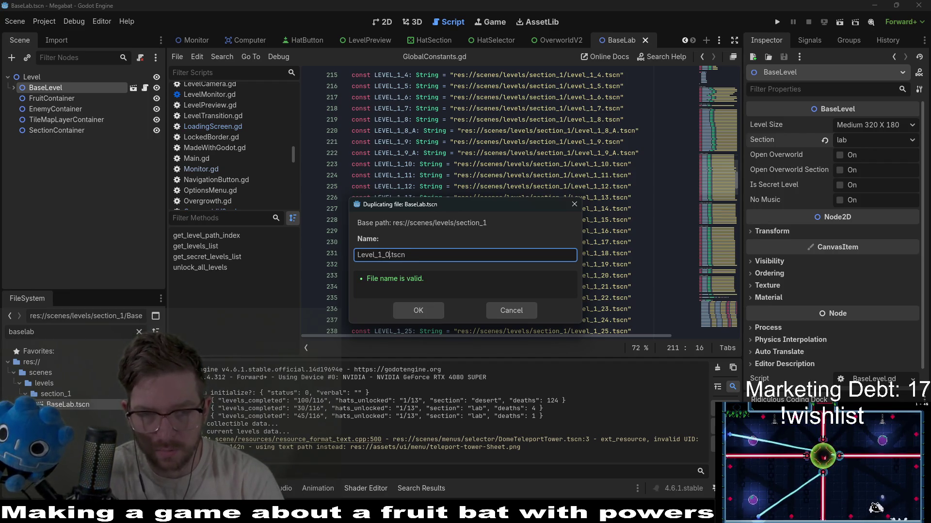
{"action": "key", "text": "Return"}
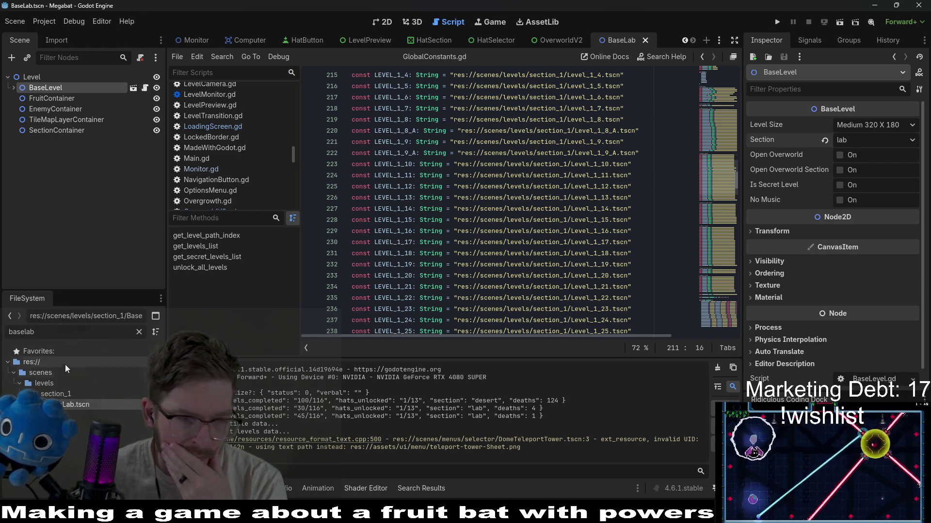
Filter files by 'level_1_0' and open Level_1_0 in the 2D view.
{"action": "double_click", "coordinate": [48, 332]}
{"action": "type", "text": "level_"}
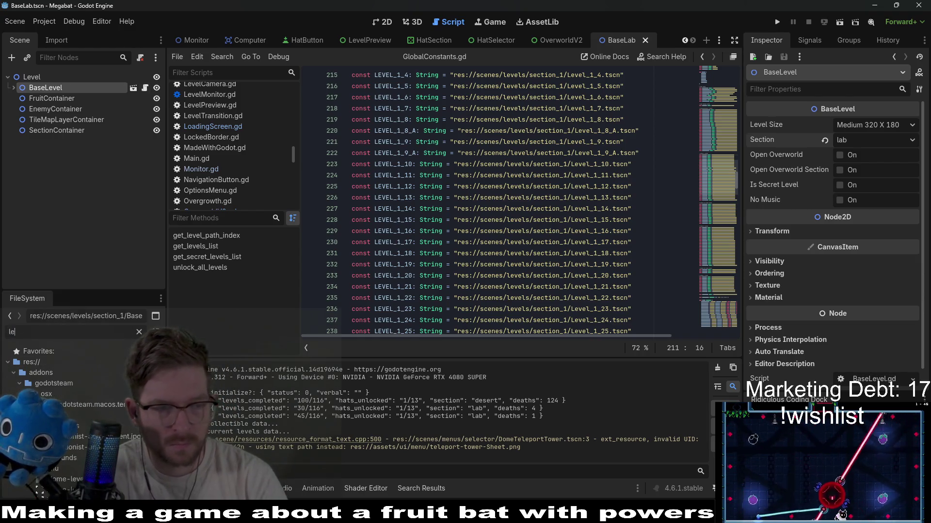
{"action": "type", "text": "1_0"}
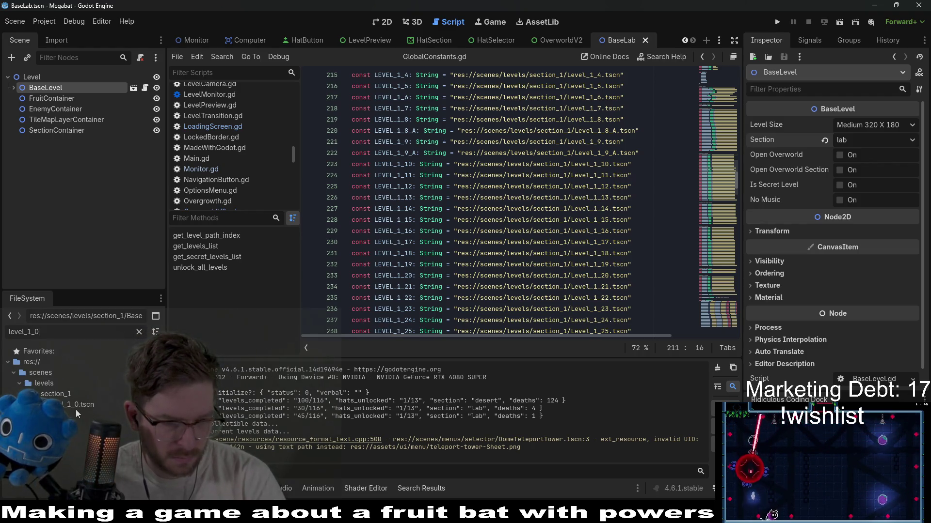
{"action": "double_click", "coordinate": [75, 407]}
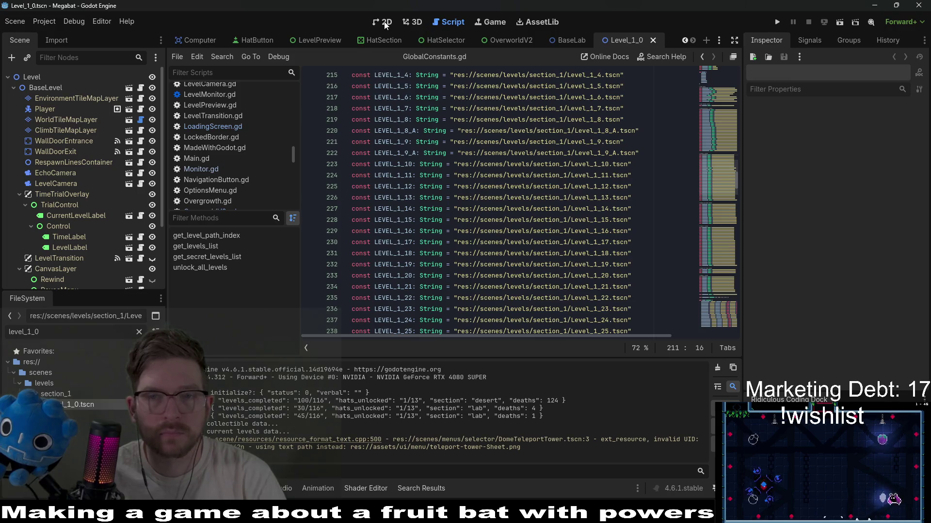
{"action": "left_click", "coordinate": [385, 22]}
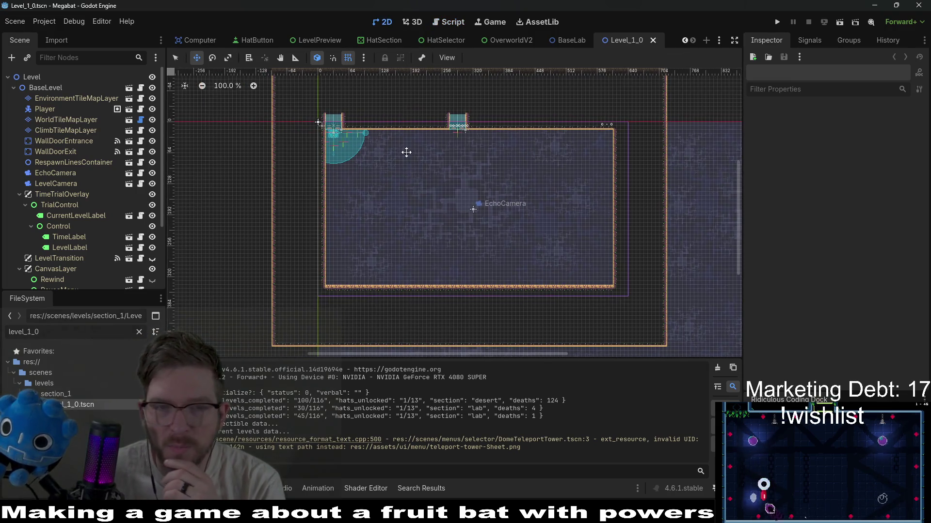
Zoom around the level, clear the FileSystem filter, and fold BaseLevel's child nodes.
{"action": "scroll", "coordinate": [359, 175], "scroll_direction": "up", "scroll_amount": 3}
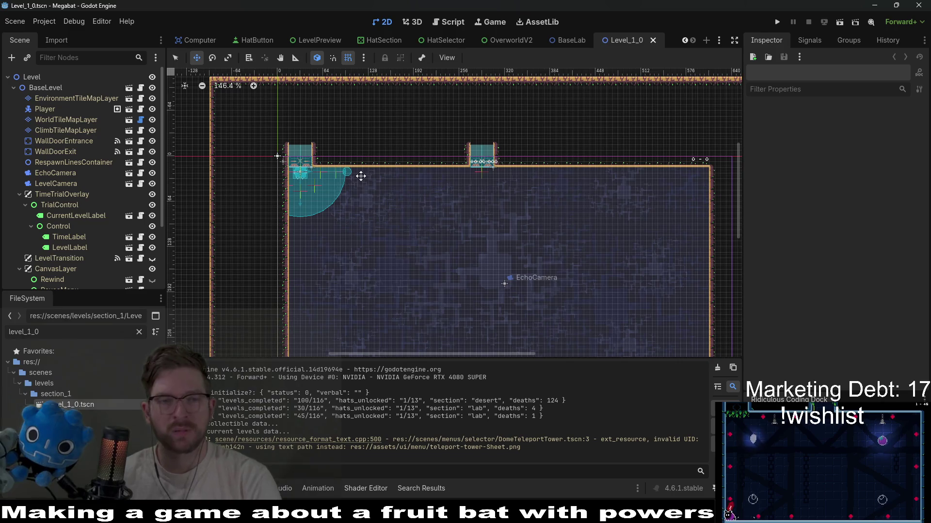
{"action": "scroll", "coordinate": [345, 203], "scroll_direction": "up", "scroll_amount": 2}
{"action": "scroll", "coordinate": [330, 196], "scroll_direction": "right", "scroll_amount": 2}
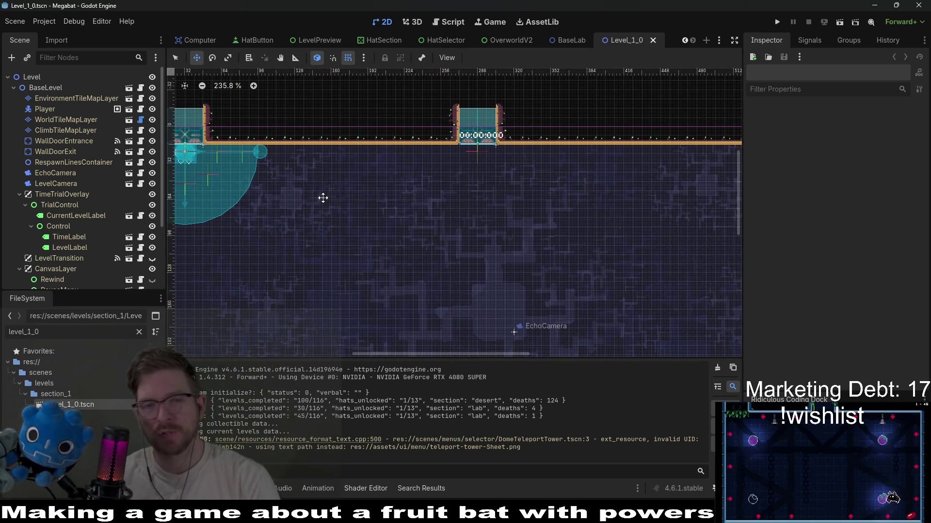
{"action": "scroll", "coordinate": [323, 197], "scroll_direction": "left", "scroll_amount": 3}
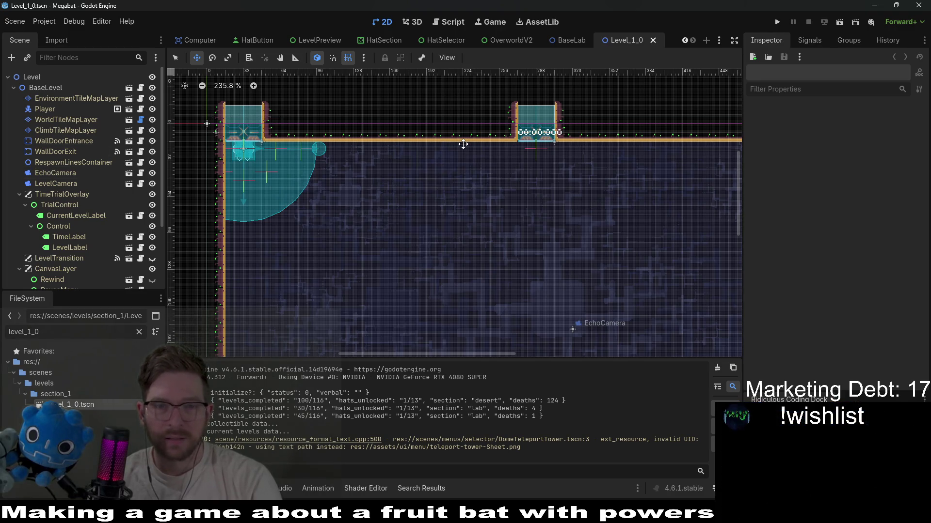
{"action": "left_click", "coordinate": [139, 332]}
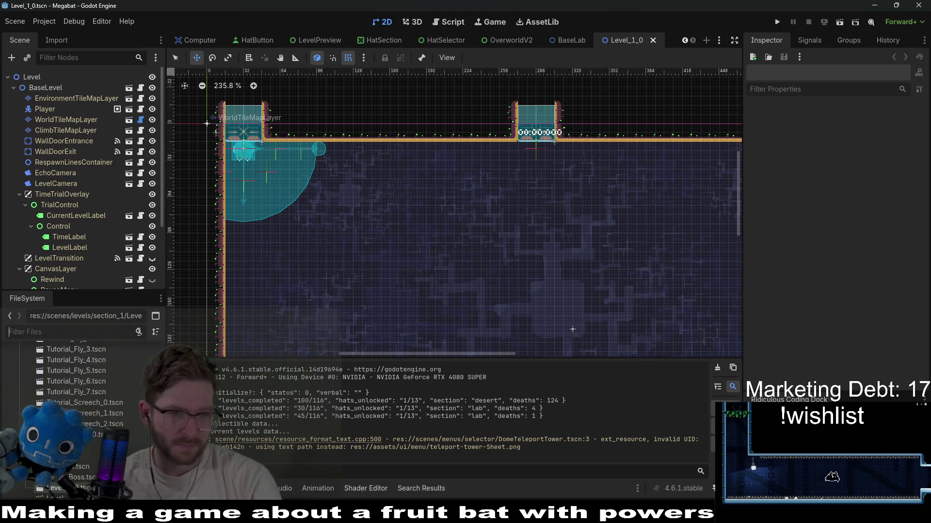
{"action": "left_click", "coordinate": [13, 87]}
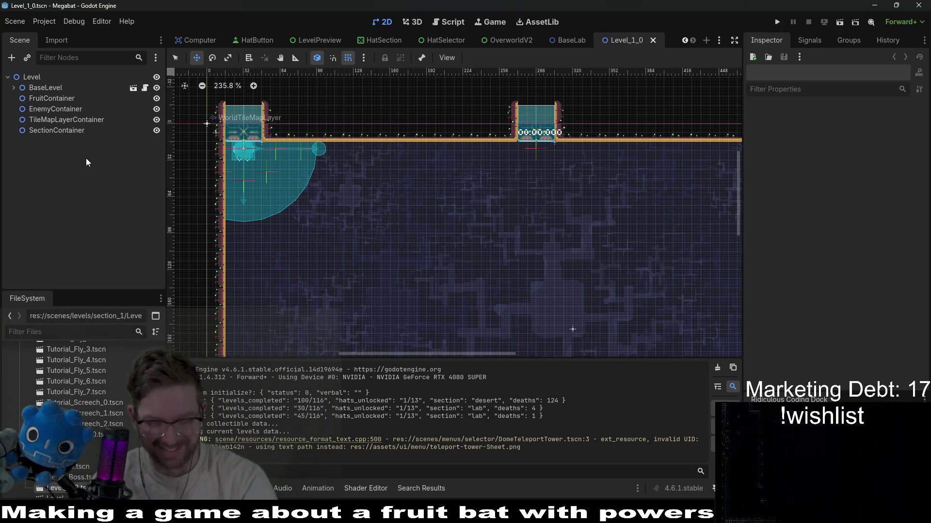
Duplicate SectionContainer and rename the copy TeleporterContainer.
{"action": "left_click", "coordinate": [54, 129]}
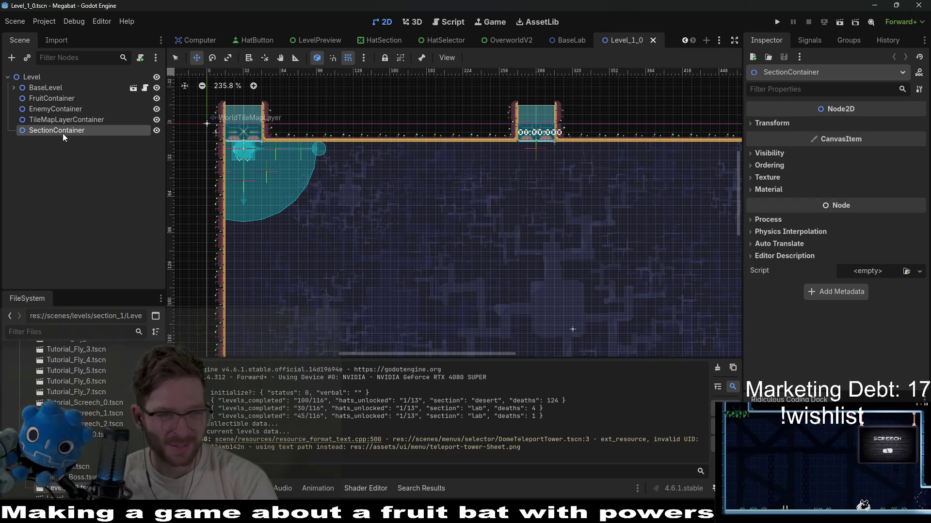
{"action": "right_click", "coordinate": [62, 134]}
{"action": "left_click", "coordinate": [41, 133]}
{"action": "key", "text": "ctrl+d"}
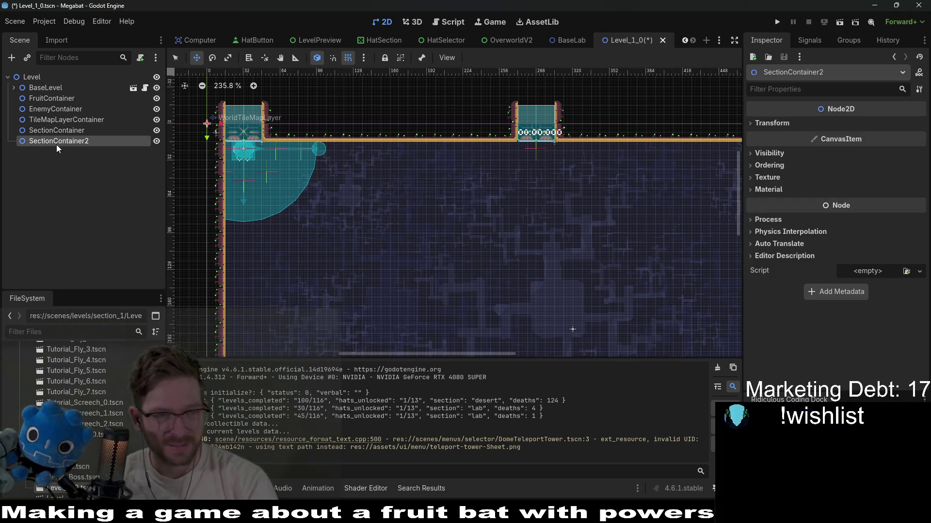
{"action": "key", "text": "F2"}
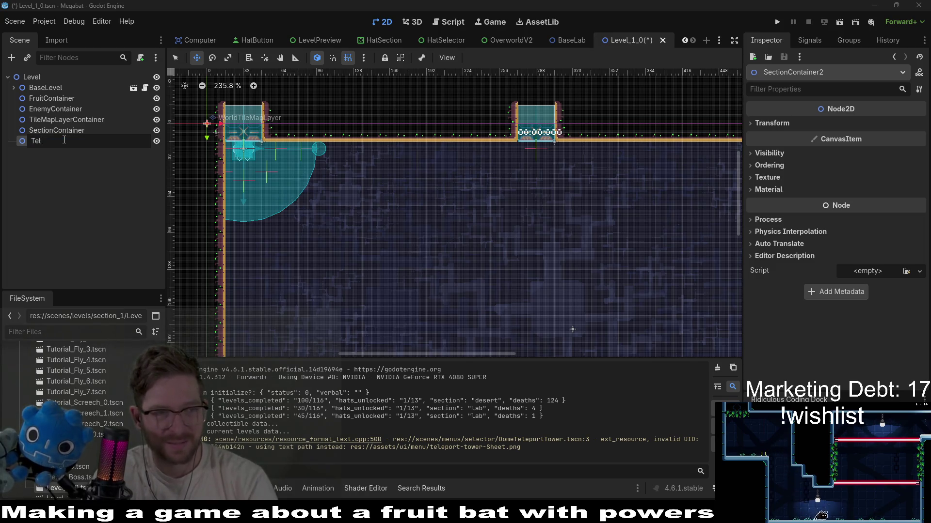
{"action": "type", "text": "ainer"}
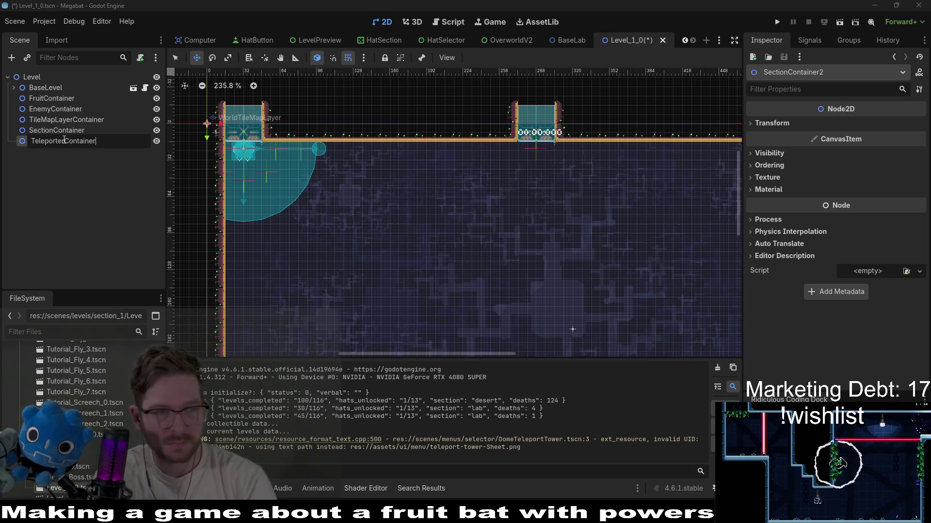
{"action": "key", "text": "Return"}
{"action": "scroll", "coordinate": [323, 169], "scroll_direction": "down", "scroll_amount": 3}
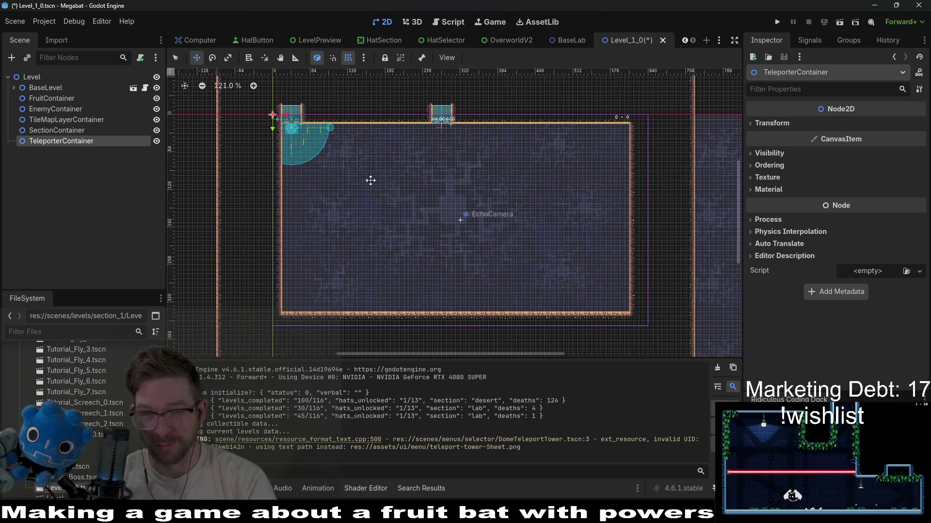
{"action": "scroll", "coordinate": [378, 176], "scroll_direction": "up", "scroll_amount": 1}
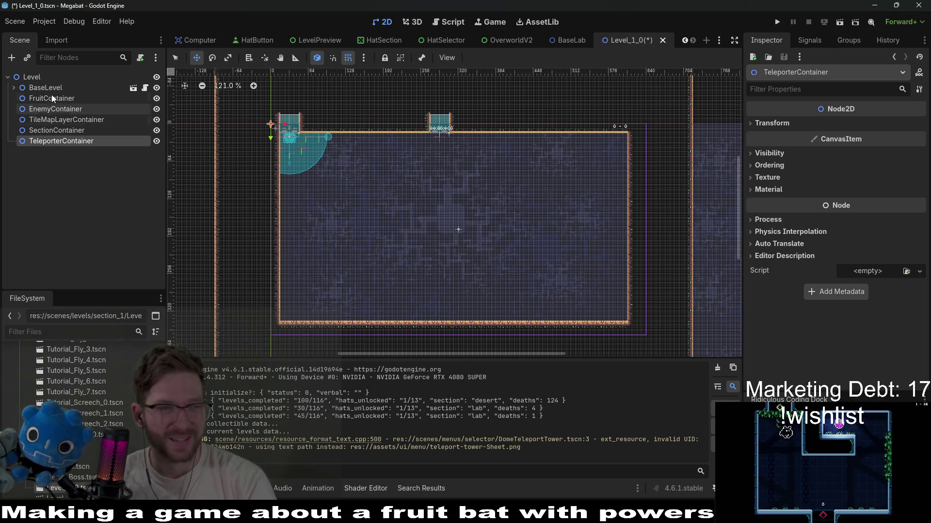
Instance SectionDetector.tscn under SectionContainer and drag it over the top-left room.
{"action": "right_click", "coordinate": [59, 133]}
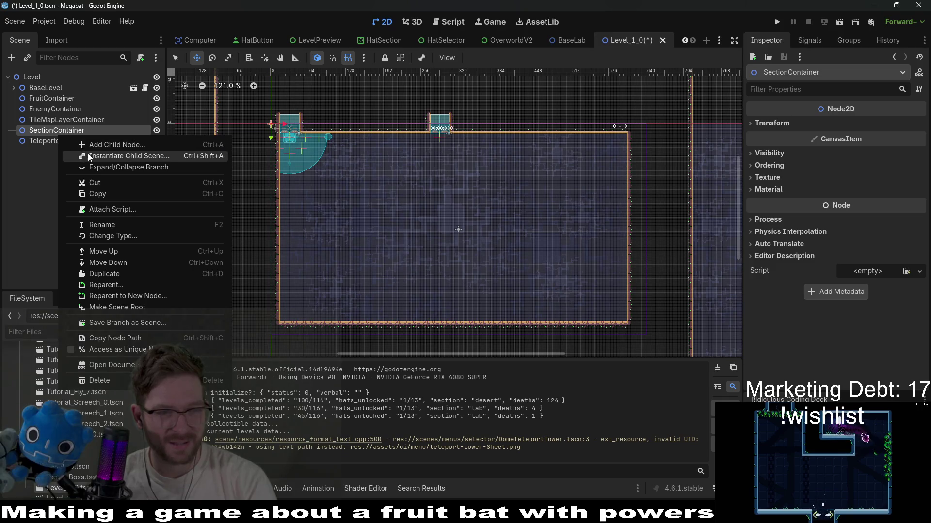
{"action": "left_click", "coordinate": [89, 155]}
{"action": "type", "text": "section"}
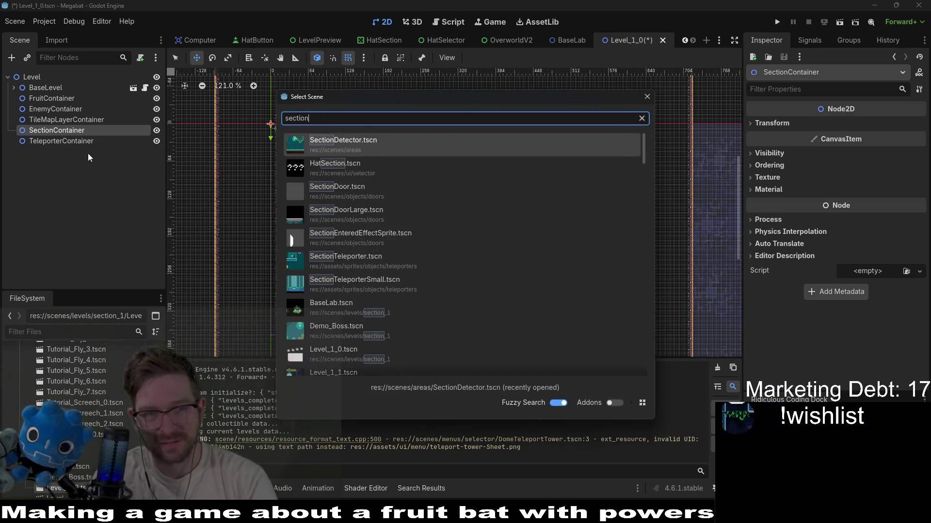
{"action": "key", "text": "Return"}
{"action": "left_click_drag", "start_coordinate": [214, 90], "coordinate": [305, 147]}
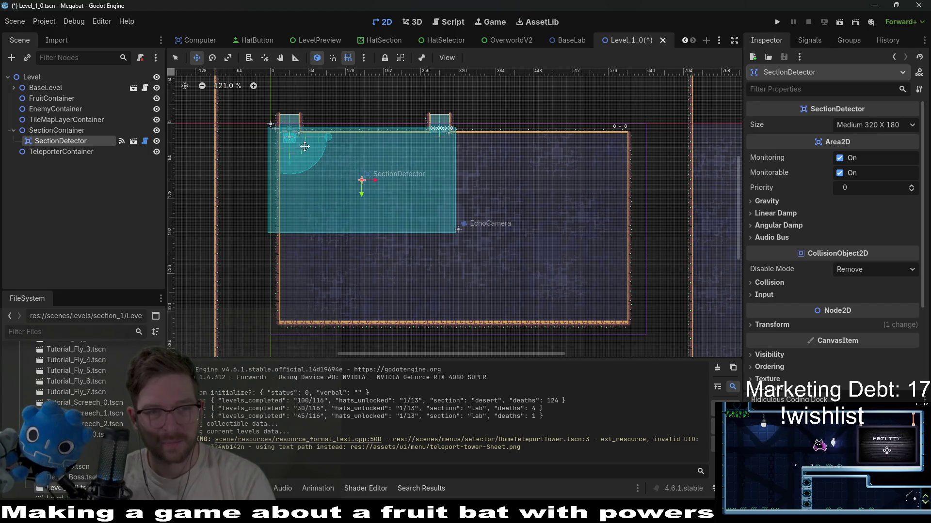
{"action": "scroll", "coordinate": [304, 146], "scroll_direction": "up", "scroll_amount": 3}
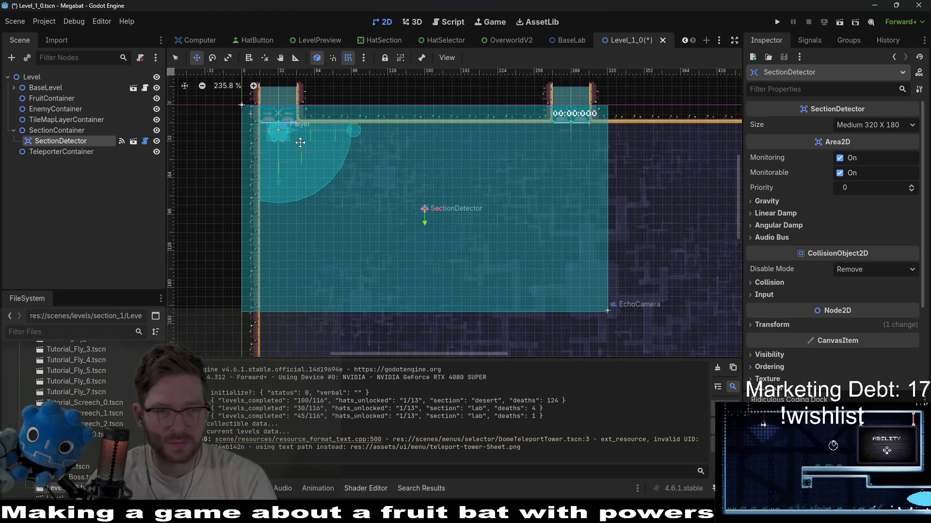
{"action": "left_click", "coordinate": [127, 90]}
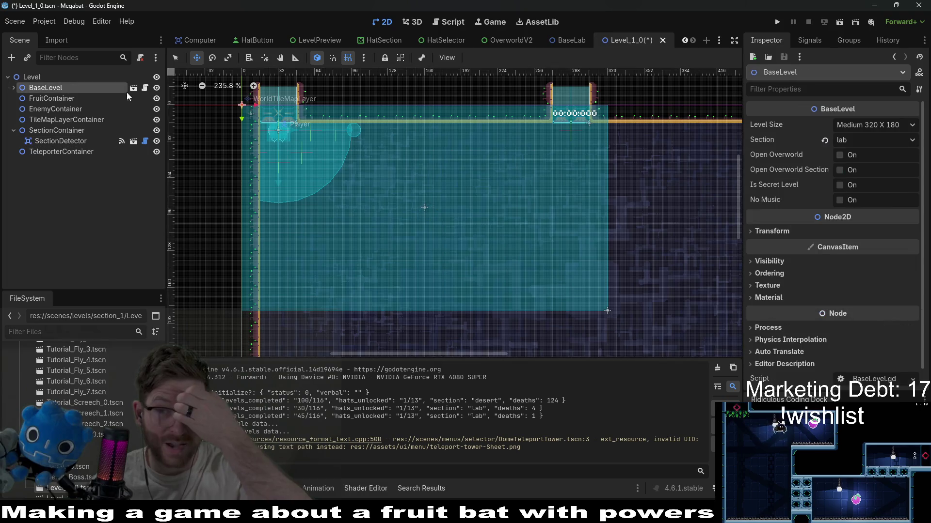
Keep the level size at Medium 320 X 180 and select WorldTileMapLayer.
{"action": "left_click", "coordinate": [863, 124]}
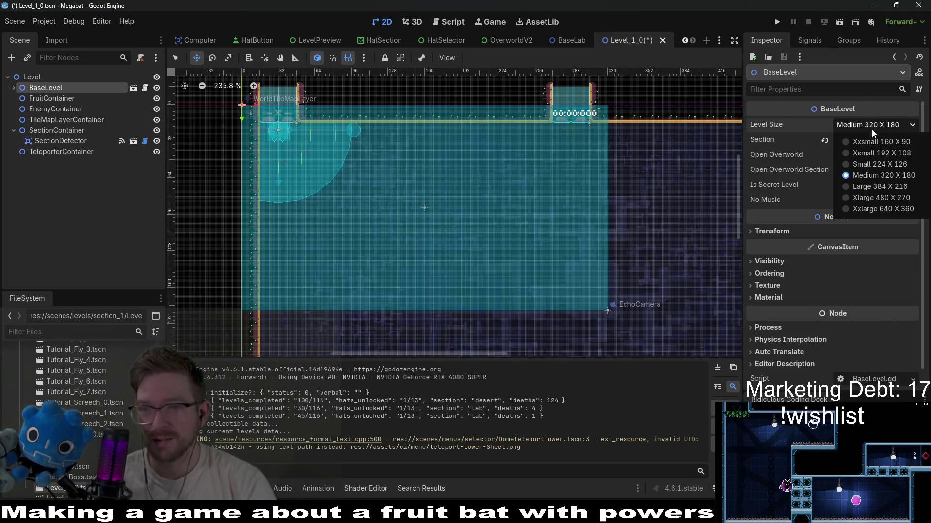
{"action": "left_click", "coordinate": [867, 175]}
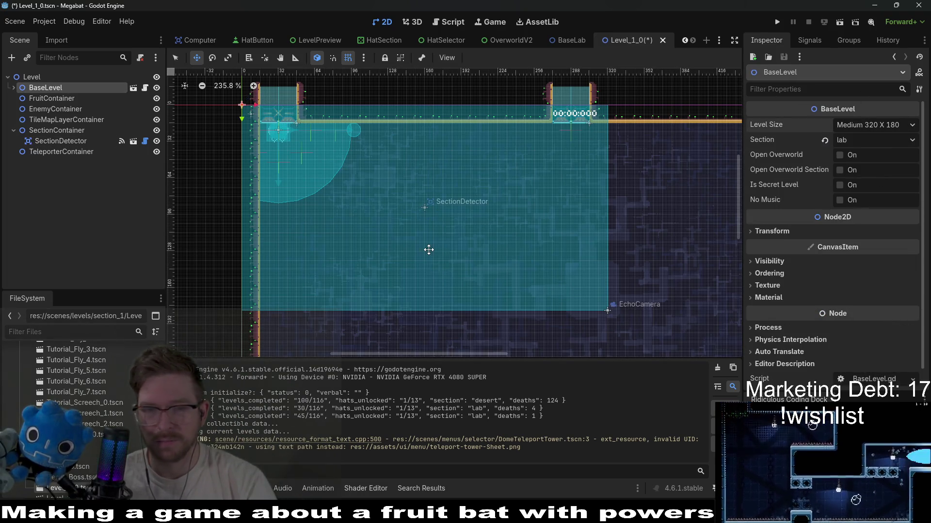
{"action": "left_click", "coordinate": [14, 87]}
{"action": "left_click", "coordinate": [61, 120]}
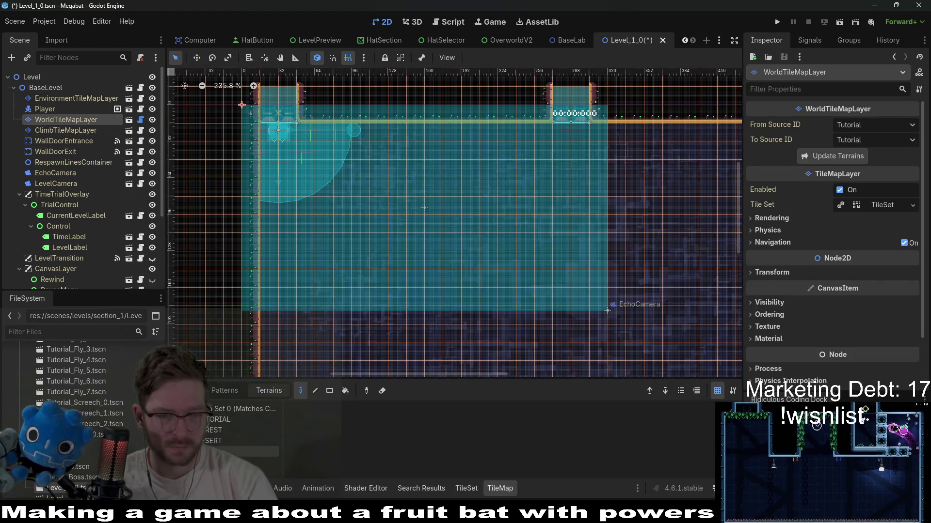
Erase tile blocks and paint a wall column to split off the small top-left room.
{"action": "left_click", "coordinate": [330, 390]}
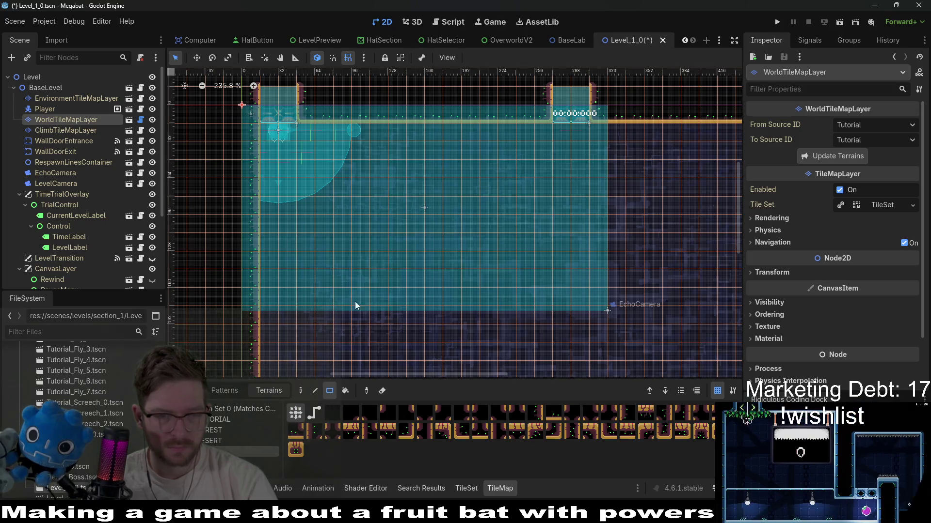
{"action": "scroll", "coordinate": [356, 180], "scroll_direction": "down", "scroll_amount": 4}
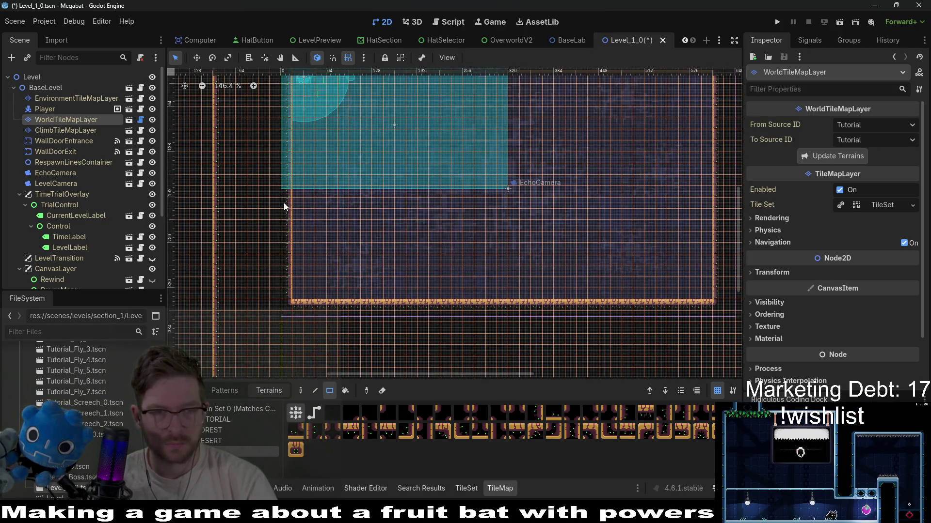
{"action": "mouse_move", "coordinate": [286, 189]}
{"action": "left_mouse_down"}
{"action": "mouse_move", "coordinate": [516, 222]}
{"action": "mouse_move", "coordinate": [529, 228]}
{"action": "mouse_move", "coordinate": [530, 240]}
{"action": "left_mouse_up"}
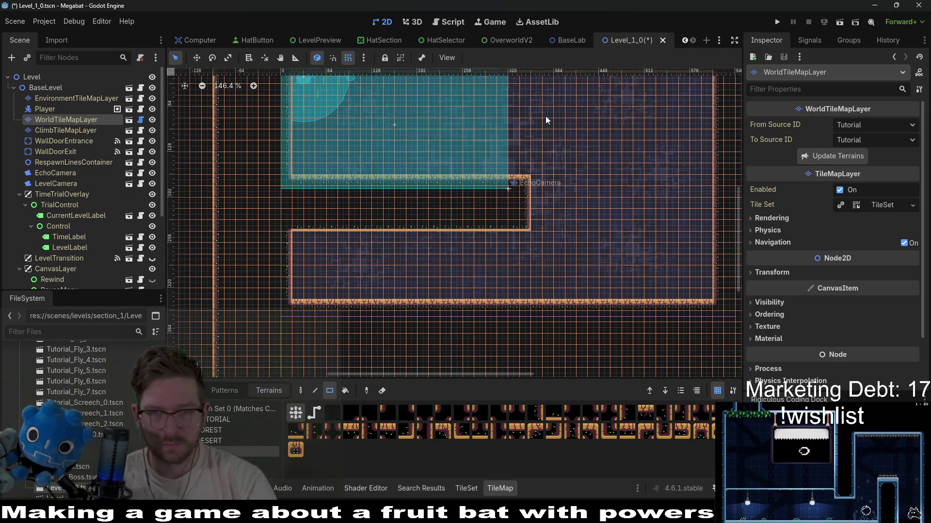
{"action": "scroll", "coordinate": [490, 167], "scroll_direction": "up", "scroll_amount": 3}
{"action": "scroll", "coordinate": [491, 168], "scroll_direction": "right", "scroll_amount": 2}
{"action": "left_click_drag", "start_coordinate": [460, 154], "coordinate": [483, 308]}
{"action": "left_click_drag", "start_coordinate": [436, 136], "coordinate": [591, 208]}
Move WallDoorExit into the upper area of the right-hand room.
{"action": "left_click", "coordinate": [81, 151]}
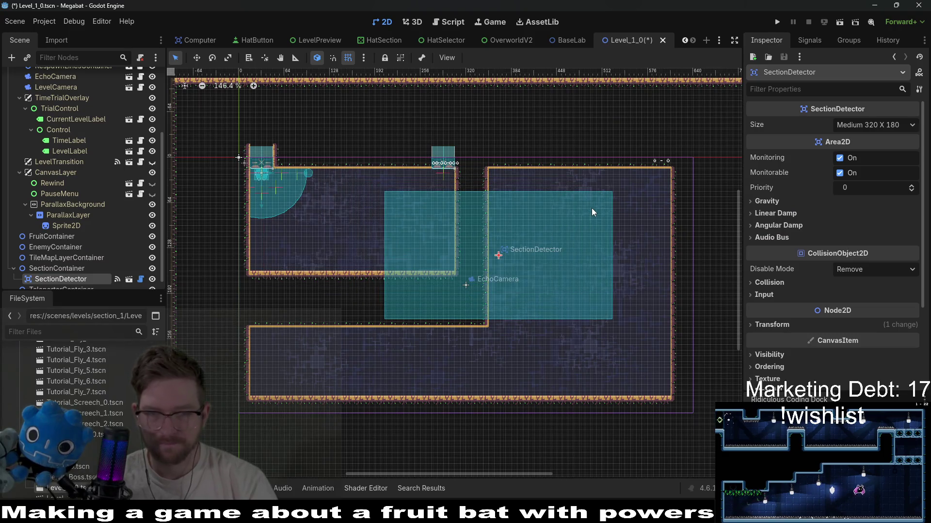
{"action": "key", "text": "ctrl+z"}
{"action": "scroll", "coordinate": [68, 205], "scroll_direction": "up", "scroll_amount": 5}
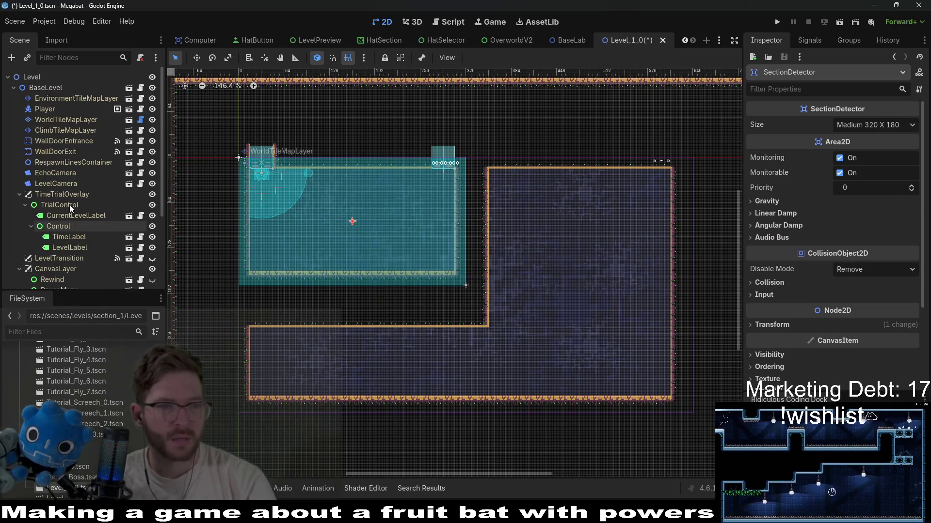
{"action": "left_click", "coordinate": [63, 152]}
{"action": "key", "text": "w"}
{"action": "left_click_drag", "start_coordinate": [443, 164], "coordinate": [614, 197]}
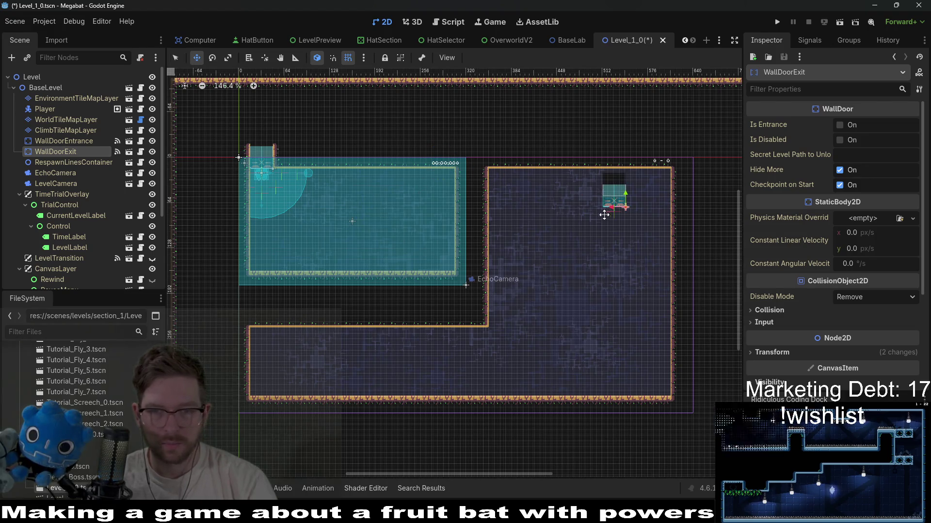
{"action": "left_click", "coordinate": [66, 120]}
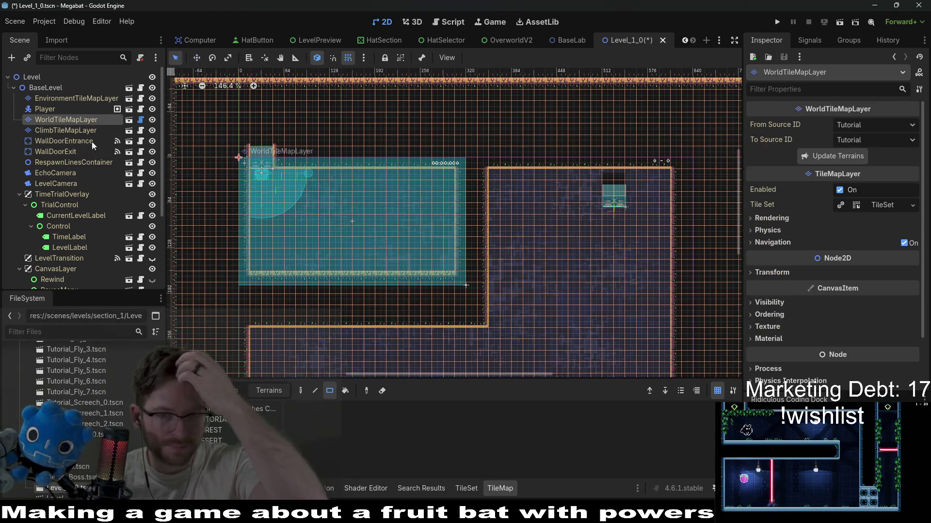
Fill a large rectangle with the brown wall terrain around the starting area.
{"action": "left_click", "coordinate": [225, 438]}
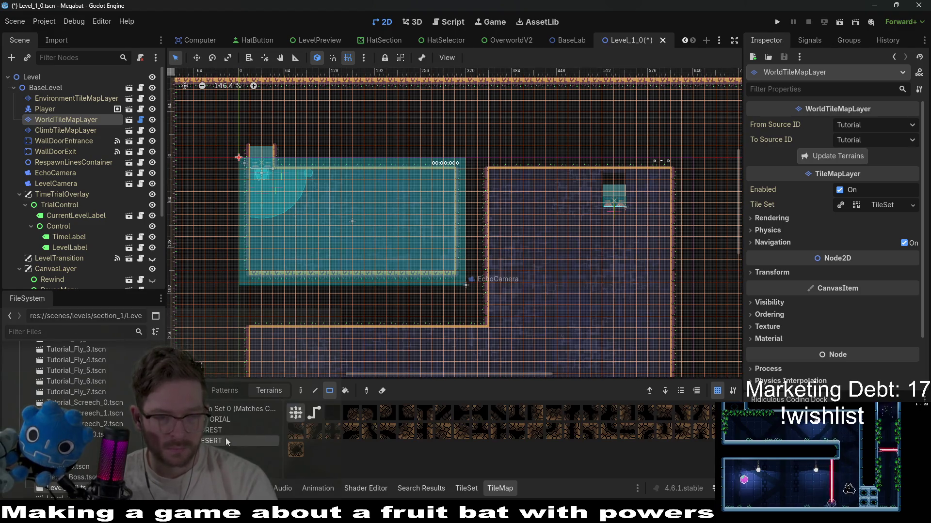
{"action": "left_click", "coordinate": [225, 452]}
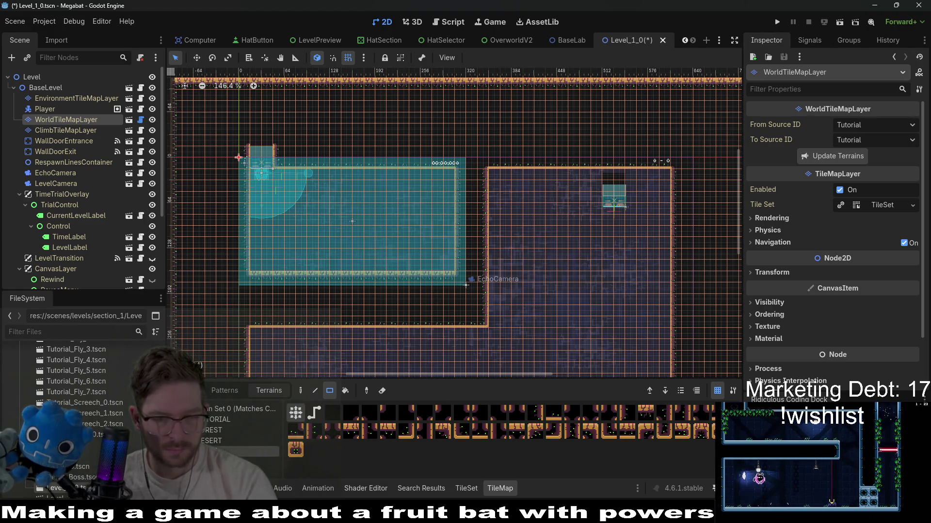
{"action": "left_click_drag", "start_coordinate": [492, 168], "coordinate": [490, 321]}
{"action": "scroll", "coordinate": [487, 290], "scroll_direction": "down", "scroll_amount": 3}
{"action": "scroll", "coordinate": [204, 250], "scroll_direction": "down", "scroll_amount": 1}
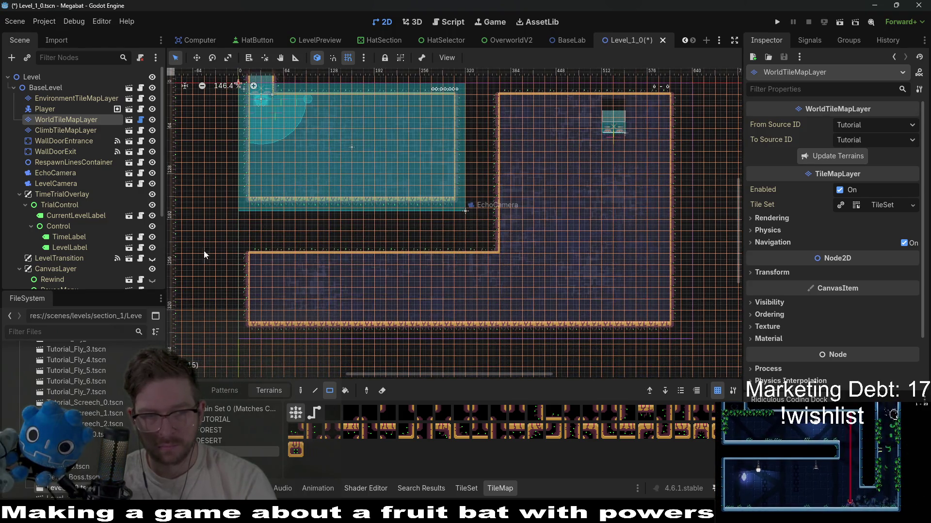
{"action": "scroll", "coordinate": [261, 248], "scroll_direction": "down", "scroll_amount": 2}
{"action": "scroll", "coordinate": [262, 249], "scroll_direction": "left", "scroll_amount": 2}
{"action": "mouse_move", "coordinate": [270, 221]}
{"action": "left_mouse_down"}
{"action": "mouse_move", "coordinate": [799, 347]}
{"action": "mouse_move", "coordinate": [799, 373]}
{"action": "left_mouse_up"}
Erase tiles right of the starting room, add a wall column, and remove the top wall row.
{"action": "scroll", "coordinate": [523, 266], "scroll_direction": "right", "scroll_amount": 3}
{"action": "scroll", "coordinate": [510, 236], "scroll_direction": "up", "scroll_amount": 3}
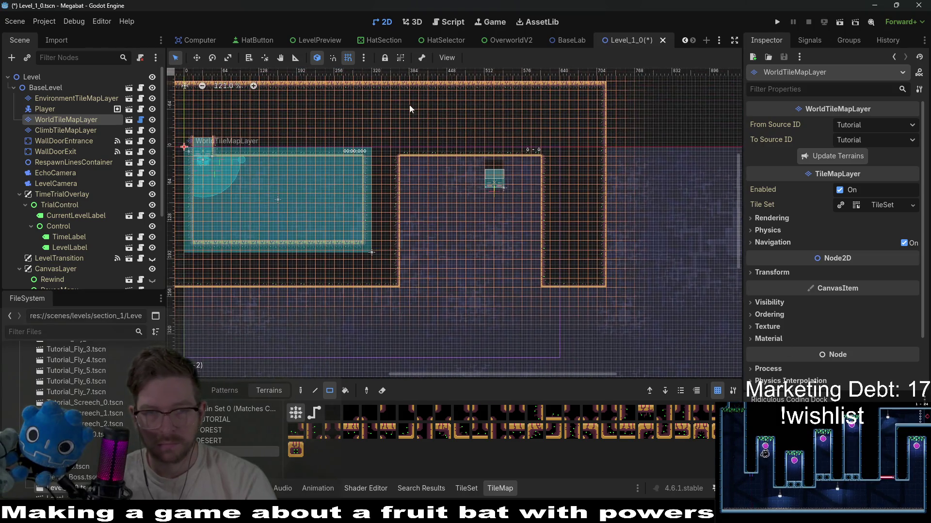
{"action": "left_click_drag", "start_coordinate": [405, 86], "coordinate": [610, 298]}
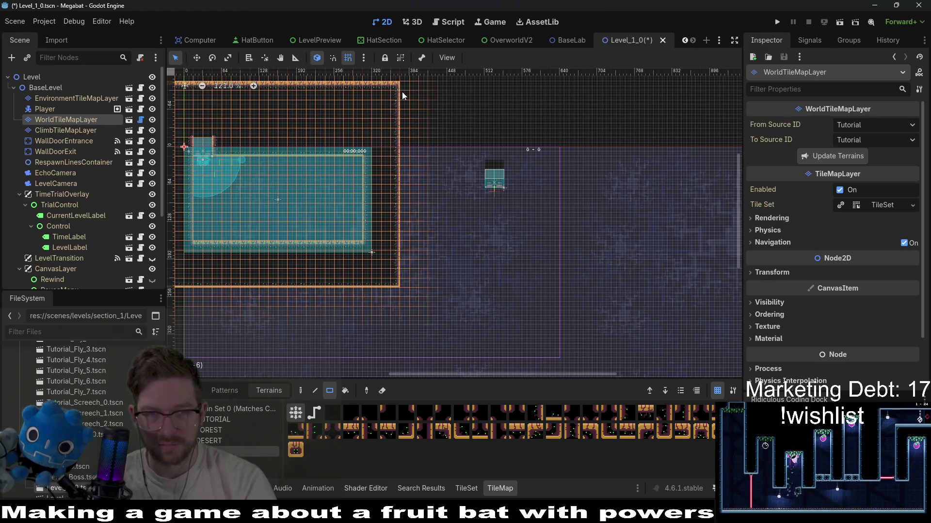
{"action": "left_click_drag", "start_coordinate": [402, 91], "coordinate": [397, 281]}
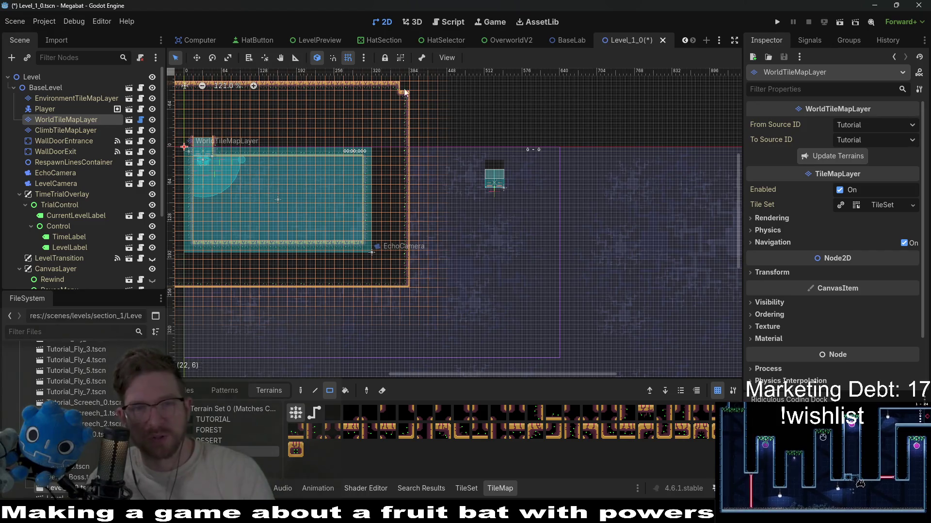
{"action": "scroll", "coordinate": [455, 153], "scroll_direction": "left", "scroll_amount": 3}
{"action": "scroll", "coordinate": [454, 153], "scroll_direction": "left", "scroll_amount": 1}
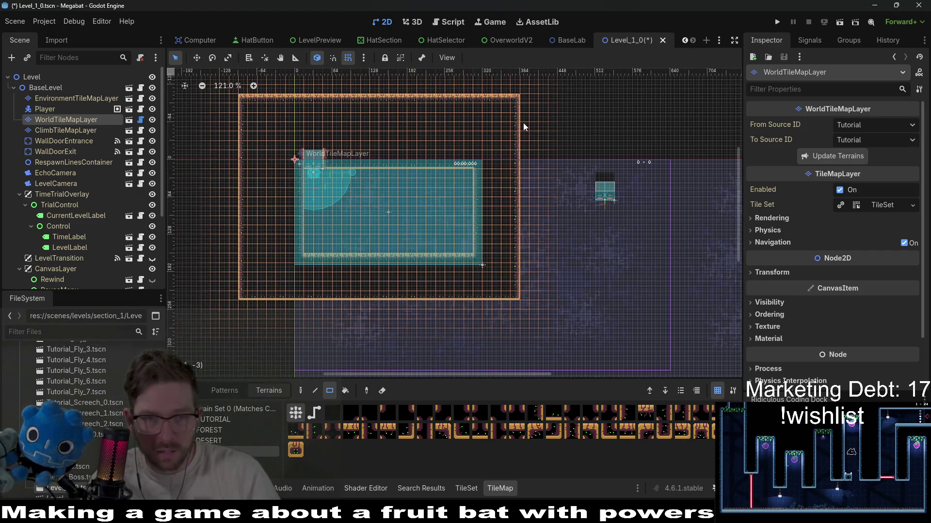
{"action": "left_click_drag", "start_coordinate": [520, 85], "coordinate": [252, 85]}
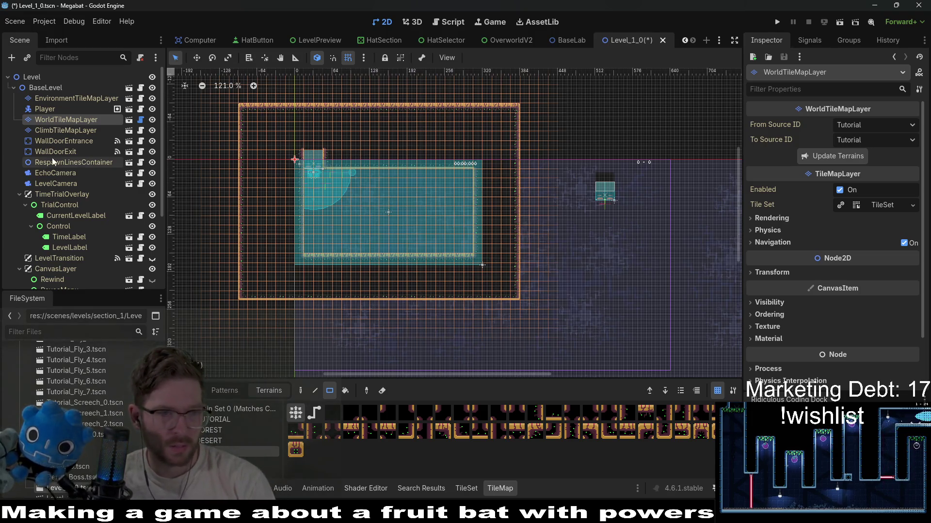
{"action": "double_click", "coordinate": [62, 141]}
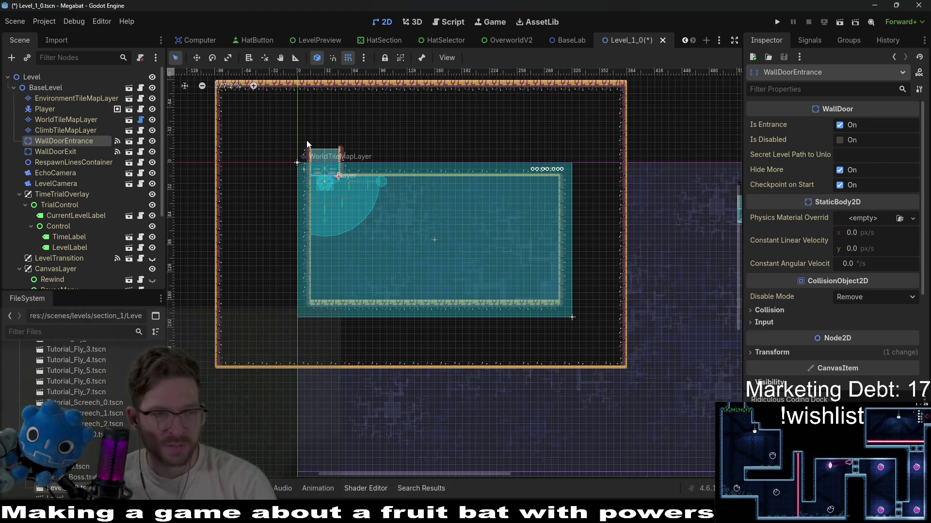
Paint a raised wall section with a 4x2 block above the main room.
{"action": "left_click", "coordinate": [307, 144]}
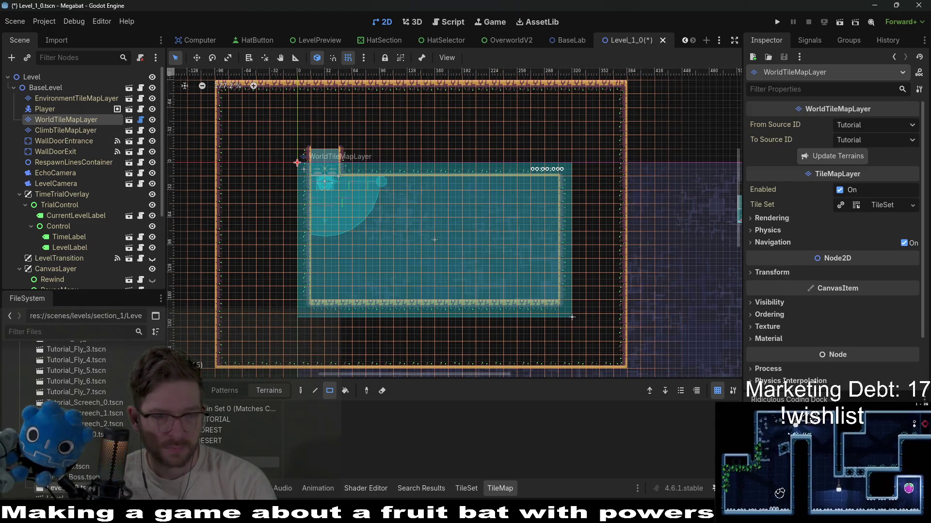
{"action": "left_click", "coordinate": [247, 451]}
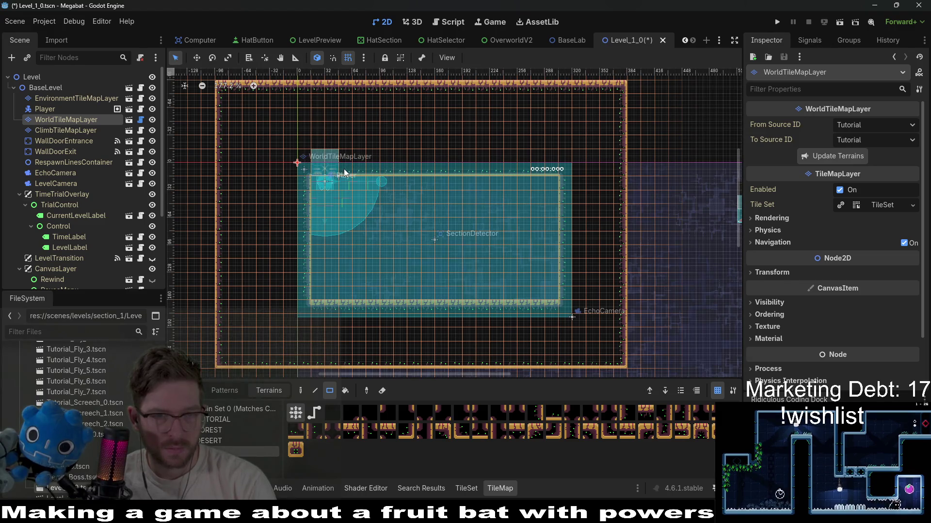
{"action": "mouse_move", "coordinate": [407, 144]}
{"action": "left_mouse_down"}
{"action": "mouse_move", "coordinate": [382, 198]}
{"action": "mouse_move", "coordinate": [378, 250]}
{"action": "left_mouse_up"}
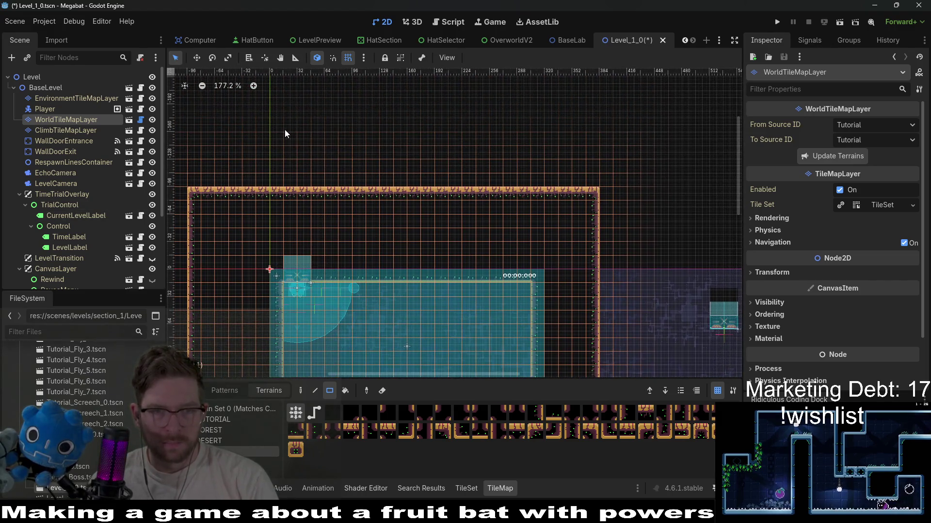
{"action": "mouse_move", "coordinate": [289, 123]}
{"action": "left_mouse_down"}
{"action": "mouse_move", "coordinate": [476, 208]}
{"action": "mouse_move", "coordinate": [484, 194]}
{"action": "left_mouse_up"}
{"action": "left_click_drag", "start_coordinate": [424, 193], "coordinate": [425, 194]}
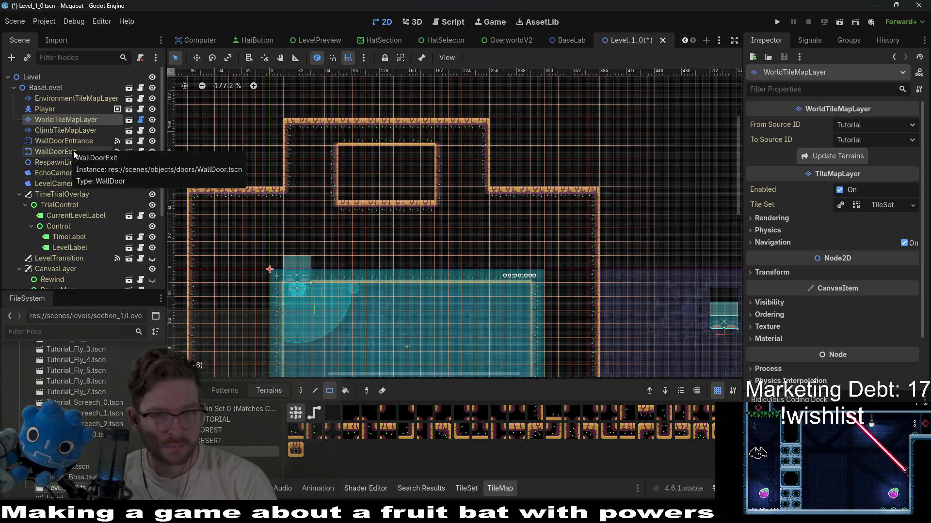
Move WallDoorEntrance up into the raised section's ceiling.
{"action": "left_click", "coordinate": [64, 141]}
{"action": "key", "text": "w"}
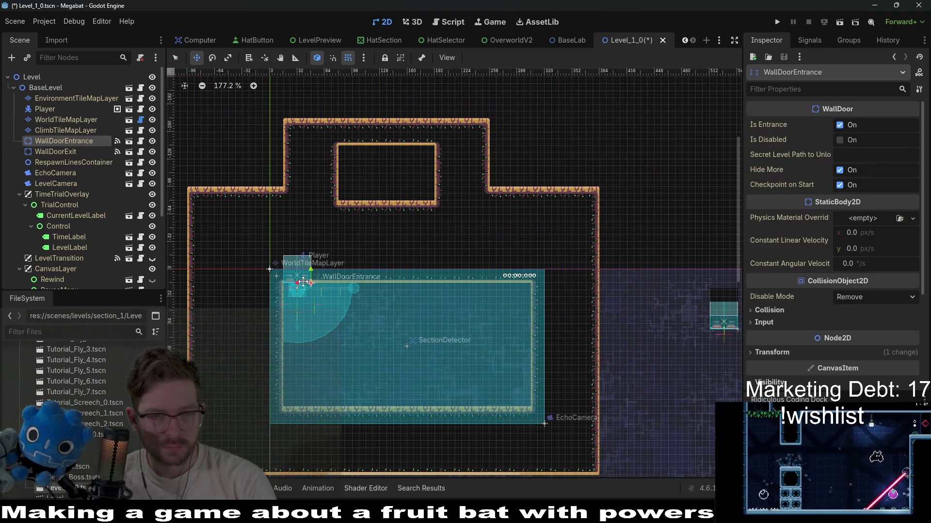
{"action": "mouse_move", "coordinate": [306, 273]}
{"action": "left_mouse_down"}
{"action": "mouse_move", "coordinate": [391, 161]}
{"action": "mouse_move", "coordinate": [390, 138]}
{"action": "left_mouse_up"}
{"action": "scroll", "coordinate": [386, 147], "scroll_direction": "up", "scroll_amount": 10}
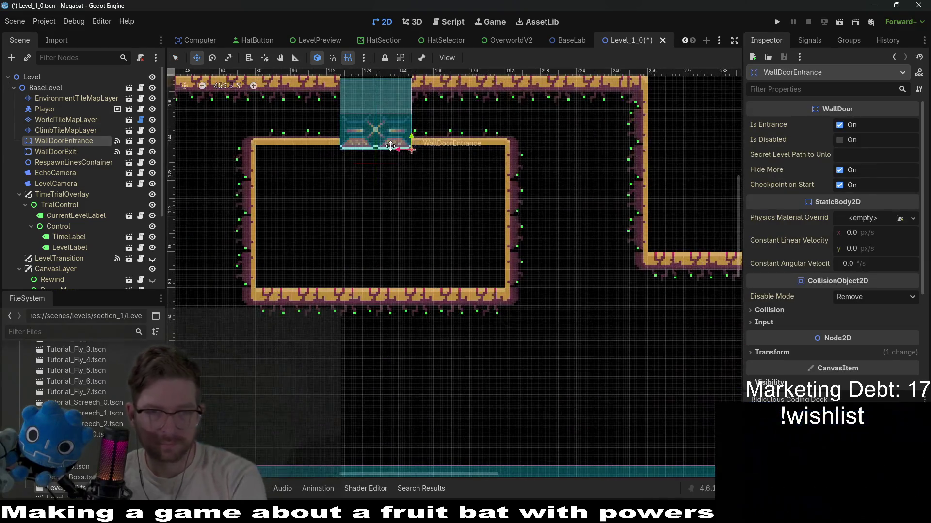
{"action": "key", "text": "Up"}
{"action": "key", "text": "Up"}
{"action": "key", "text": "Right"}
{"action": "key", "text": "Right"}
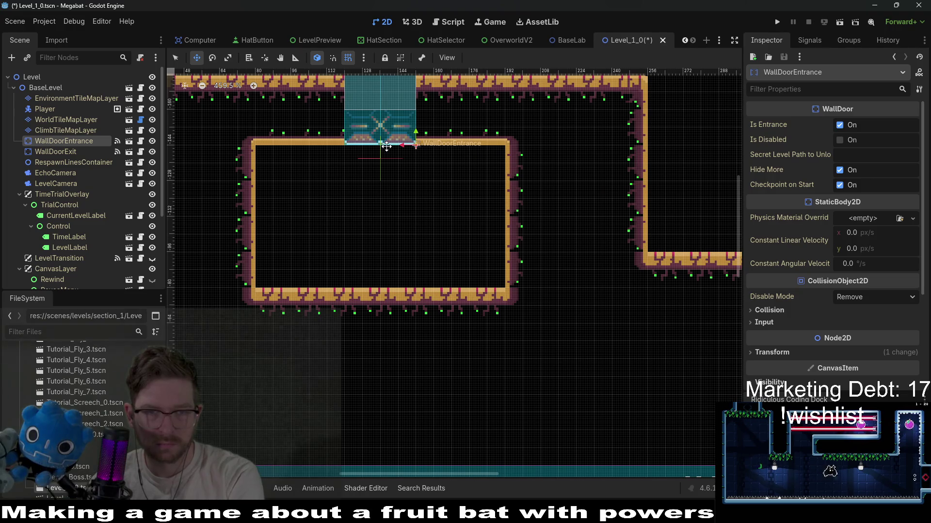
{"action": "scroll", "coordinate": [386, 146], "scroll_direction": "down", "scroll_amount": 8}
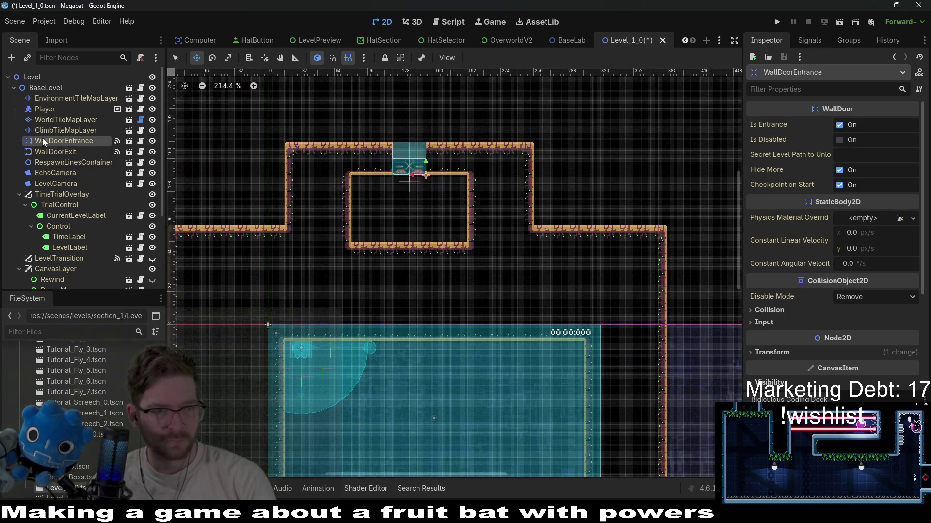
Raise the small room's top wall, reshape around the door, and move its right wall inward.
{"action": "left_click", "coordinate": [58, 120]}
{"action": "left_click", "coordinate": [215, 452]}
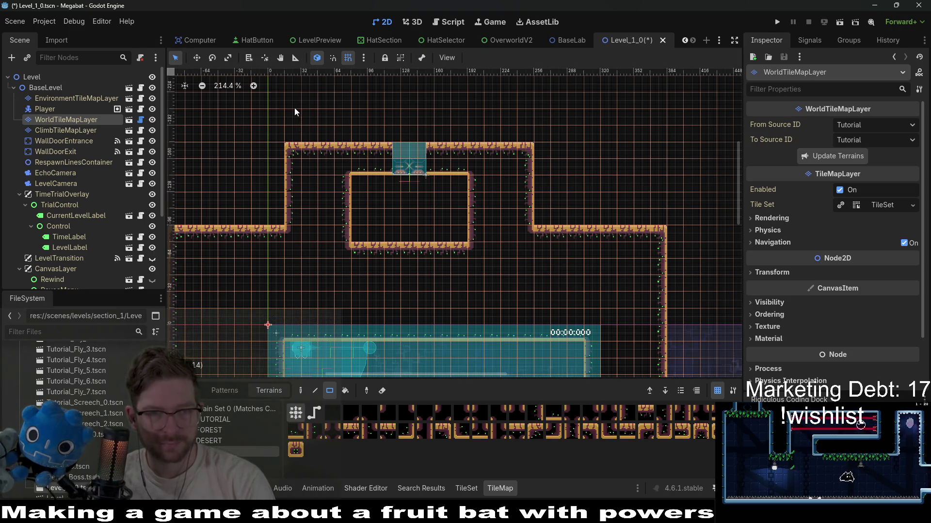
{"action": "left_click_drag", "start_coordinate": [295, 108], "coordinate": [528, 148]}
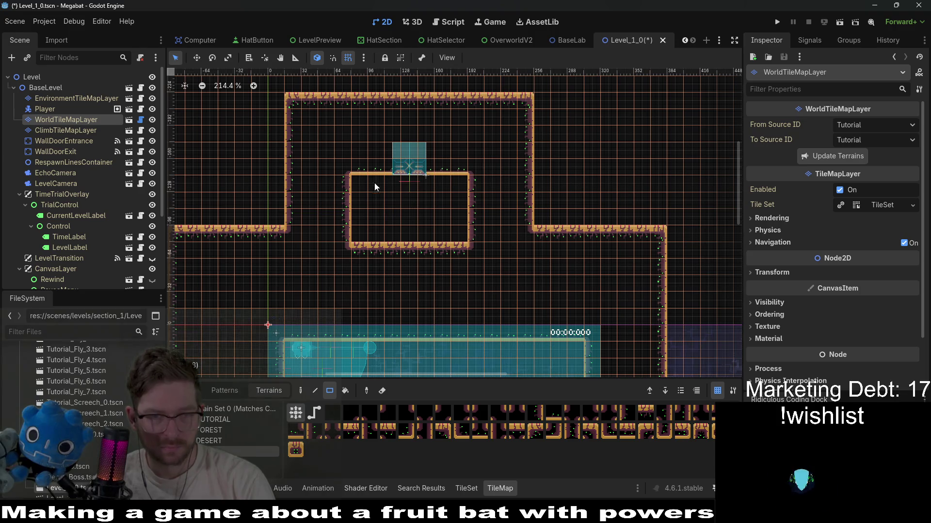
{"action": "mouse_move", "coordinate": [396, 152]}
{"action": "left_mouse_down"}
{"action": "mouse_move", "coordinate": [424, 170]}
{"action": "mouse_move", "coordinate": [405, 174]}
{"action": "left_mouse_up"}
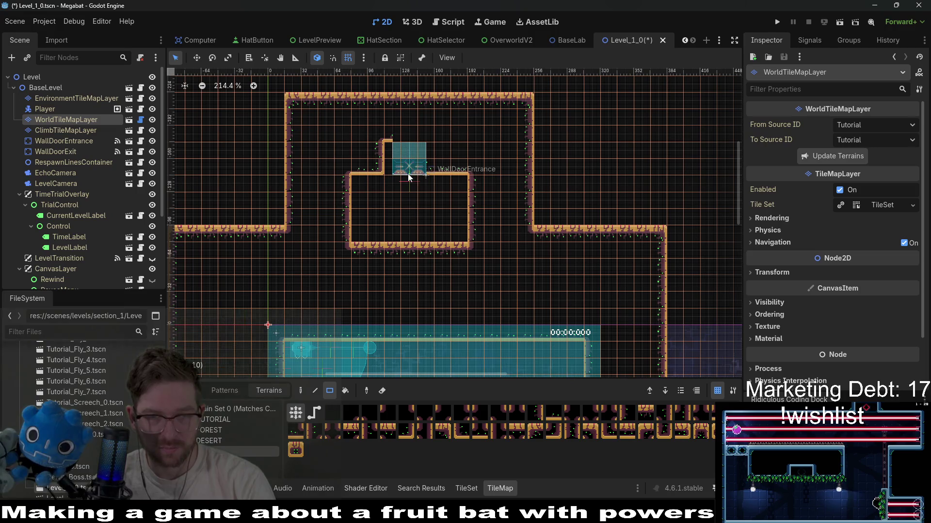
{"action": "mouse_move", "coordinate": [467, 167]}
{"action": "left_mouse_down"}
{"action": "mouse_move", "coordinate": [467, 263]}
{"action": "mouse_move", "coordinate": [470, 193]}
{"action": "mouse_move", "coordinate": [454, 261]}
{"action": "mouse_move", "coordinate": [461, 179]}
{"action": "mouse_move", "coordinate": [471, 268]}
{"action": "left_mouse_up"}
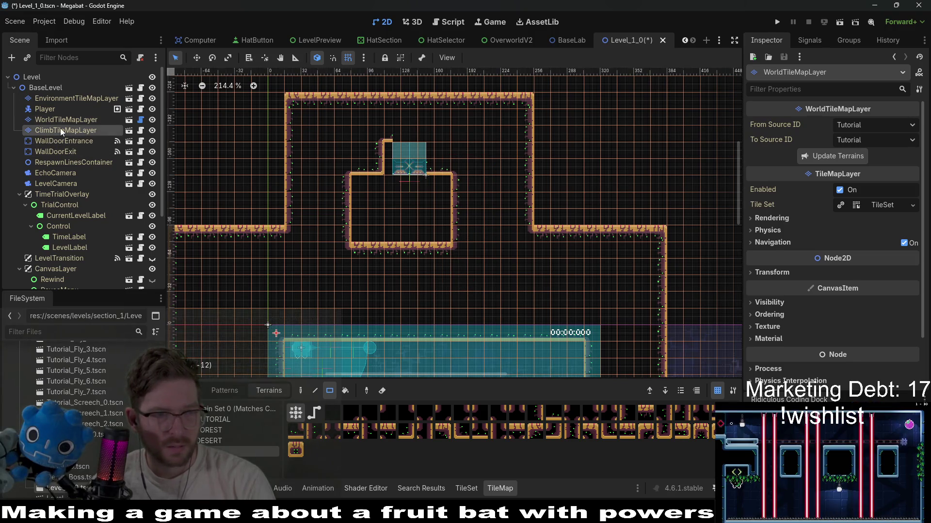
Nudge WallDoorEntrance one cell left, then slightly right.
{"action": "left_click", "coordinate": [58, 131]}
{"action": "left_click", "coordinate": [56, 141]}
{"action": "key", "text": "w"}
{"action": "key", "text": "shift+Left"}
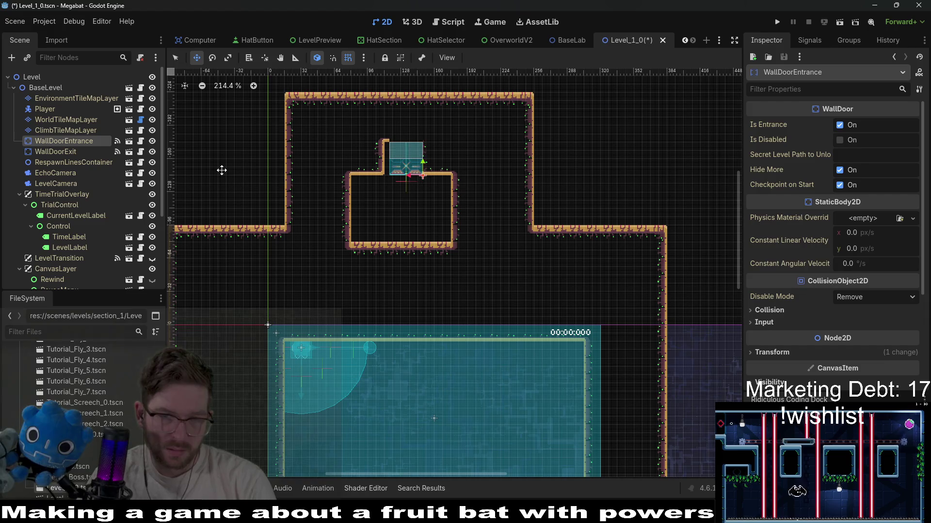
{"action": "key", "text": "Right"}
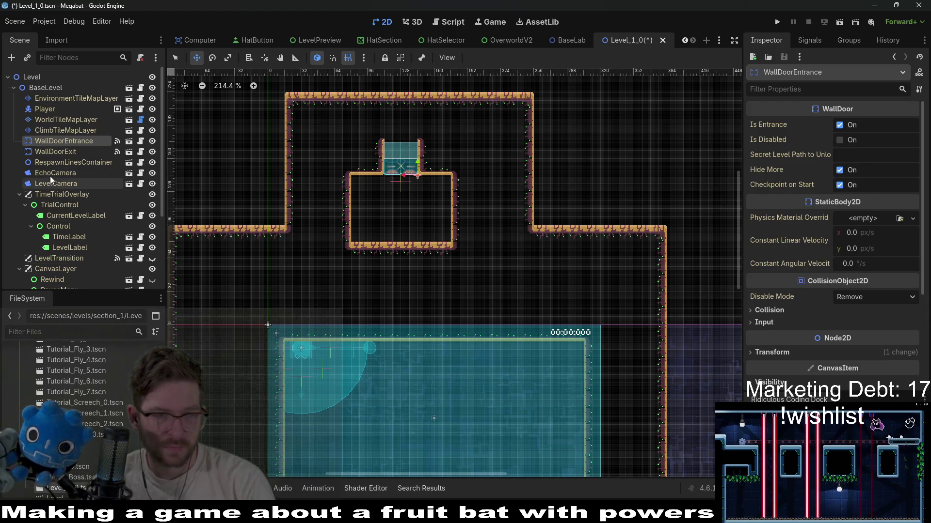
Move the Player up into the small room beneath the entrance door.
{"action": "left_click", "coordinate": [46, 113]}
{"action": "mouse_move", "coordinate": [316, 370]}
{"action": "left_mouse_down"}
{"action": "mouse_move", "coordinate": [427, 258]}
{"action": "mouse_move", "coordinate": [416, 197]}
{"action": "mouse_move", "coordinate": [410, 203]}
{"action": "left_mouse_up"}
{"action": "scroll", "coordinate": [410, 203], "scroll_direction": "up", "scroll_amount": 4}
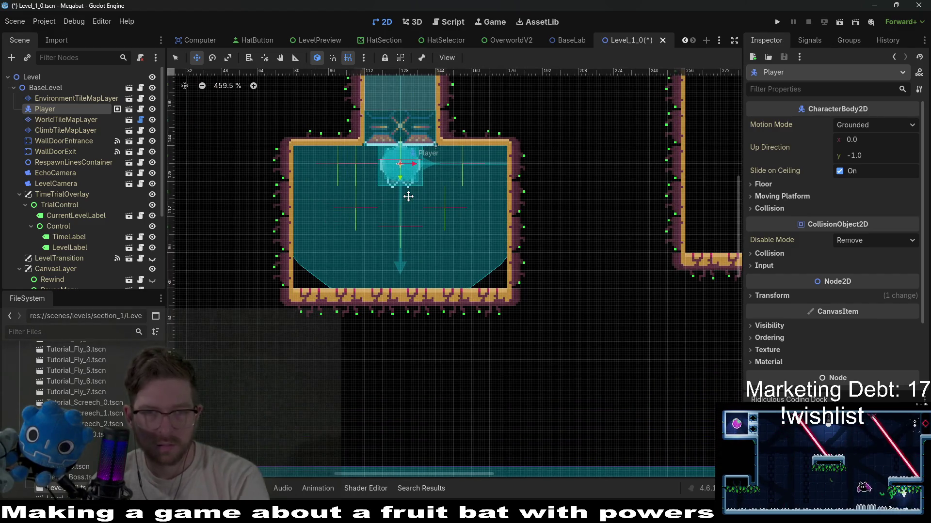
{"action": "scroll", "coordinate": [409, 196], "scroll_direction": "down", "scroll_amount": 6}
{"action": "scroll", "coordinate": [409, 197], "scroll_direction": "up", "scroll_amount": 4}
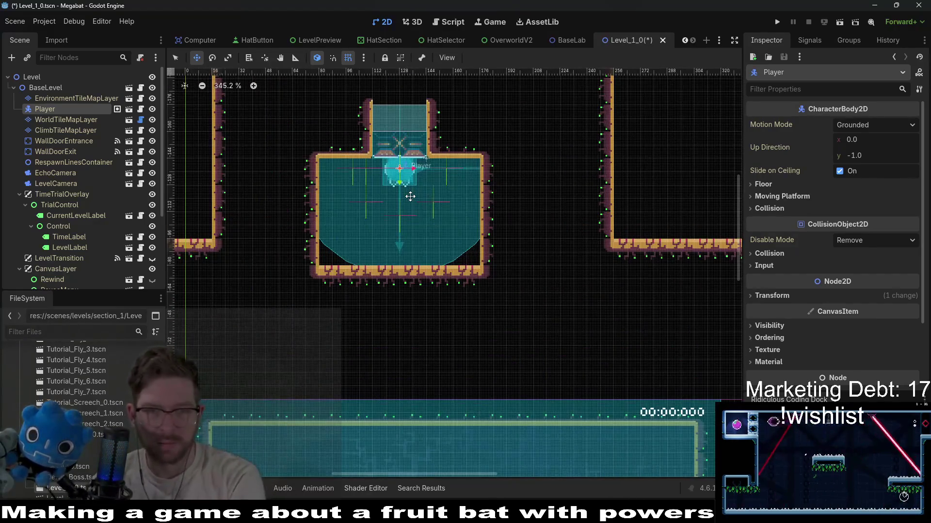
{"action": "scroll", "coordinate": [409, 209], "scroll_direction": "down", "scroll_amount": 4}
{"action": "scroll", "coordinate": [409, 206], "scroll_direction": "up", "scroll_amount": 3}
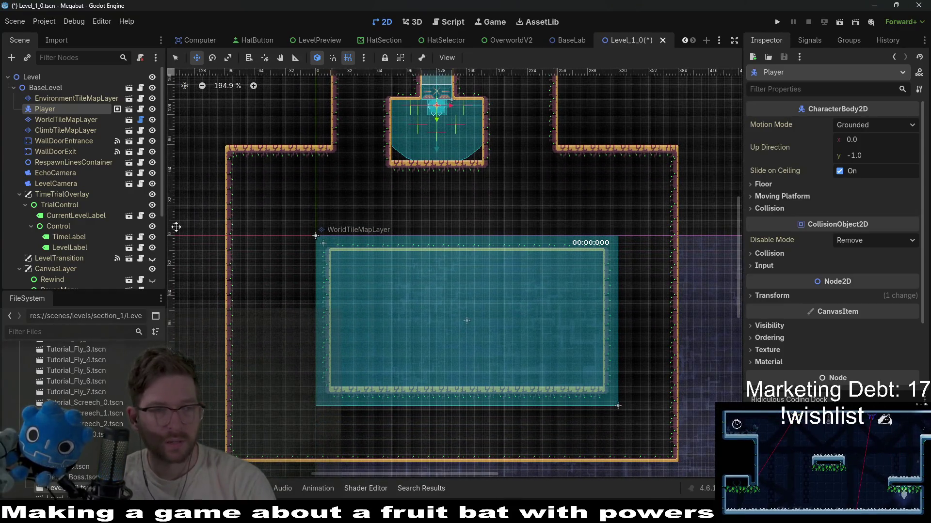
{"action": "scroll", "coordinate": [64, 135], "scroll_direction": "down", "scroll_amount": 4}
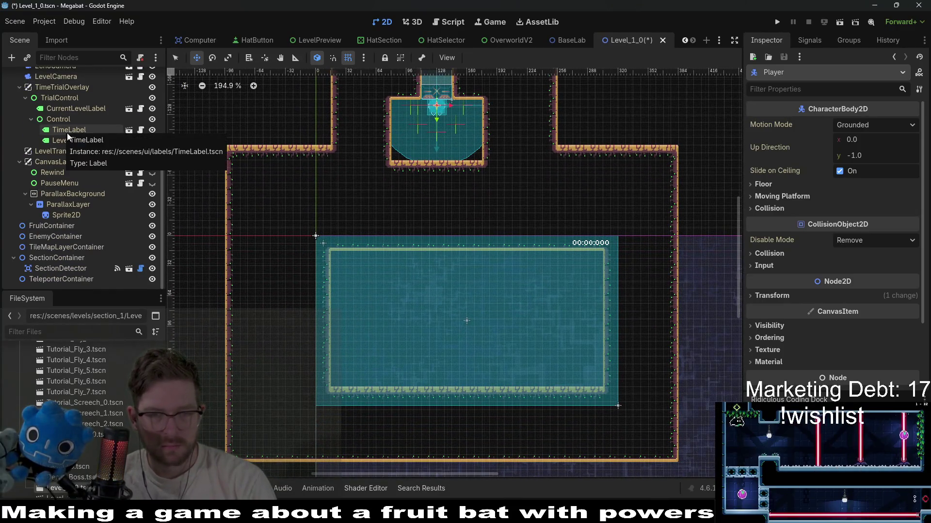
Instantiate the SectionTeleporterSmall scene as a child of TeleporterContainer.
{"action": "left_click", "coordinate": [48, 262]}
{"action": "left_click", "coordinate": [53, 279]}
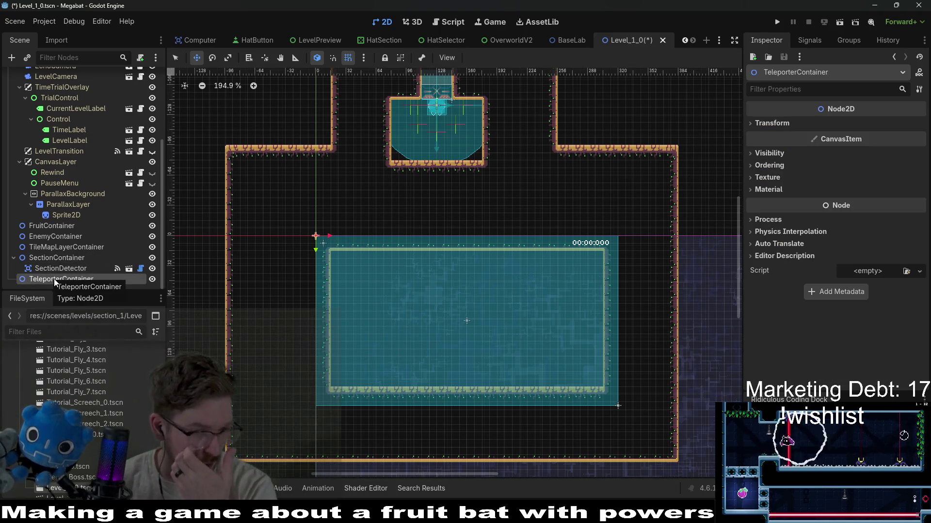
{"action": "right_click", "coordinate": [54, 279]}
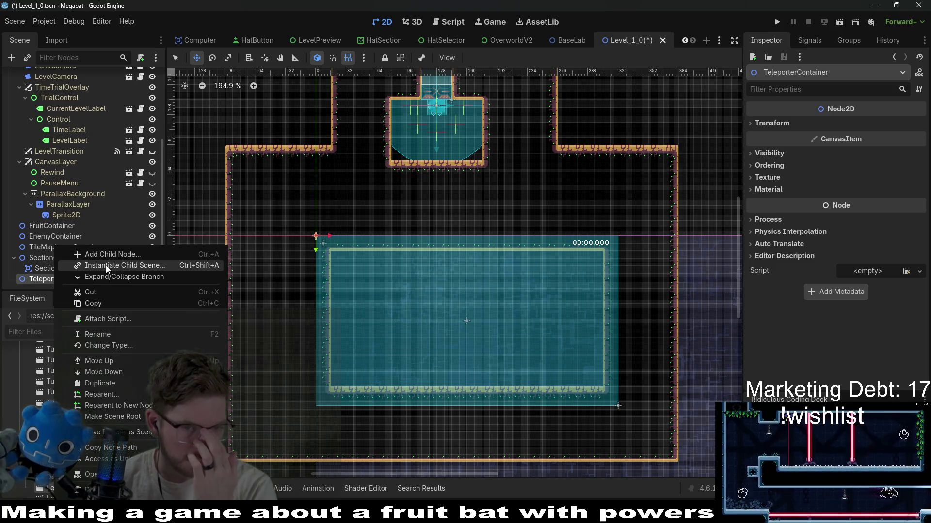
{"action": "left_click", "coordinate": [106, 266]}
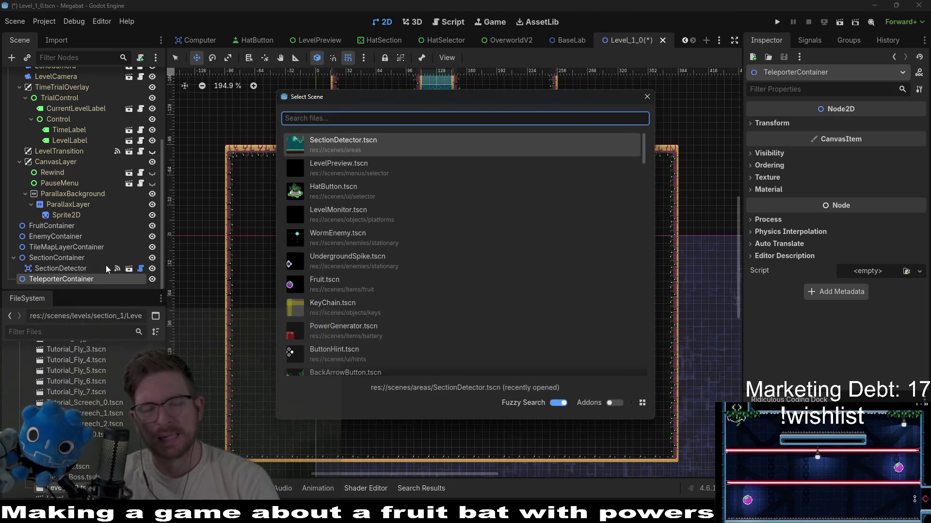
{"action": "type", "text": "teleporter"}
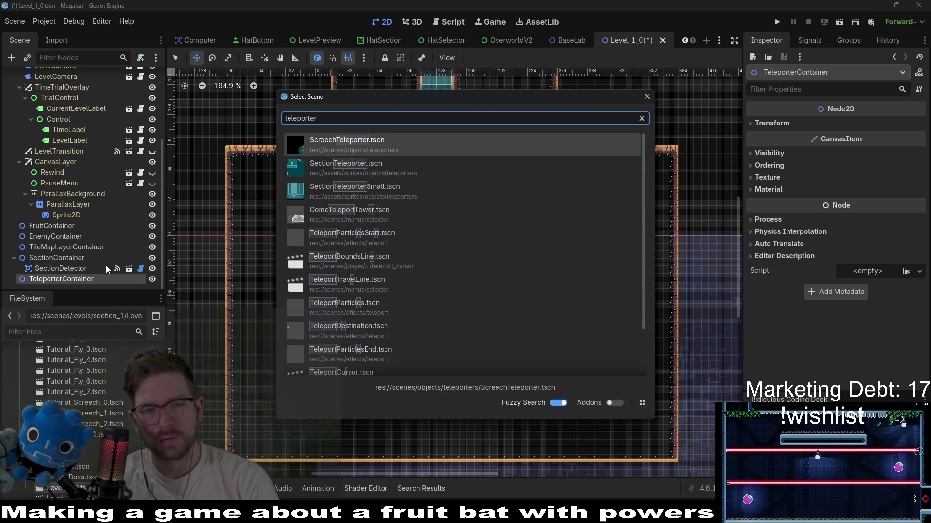
{"action": "type", "text": "small"}
{"action": "key", "text": "Return"}
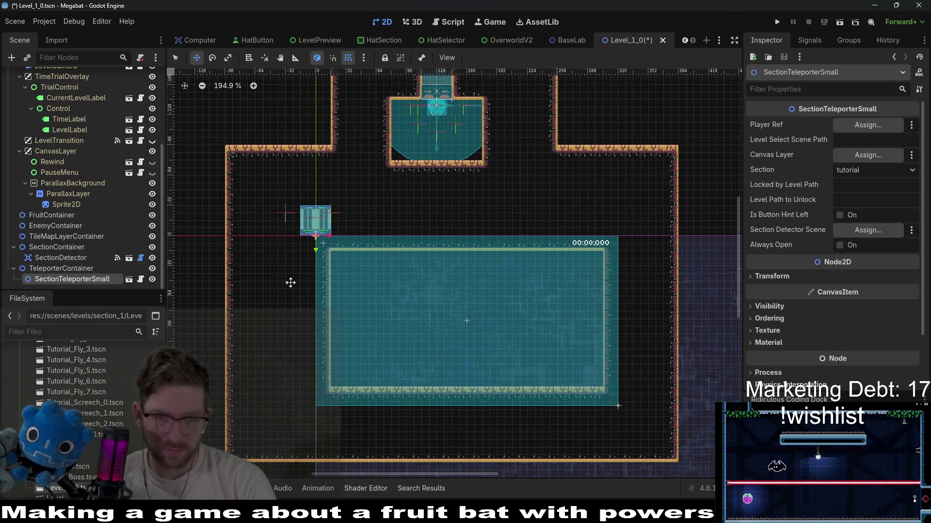
Position the teleporter in the section's top-left corner and set its Player Ref to Player.
{"action": "mouse_move", "coordinate": [311, 224]}
{"action": "left_mouse_down"}
{"action": "mouse_move", "coordinate": [350, 263]}
{"action": "mouse_move", "coordinate": [342, 269]}
{"action": "left_mouse_up"}
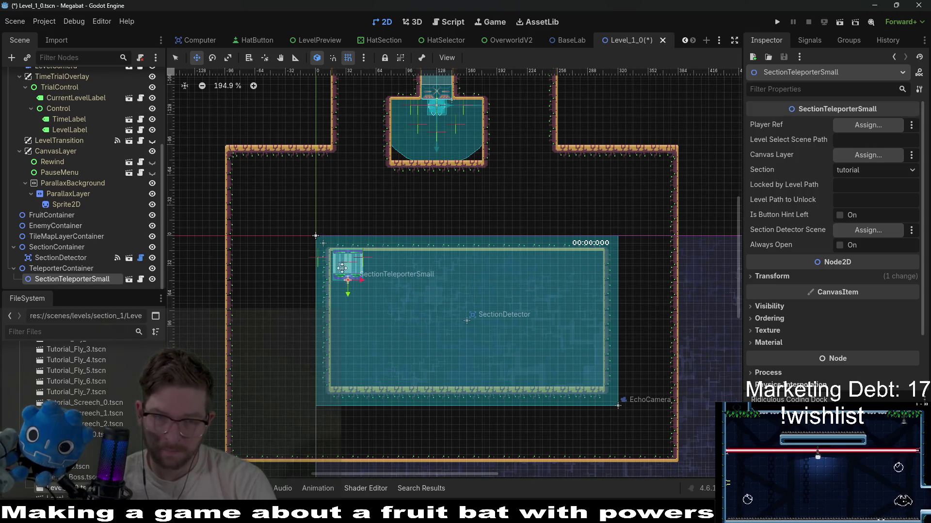
{"action": "scroll", "coordinate": [342, 268], "scroll_direction": "up", "scroll_amount": 6}
{"action": "key", "text": "Left"}
{"action": "key", "text": "Down"}
{"action": "key", "text": "Left"}
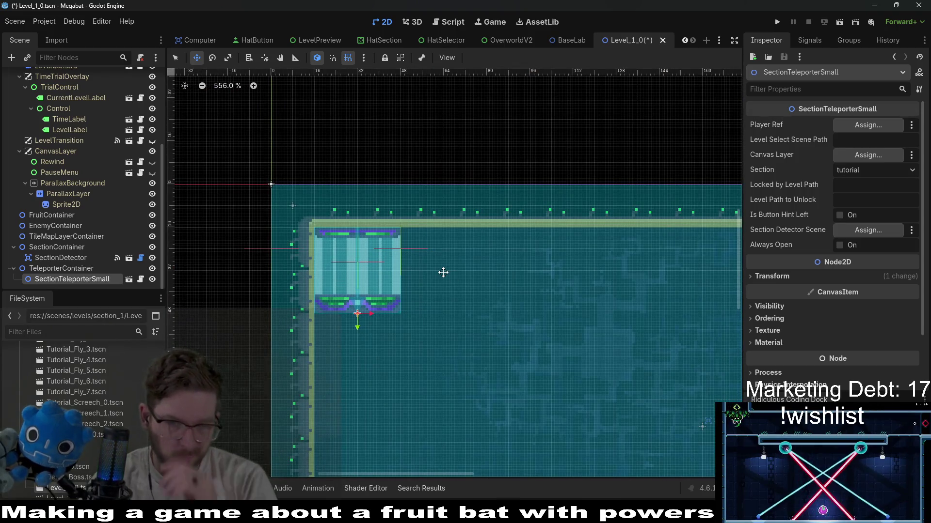
{"action": "scroll", "coordinate": [443, 273], "scroll_direction": "down", "scroll_amount": 3}
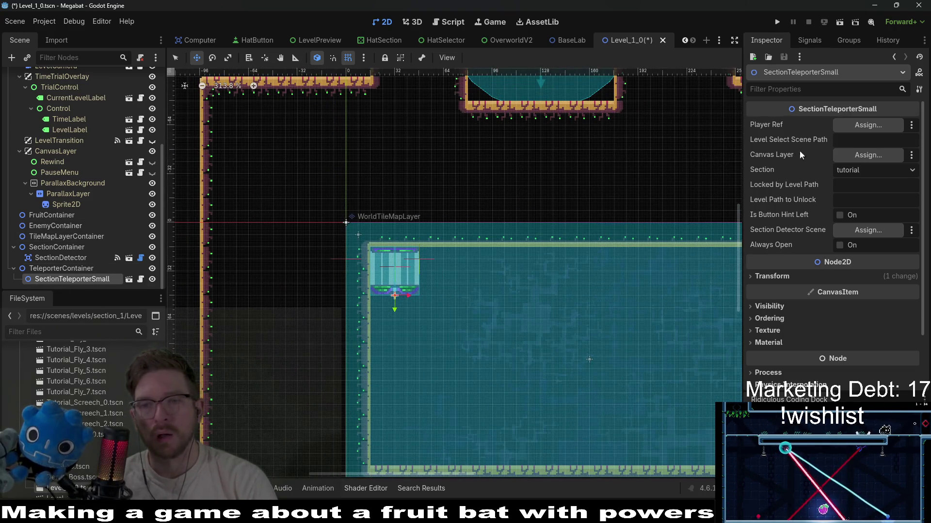
{"action": "left_click", "coordinate": [862, 125]}
{"action": "double_click", "coordinate": [418, 167]}
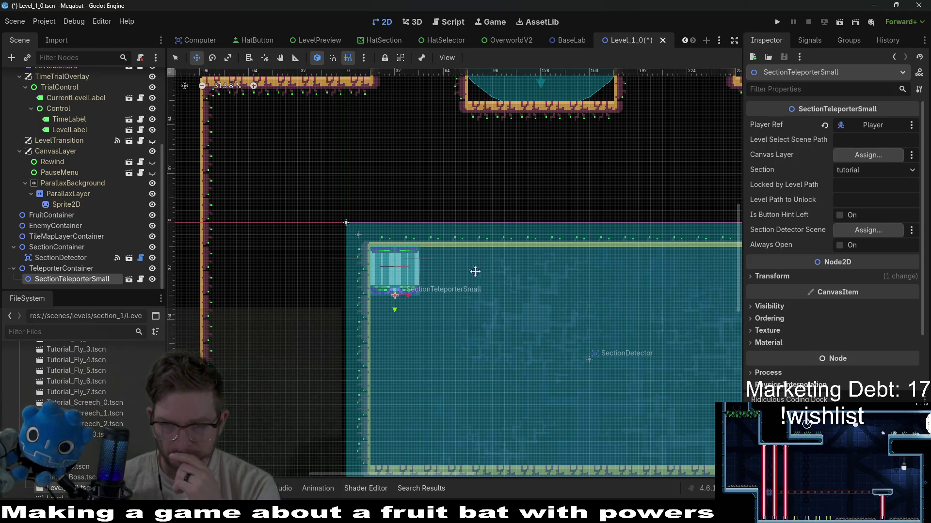
Turn on Always Open and link the teleporter's Section Detector to the SectionDetector node.
{"action": "left_click", "coordinate": [839, 245]}
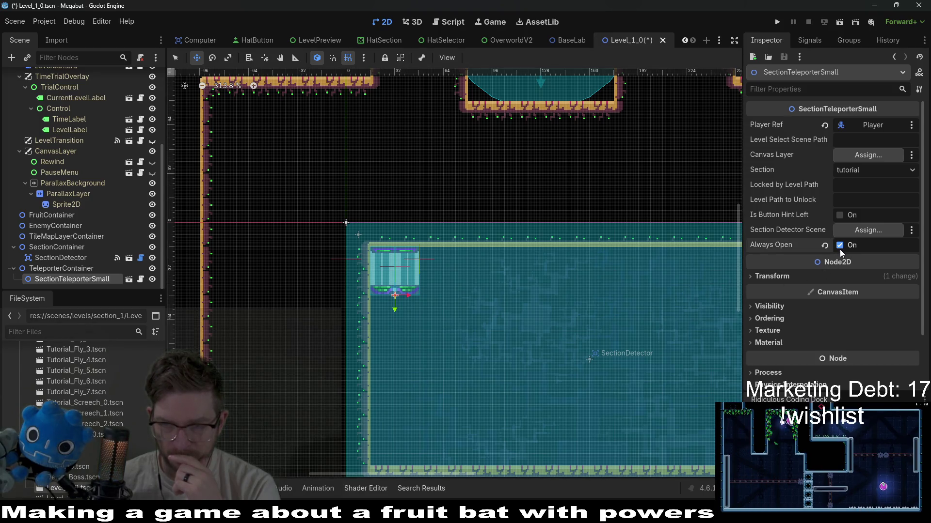
{"action": "left_click", "coordinate": [863, 232]}
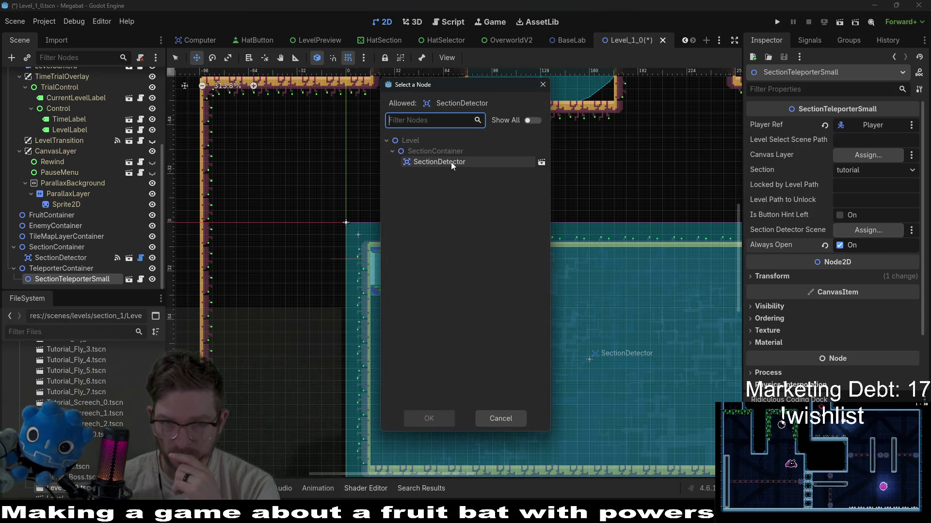
{"action": "double_click", "coordinate": [451, 162]}
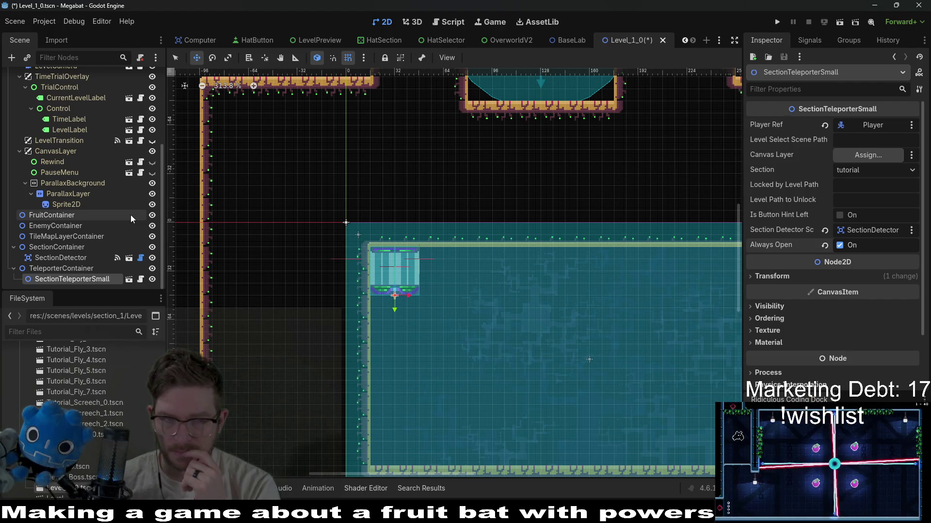
{"action": "left_click", "coordinate": [77, 273]}
{"action": "right_click", "coordinate": [145, 269]}
{"action": "key", "text": "ctrl+shift+a"}
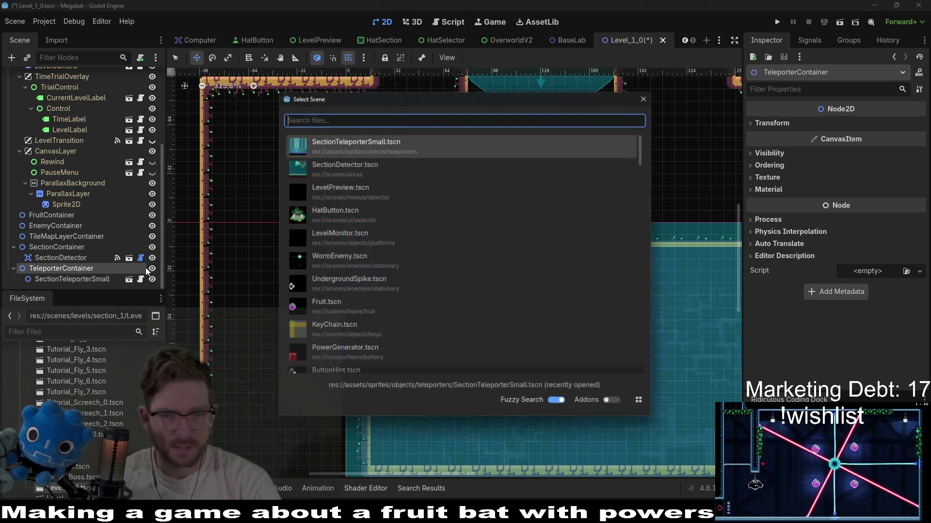
{"action": "type", "text": "section"}
{"action": "key", "text": "Return"}
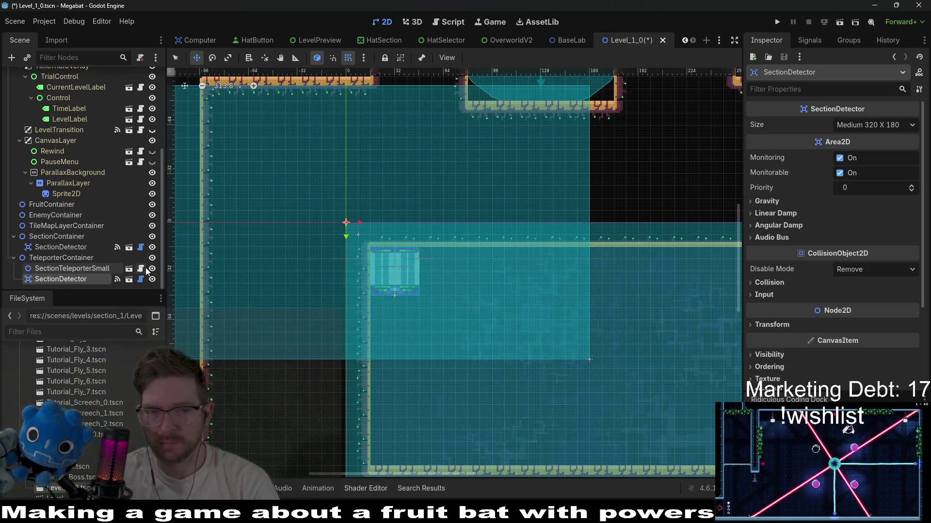
{"action": "key", "text": "ctrl+z"}
{"action": "right_click", "coordinate": [80, 267]}
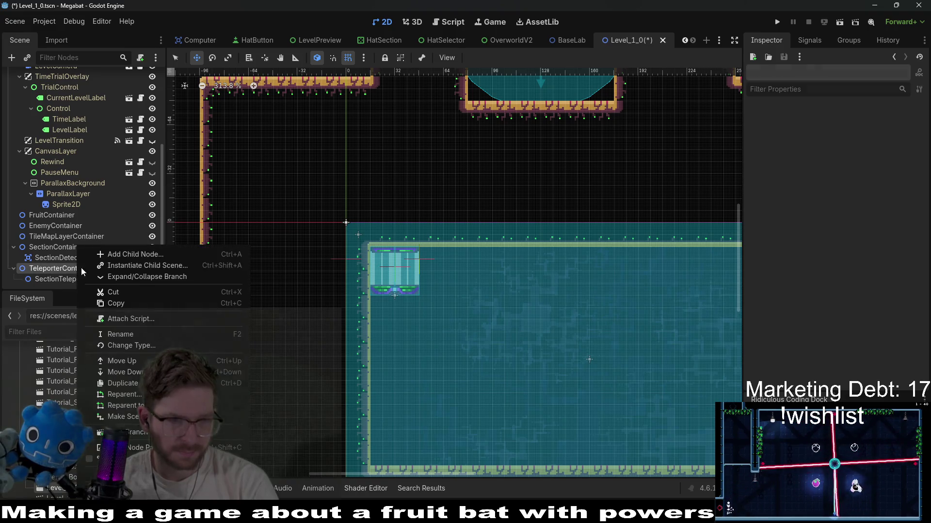
{"action": "left_click", "coordinate": [113, 263]}
{"action": "type", "text": "teleporter"}
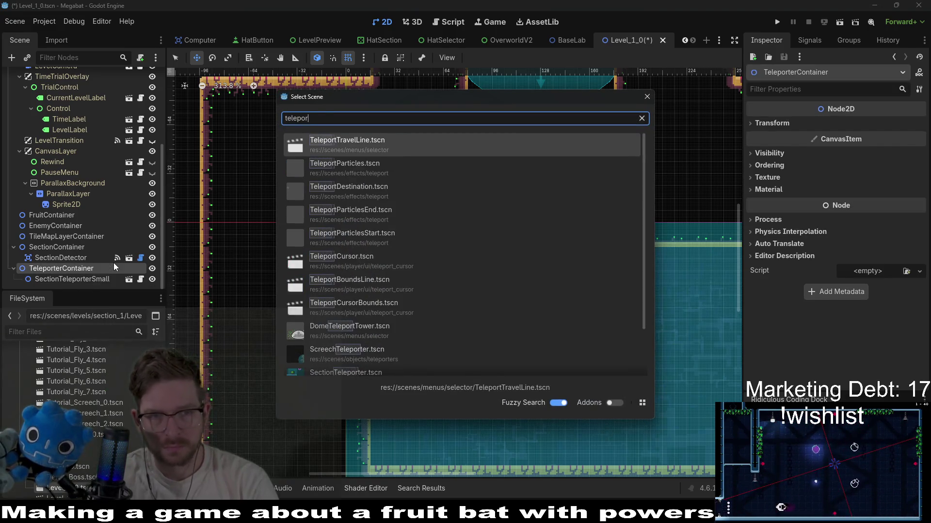
{"action": "type", "text": "small"}
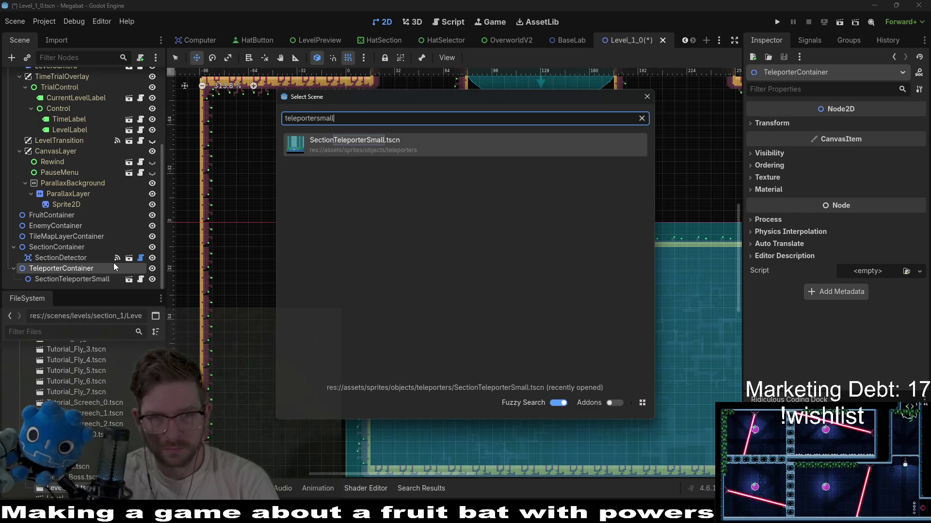
{"action": "key", "text": "Return"}
{"action": "mouse_move", "coordinate": [371, 283]}
{"action": "left_mouse_down"}
{"action": "mouse_move", "coordinate": [484, 293]}
{"action": "mouse_move", "coordinate": [582, 330]}
{"action": "left_mouse_up"}
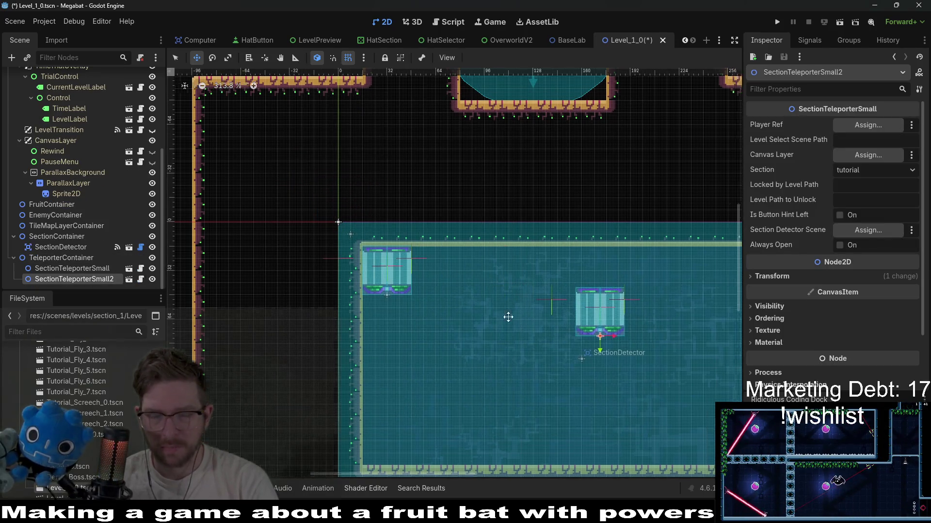
{"action": "scroll", "coordinate": [582, 329], "scroll_direction": "right", "scroll_amount": 5}
{"action": "scroll", "coordinate": [581, 330], "scroll_direction": "down", "scroll_amount": 2}
{"action": "mouse_move", "coordinate": [363, 276]}
{"action": "left_mouse_down"}
{"action": "mouse_move", "coordinate": [528, 267]}
{"action": "mouse_move", "coordinate": [540, 237]}
{"action": "left_mouse_up"}
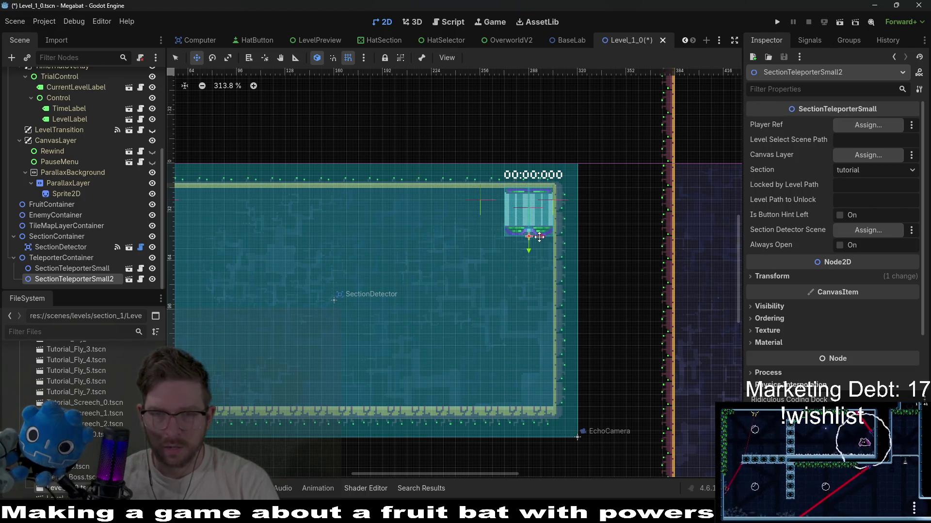
{"action": "scroll", "coordinate": [486, 260], "scroll_direction": "down", "scroll_amount": 3}
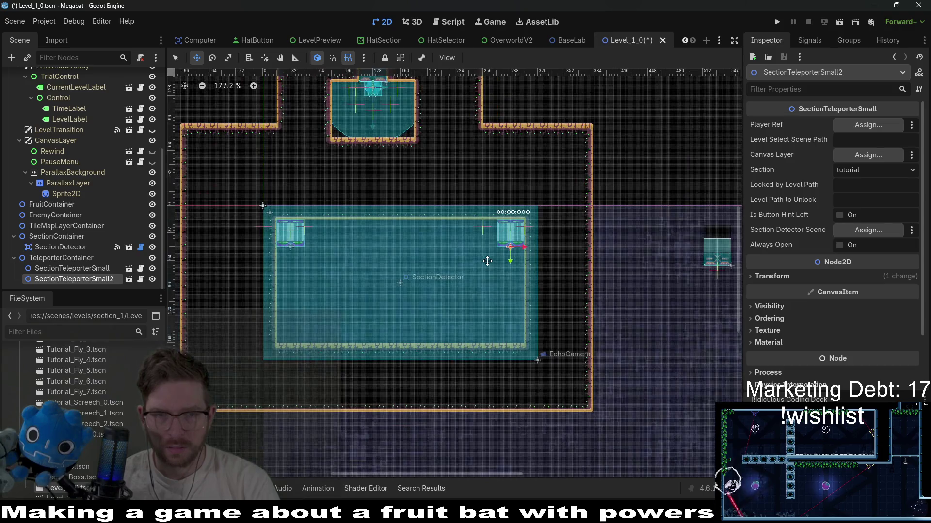
{"action": "key", "text": "ctrl+z"}
{"action": "key", "text": "ctrl+z"}
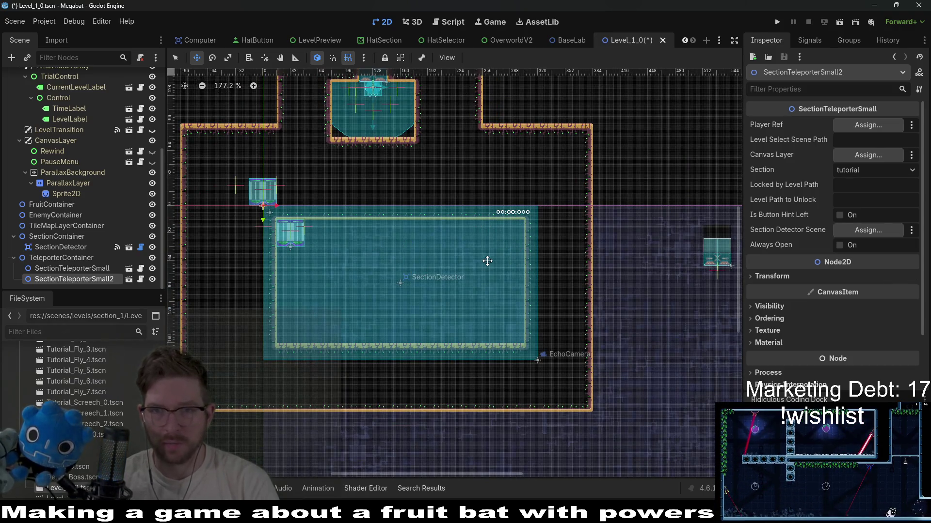
{"action": "key", "text": "Delete"}
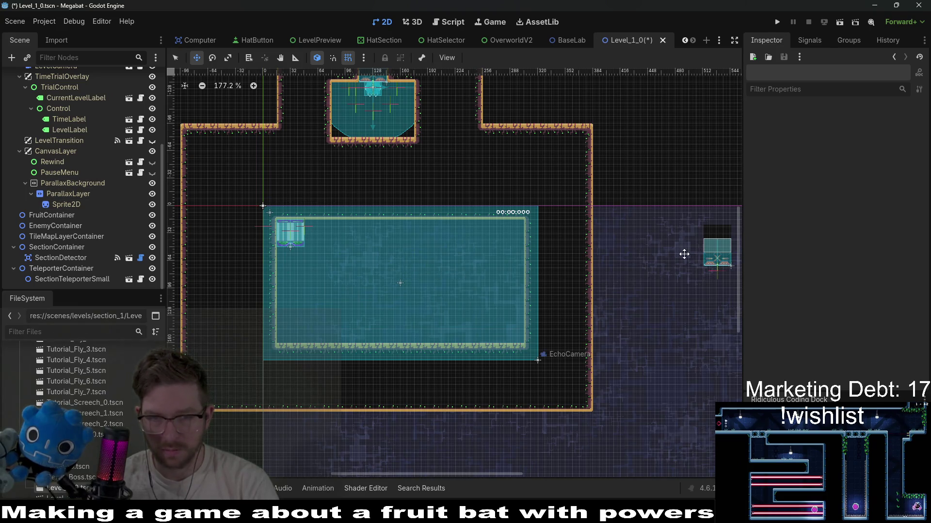
{"action": "scroll", "coordinate": [75, 241], "scroll_direction": "up", "scroll_amount": 5}
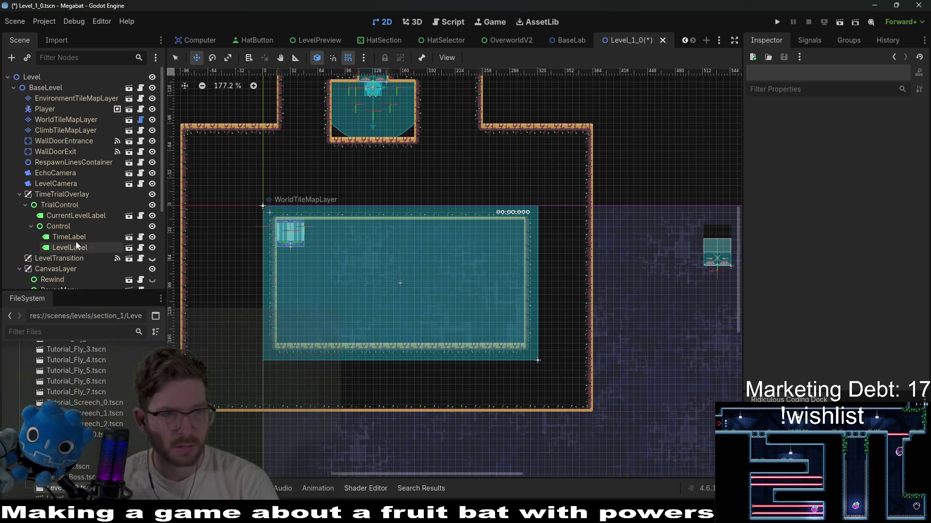
Paint wall tiles on WorldTileMapLayer to carve a notch into the room's left side.
{"action": "left_click", "coordinate": [77, 122]}
{"action": "left_click", "coordinate": [231, 453]}
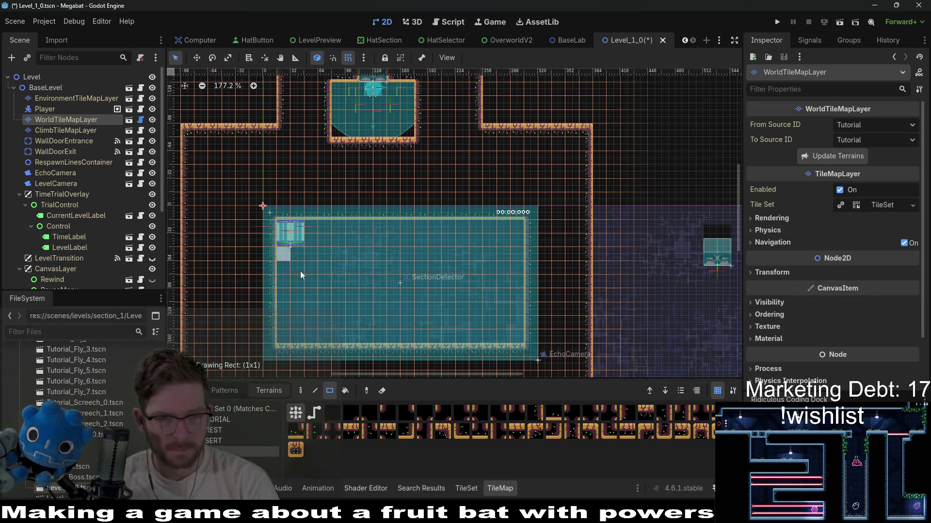
{"action": "left_click_drag", "start_coordinate": [324, 277], "coordinate": [327, 278]}
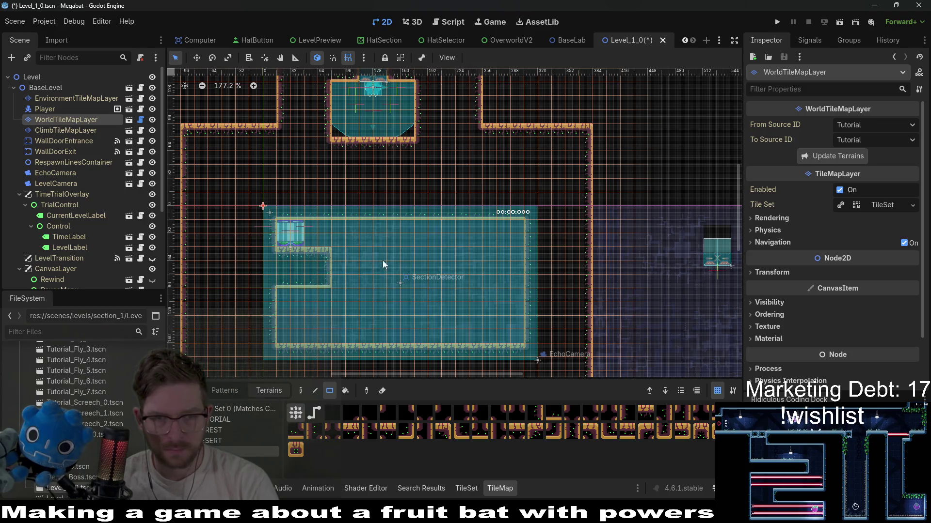
{"action": "scroll", "coordinate": [396, 267], "scroll_direction": "up", "scroll_amount": 6}
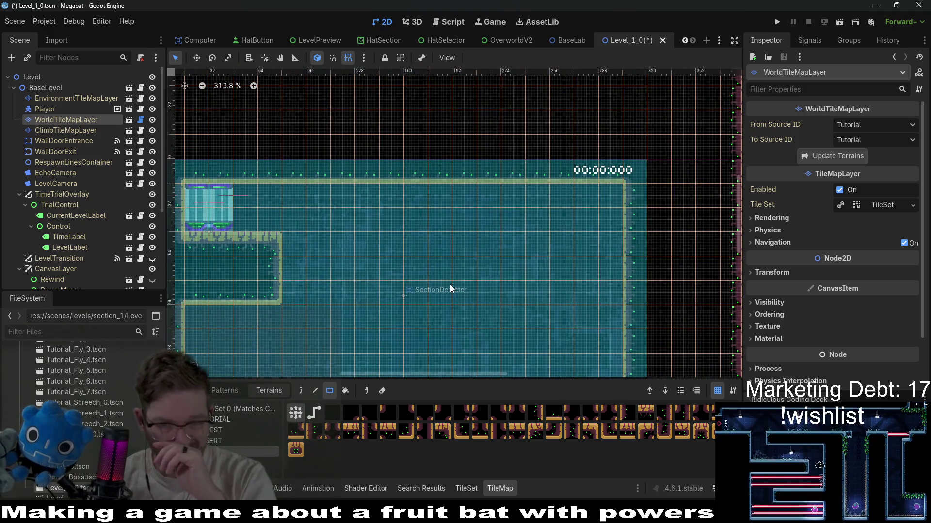
{"action": "scroll", "coordinate": [458, 284], "scroll_direction": "down", "scroll_amount": 1}
{"action": "scroll", "coordinate": [428, 245], "scroll_direction": "left", "scroll_amount": 2}
{"action": "scroll", "coordinate": [556, 222], "scroll_direction": "right", "scroll_amount": 4}
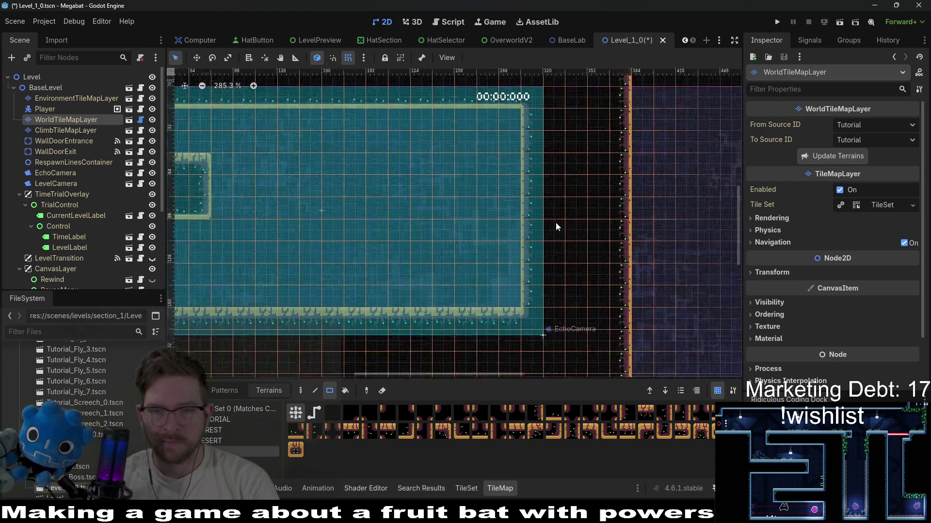
{"action": "scroll", "coordinate": [556, 222], "scroll_direction": "down", "scroll_amount": 4}
Move WallDoorExit up to the room's top edge near the right corner.
{"action": "left_click", "coordinate": [66, 151]}
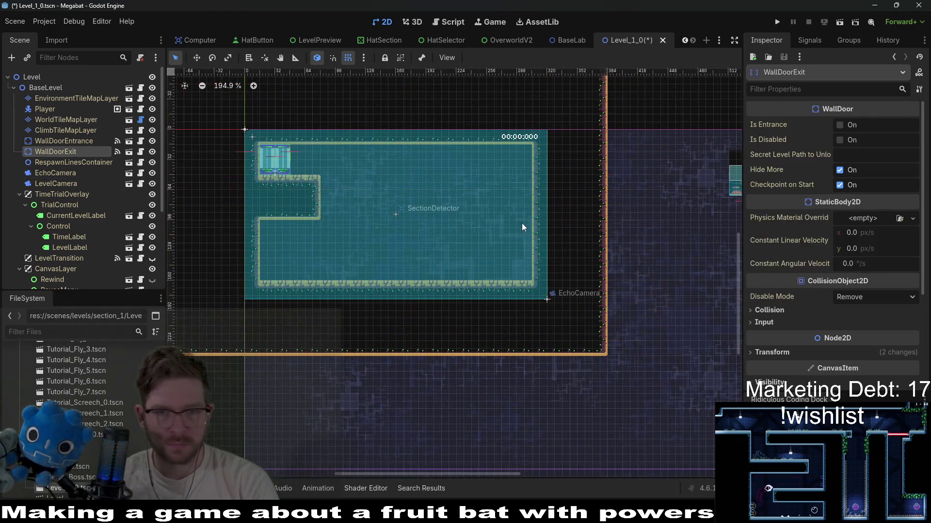
{"action": "key", "text": "w"}
{"action": "scroll", "coordinate": [522, 226], "scroll_direction": "up", "scroll_amount": 2}
{"action": "mouse_move", "coordinate": [683, 216]}
{"action": "left_mouse_down"}
{"action": "mouse_move", "coordinate": [454, 215]}
{"action": "mouse_move", "coordinate": [452, 181]}
{"action": "mouse_move", "coordinate": [363, 160]}
{"action": "mouse_move", "coordinate": [363, 148]}
{"action": "left_mouse_up"}
{"action": "scroll", "coordinate": [452, 180], "scroll_direction": "up", "scroll_amount": 8}
{"action": "left_click", "coordinate": [77, 141]}
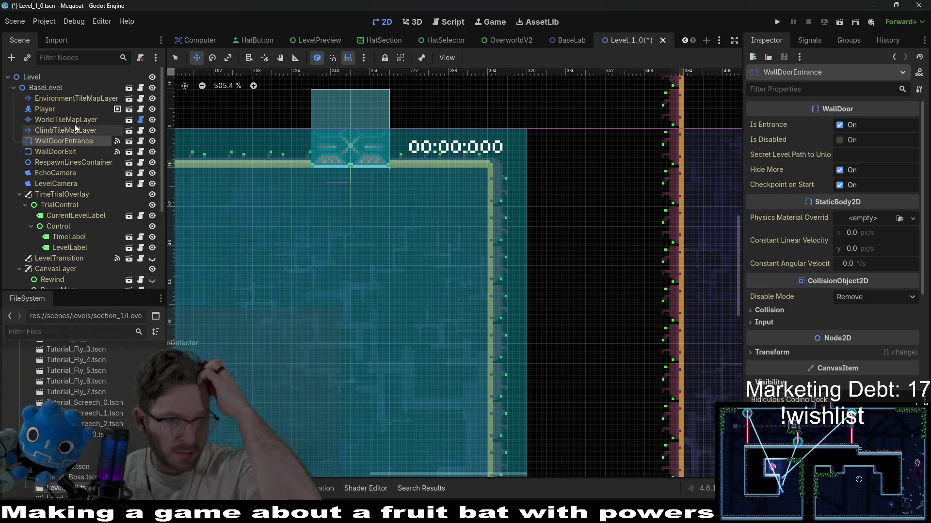
Paint a column of TUTORIAL wall tiles beside the exit door on WorldTileMapLayer.
{"action": "left_click", "coordinate": [80, 121]}
{"action": "left_click", "coordinate": [218, 420]}
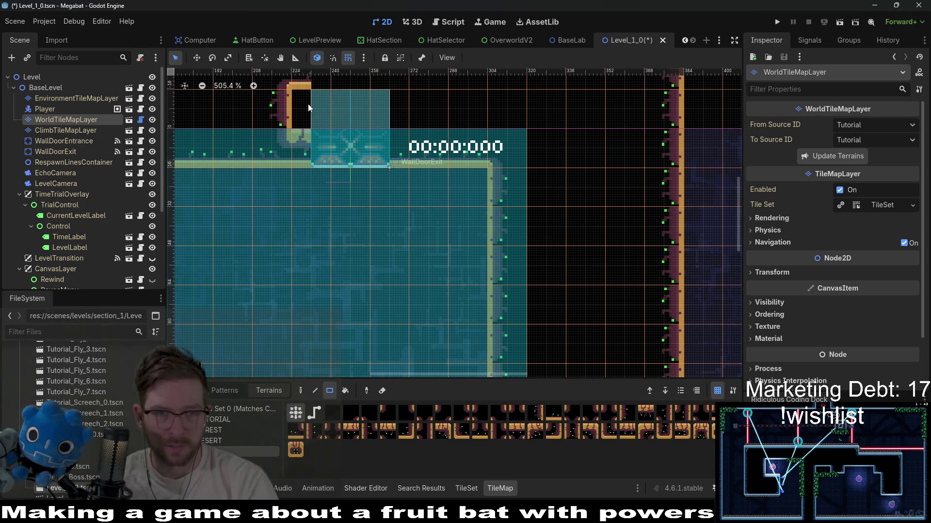
{"action": "left_click_drag", "start_coordinate": [360, 125], "coordinate": [397, 167]}
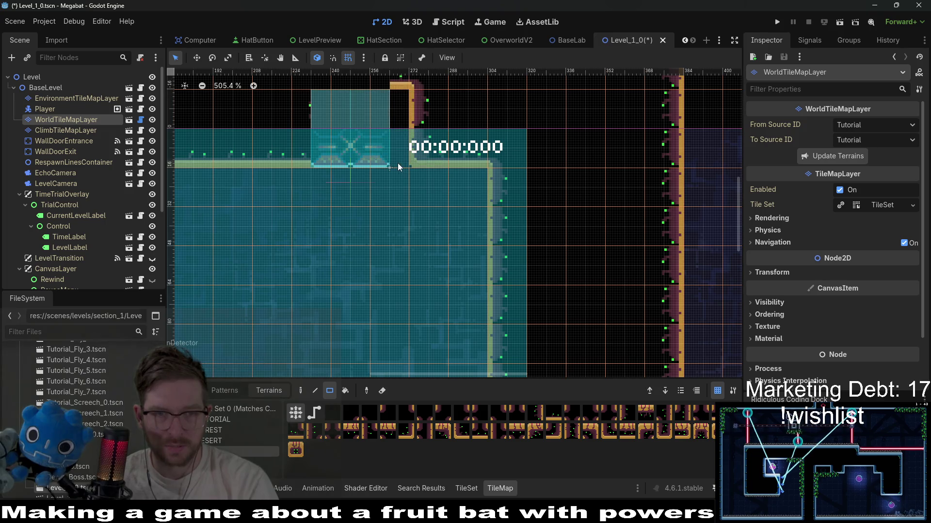
Nudge WallDoorExit right so it sits centred beneath the ceiling opening.
{"action": "left_click", "coordinate": [71, 151]}
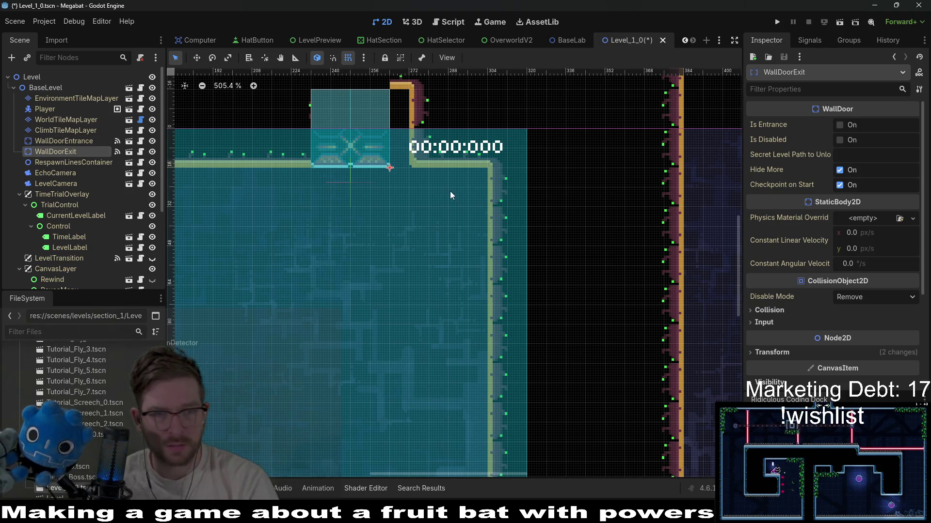
{"action": "key", "text": "w"}
{"action": "key", "text": "Right"}
{"action": "key", "text": "Right"}
{"action": "key", "text": "Right"}
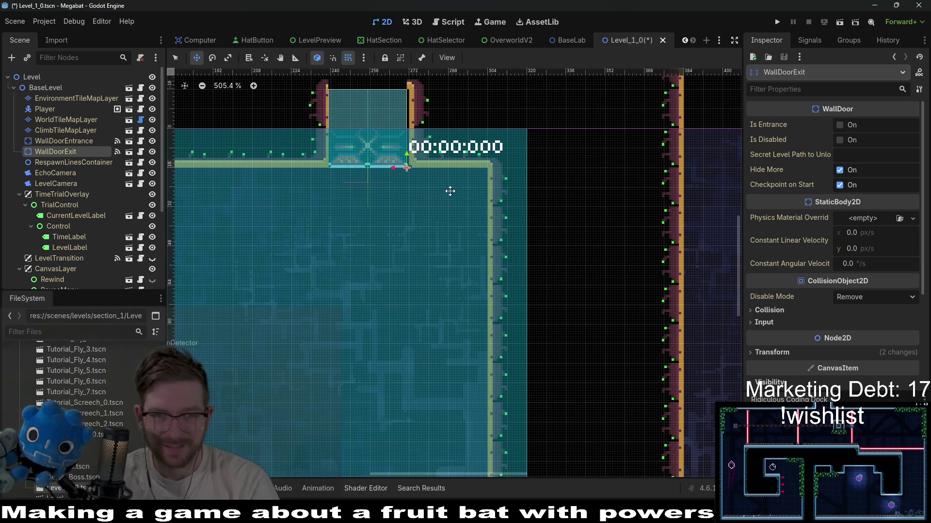
{"action": "scroll", "coordinate": [431, 191], "scroll_direction": "down", "scroll_amount": 5}
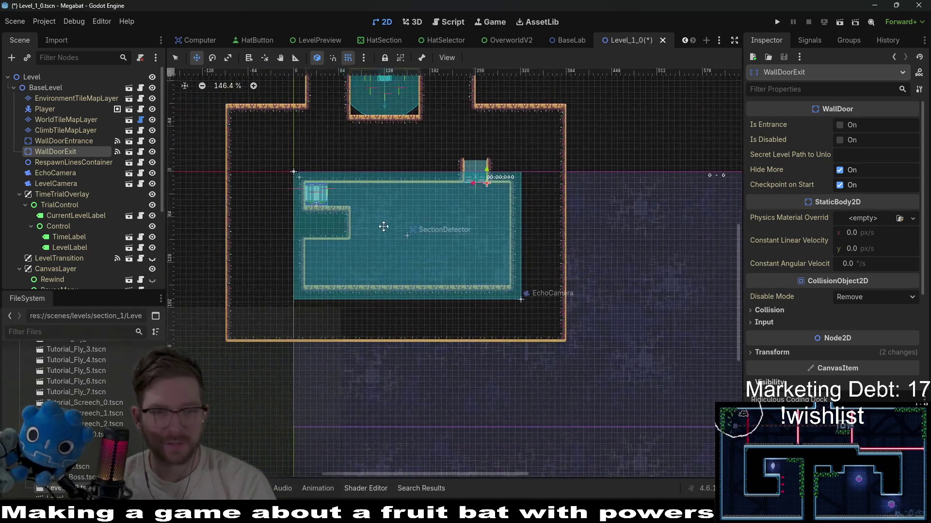
{"action": "scroll", "coordinate": [384, 188], "scroll_direction": "up", "scroll_amount": 2}
Save the Level_1_0 scene.
{"action": "key", "text": "ctrl+s"}
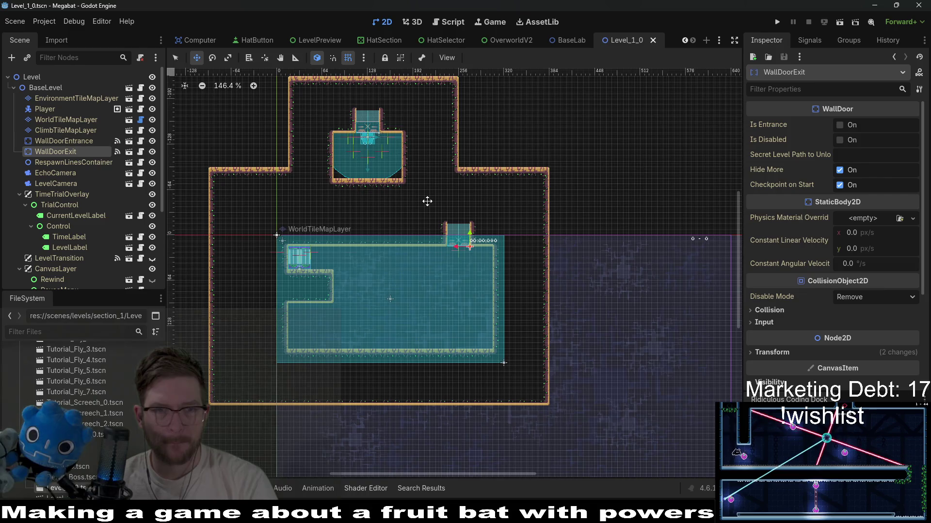
{"action": "scroll", "coordinate": [427, 201], "scroll_direction": "down", "scroll_amount": 3}
{"action": "scroll", "coordinate": [427, 201], "scroll_direction": "up", "scroll_amount": 3}
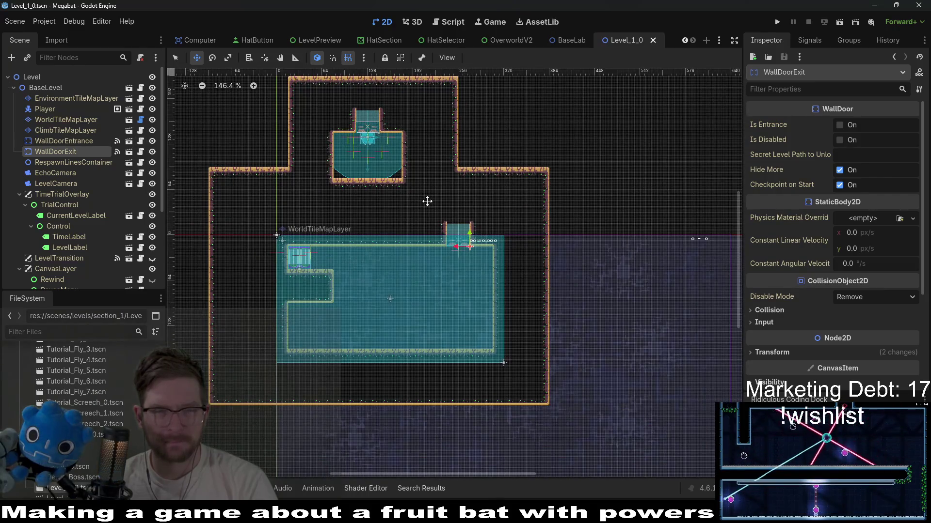
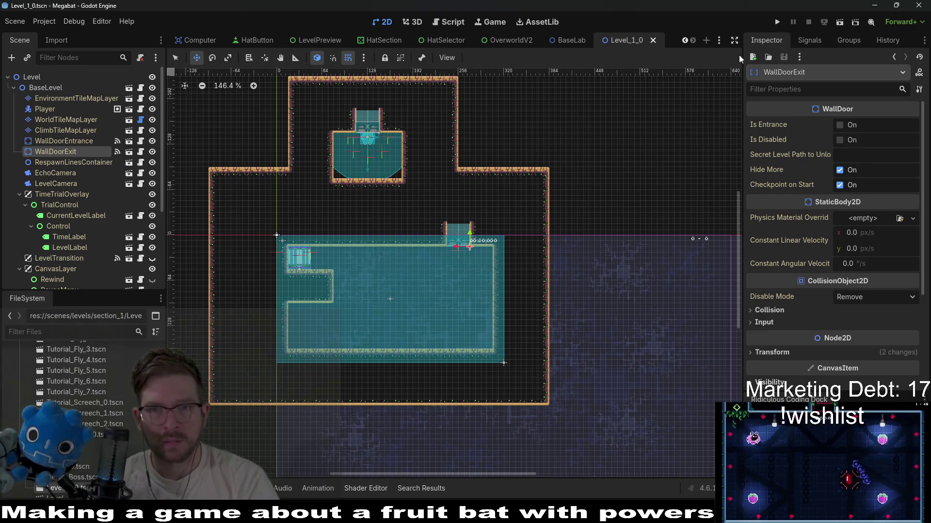
Open GlobalConstants.gd with quick open and scroll to the LEVELS entries.
{"action": "key", "text": "ctrl+alt+o"}
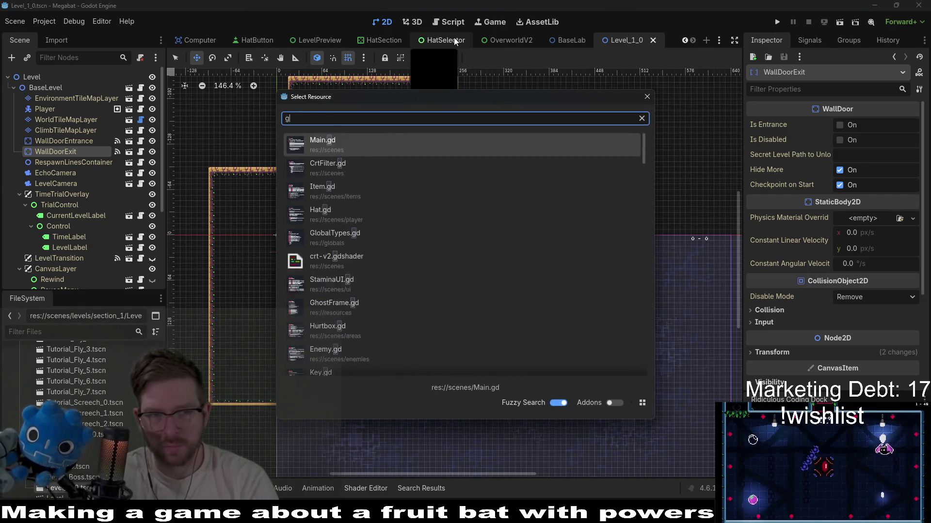
{"action": "type", "text": "globalcon"}
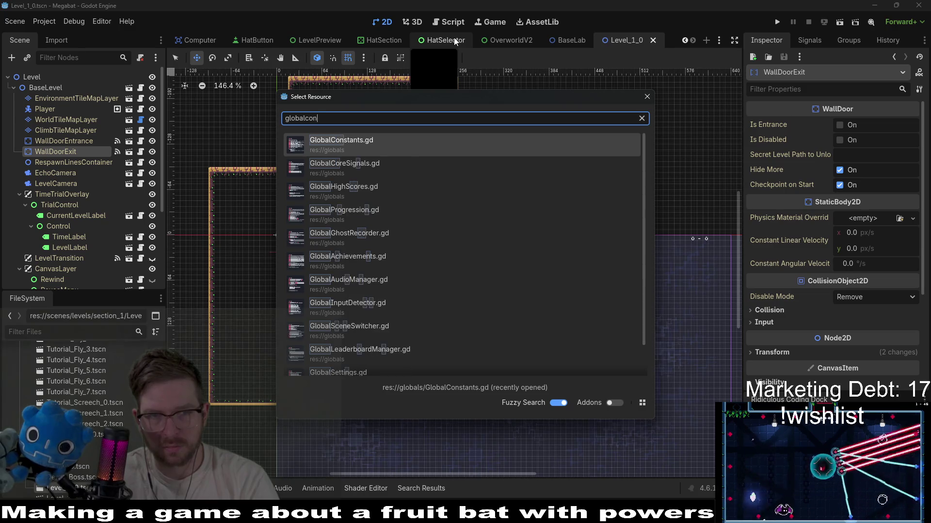
{"action": "key", "text": "Return"}
{"action": "scroll", "coordinate": [525, 283], "scroll_direction": "down", "scroll_amount": 13}
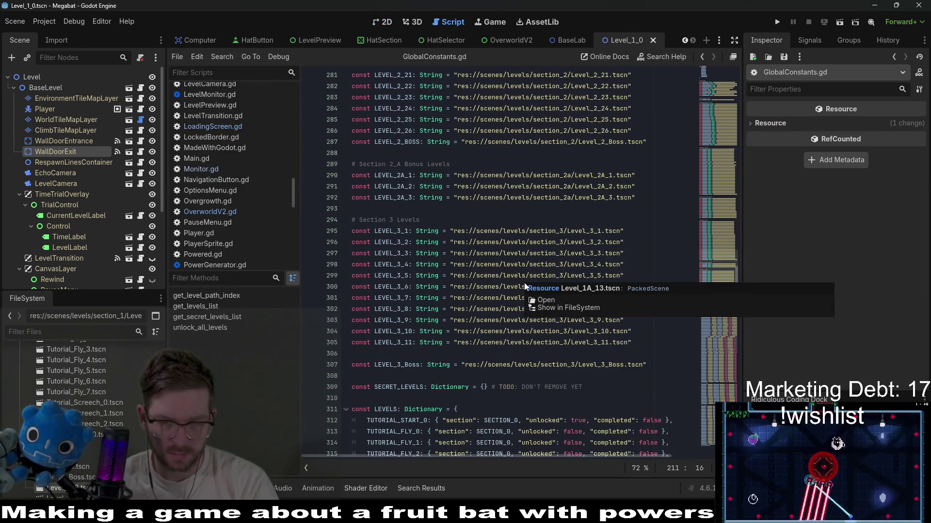
{"action": "scroll", "coordinate": [526, 289], "scroll_direction": "down", "scroll_amount": 15}
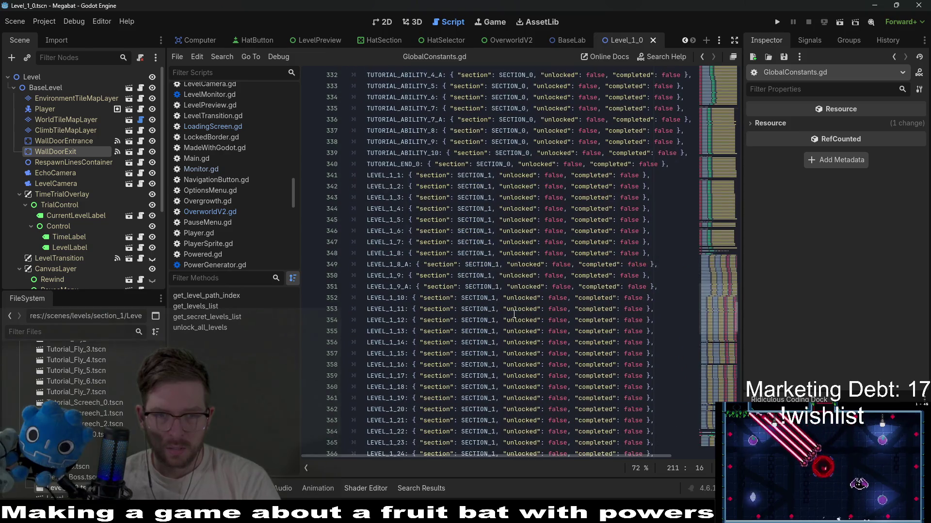
Duplicate the LEVEL_1_1 line, rename the copy to LEVEL_1_0, save, and return to 2D.
{"action": "left_click_drag", "start_coordinate": [662, 241], "coordinate": [677, 229]}
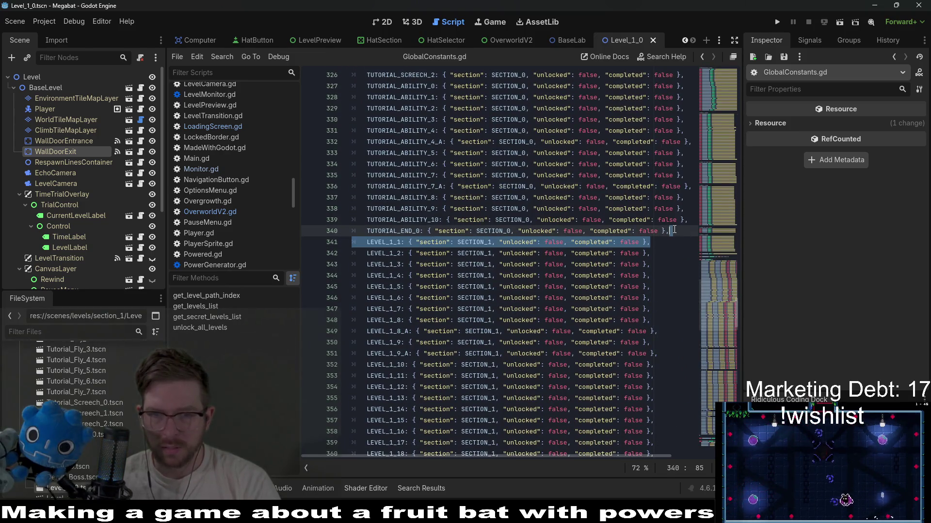
{"action": "key", "text": "ctrl+shift+d"}
{"action": "left_click", "coordinate": [408, 244]}
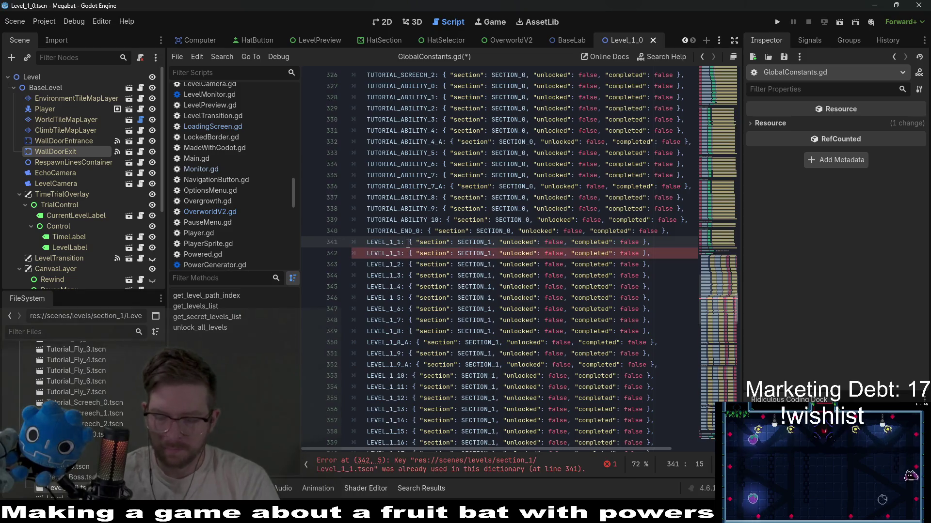
{"action": "key", "text": "BackSpace"}
{"action": "type", "text": "0"}
{"action": "key", "text": "ctrl+s"}
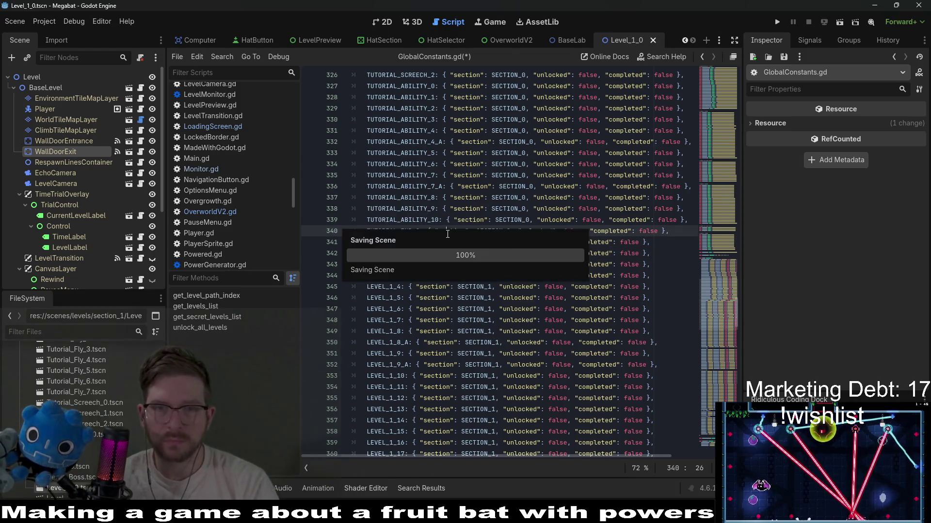
{"action": "left_click", "coordinate": [382, 22]}
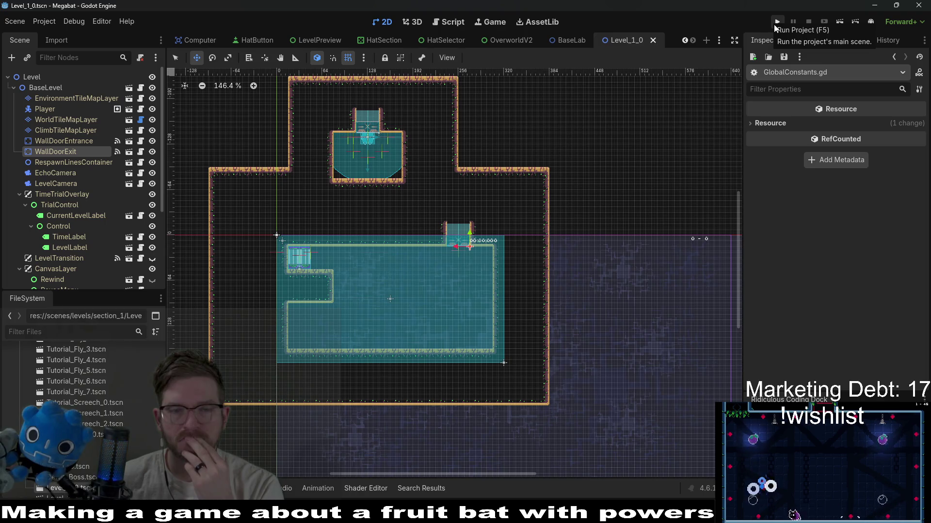
{"action": "scroll", "coordinate": [57, 127], "scroll_direction": "down", "scroll_amount": 5}
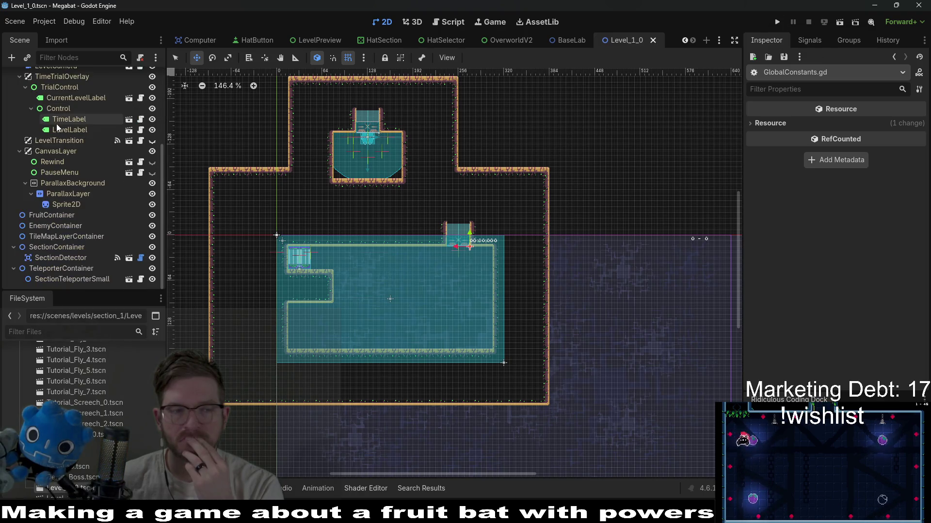
Instantiate HazardTileMapLayer.tscn as a child of TileMapLayerContainer and save the scene.
{"action": "right_click", "coordinate": [59, 236]}
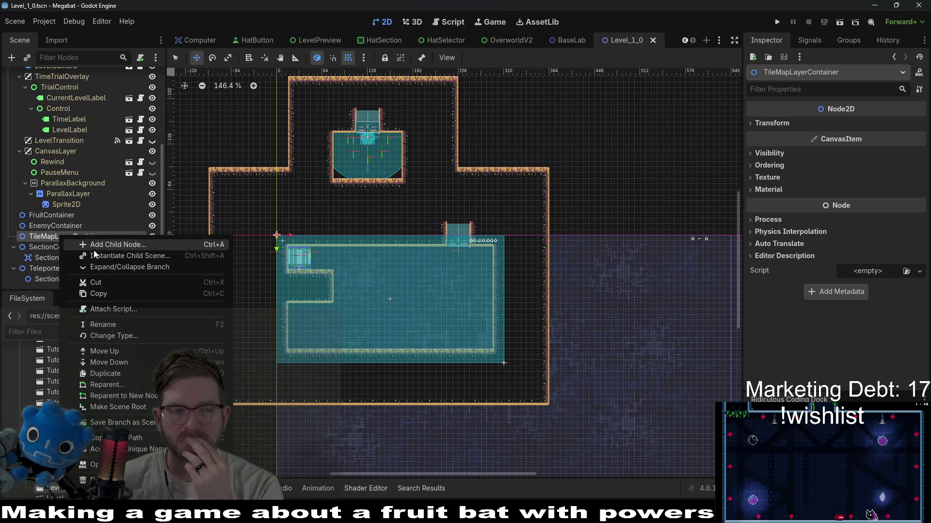
{"action": "left_click", "coordinate": [95, 256]}
{"action": "type", "text": "se"}
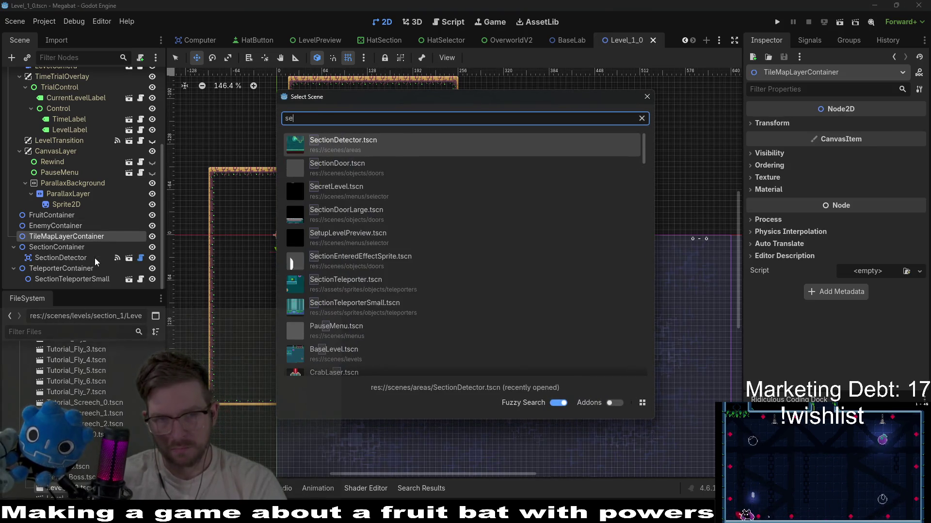
{"action": "key", "text": "BackSpace"}
{"action": "key", "text": "BackSpace"}
{"action": "type", "text": "ha"}
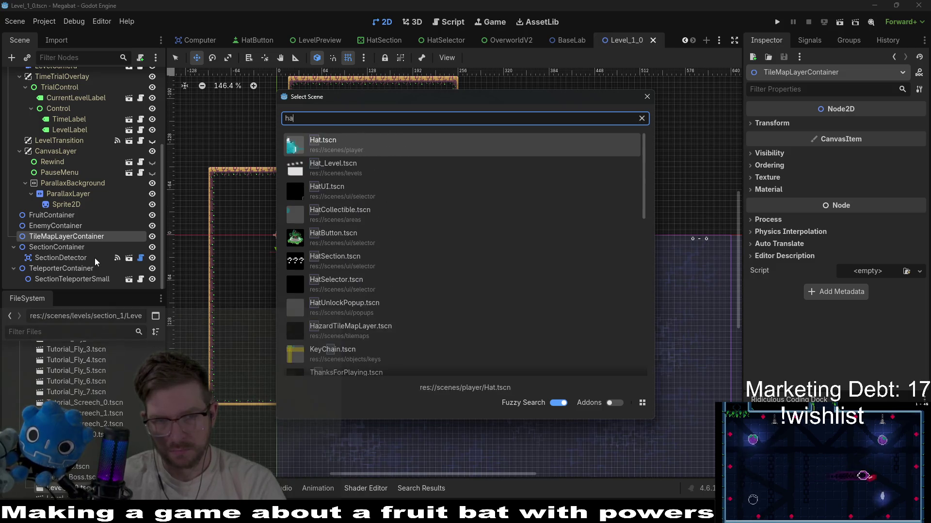
{"action": "type", "text": "zar"}
{"action": "key", "text": "Return"}
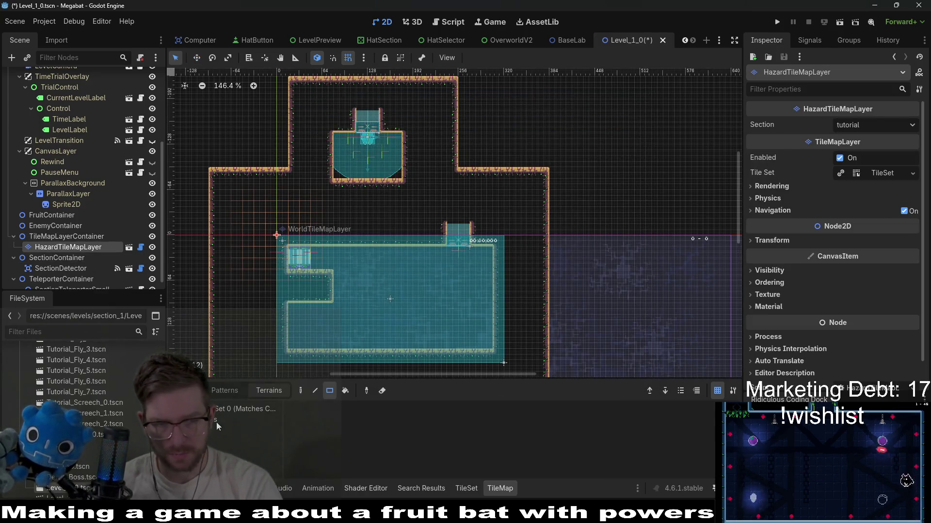
{"action": "left_click", "coordinate": [215, 420]}
{"action": "scroll", "coordinate": [354, 306], "scroll_direction": "down", "scroll_amount": 2}
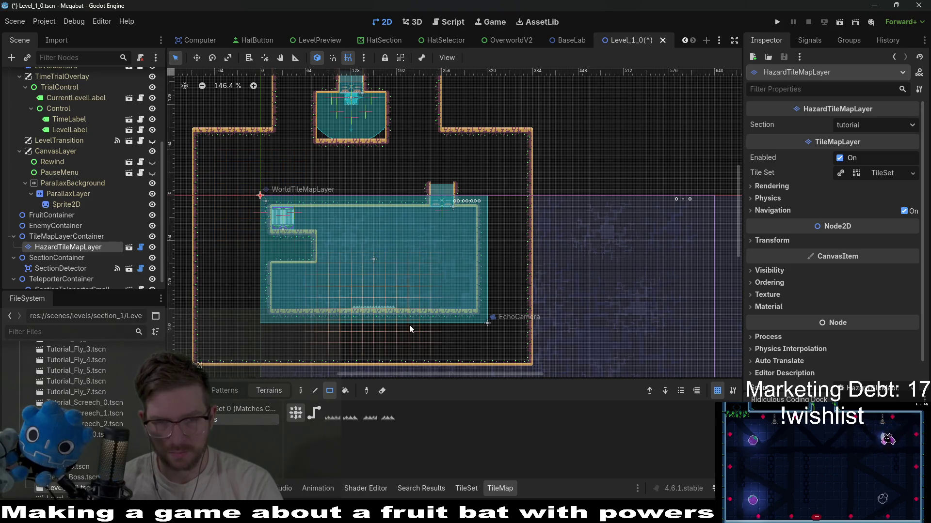
{"action": "key", "text": "ctrl+s"}
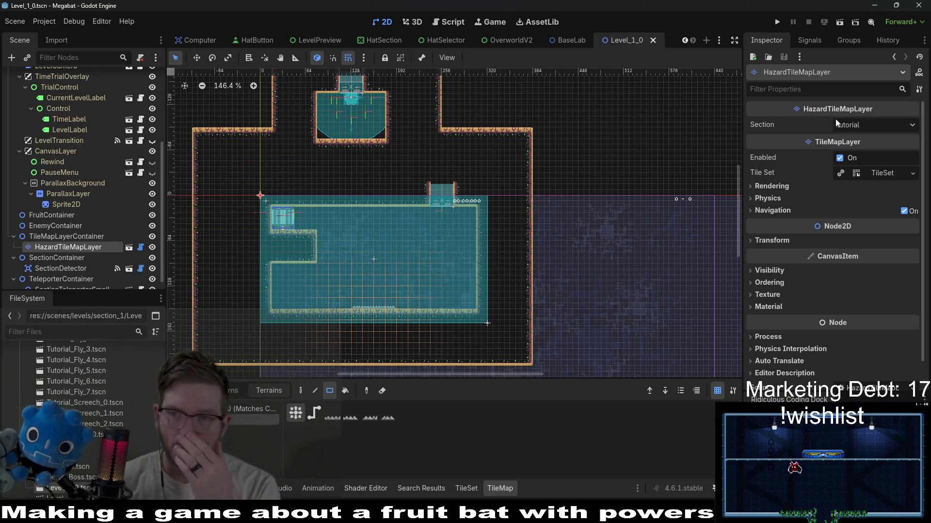
Set the hazard layer's Section to lab and save the scene.
{"action": "left_click", "coordinate": [836, 124]}
{"action": "left_click", "coordinate": [868, 151]}
{"action": "left_click", "coordinate": [859, 126]}
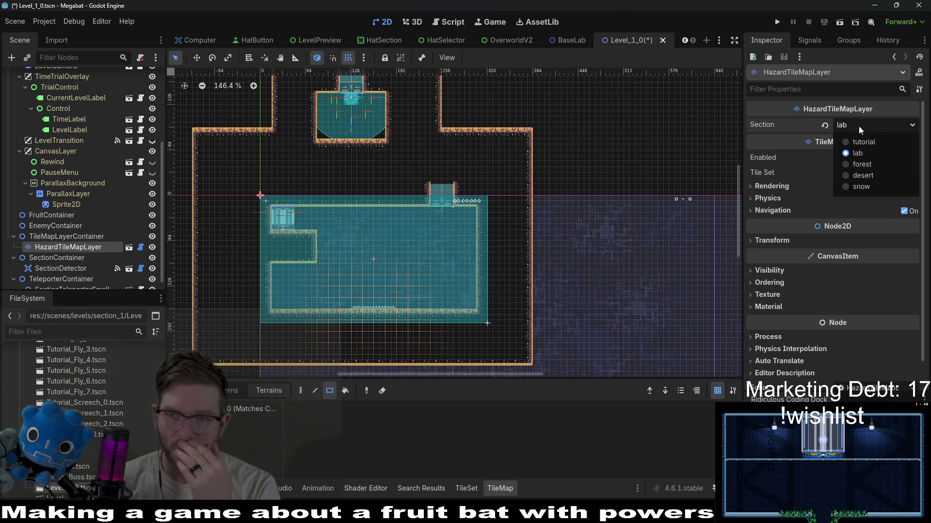
{"action": "left_click", "coordinate": [859, 126]}
{"action": "key", "text": "ctrl+s"}
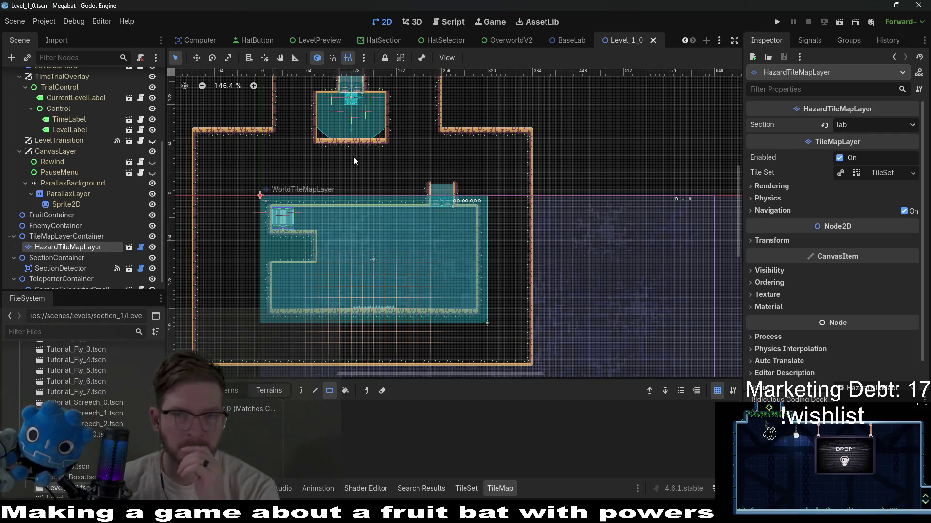
{"action": "mouse_move", "coordinate": [357, 152]}
{"action": "left_mouse_down"}
{"action": "mouse_move", "coordinate": [399, 191]}
{"action": "mouse_move", "coordinate": [394, 155]}
{"action": "left_mouse_up"}
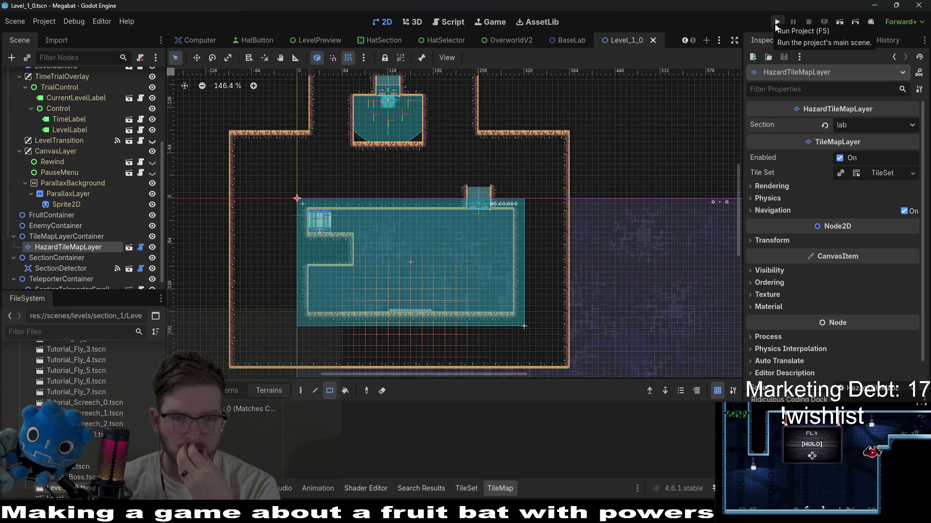
Open LabBiomeLevelSelectV2.tscn via quick open.
{"action": "key", "text": "shift+alt+o"}
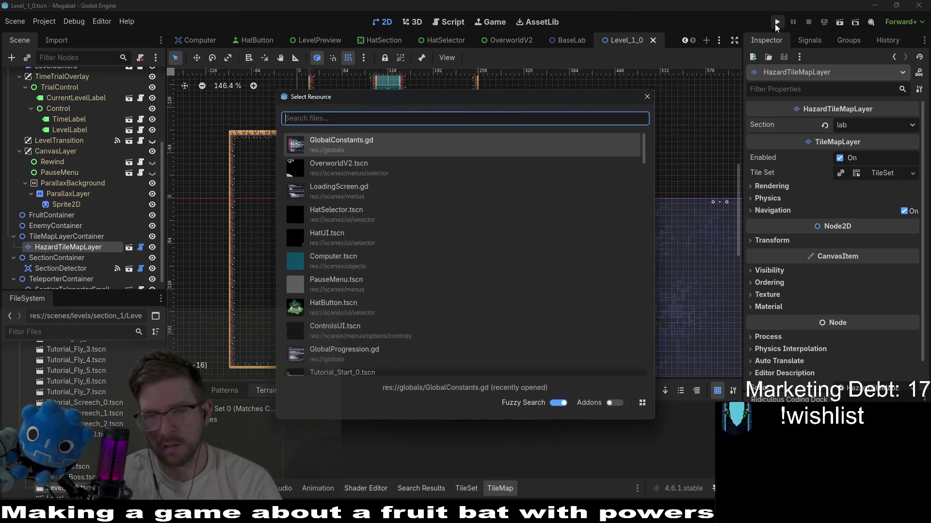
{"action": "type", "text": "labiom"}
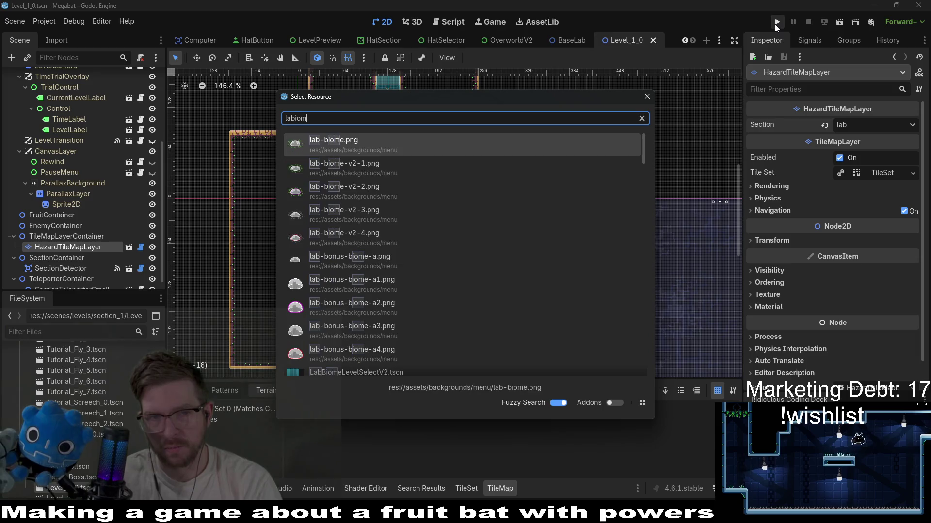
{"action": "type", "text": "elevelsel"}
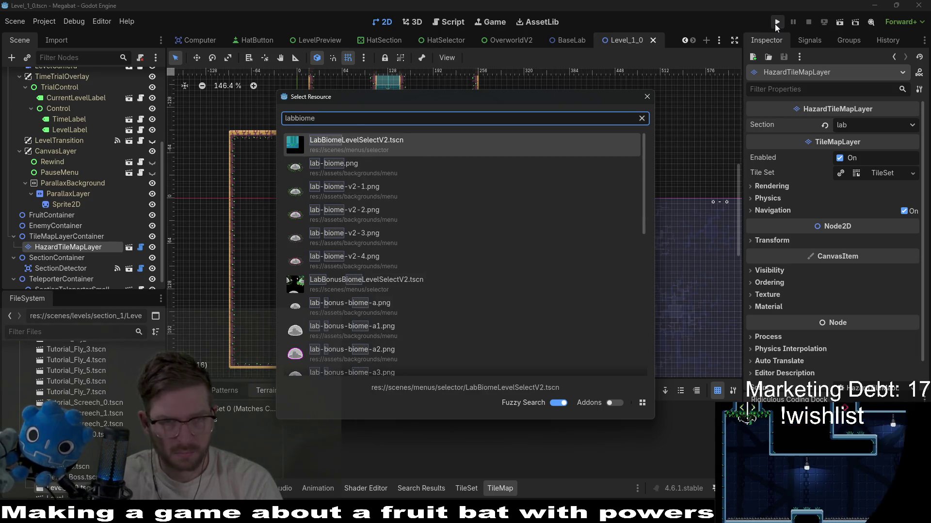
{"action": "key", "text": "Return"}
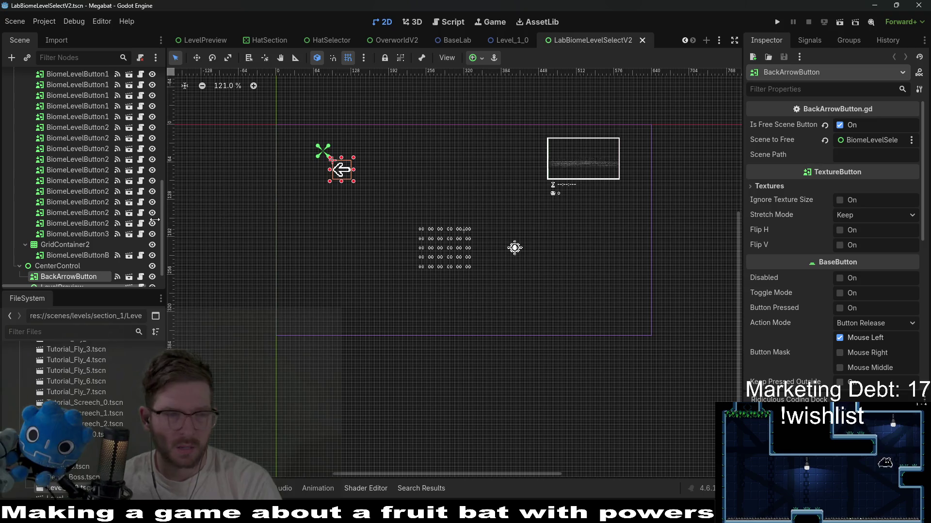
{"action": "scroll", "coordinate": [102, 225], "scroll_direction": "up", "scroll_amount": 5}
{"action": "scroll", "coordinate": [101, 226], "scroll_direction": "down", "scroll_amount": 5}
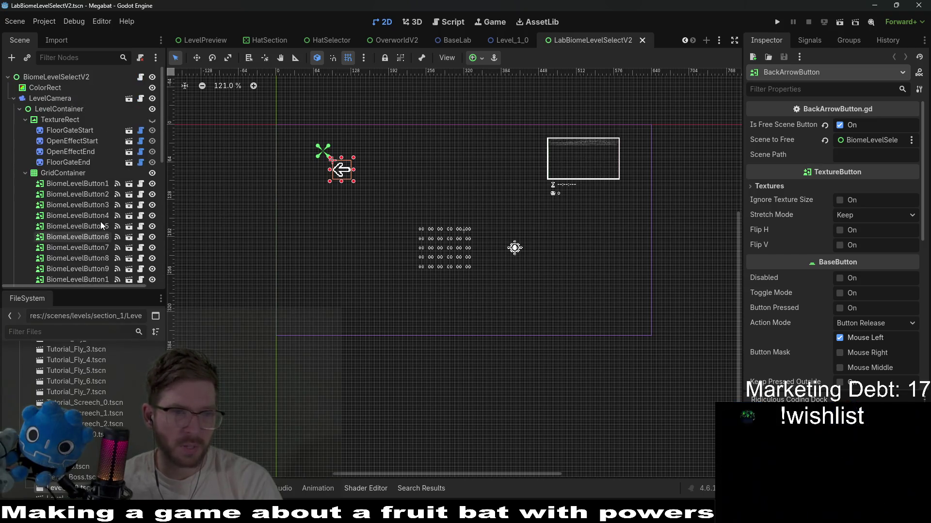
Duplicate BiomeLevelButton30 into BiomeLevelButton31, save the scene, and run the game.
{"action": "left_click", "coordinate": [89, 260]}
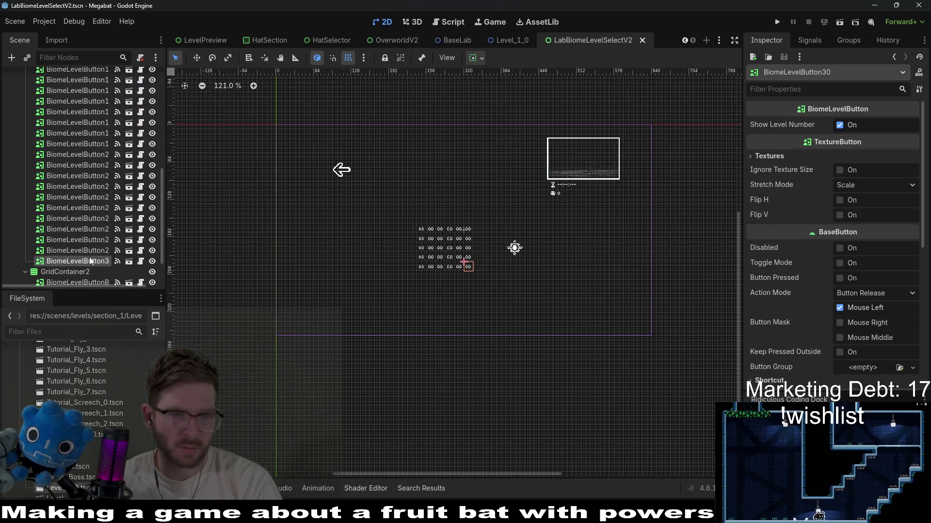
{"action": "key", "text": "ctrl+d"}
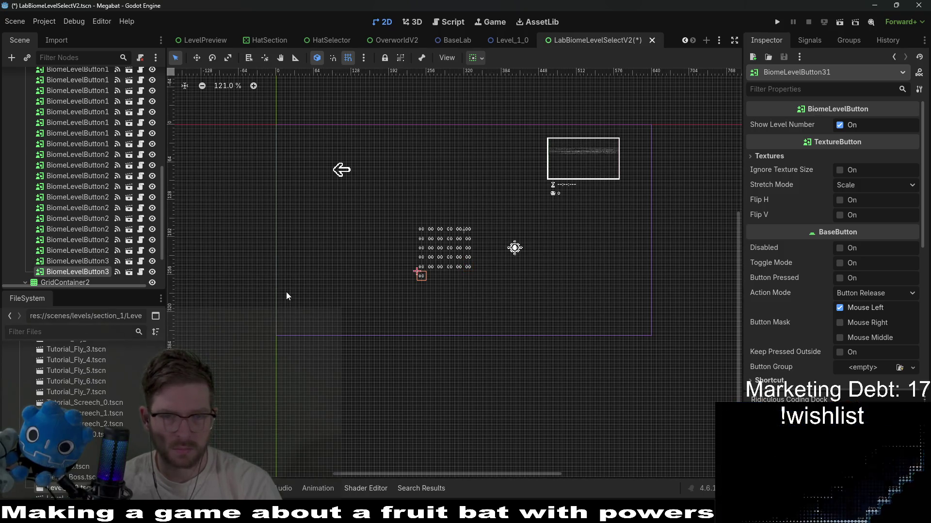
{"action": "key", "text": "ctrl+s"}
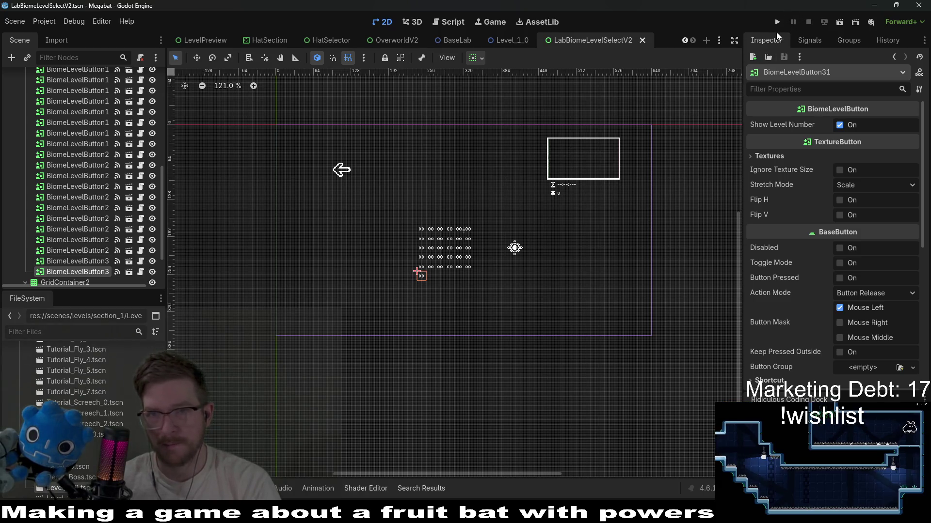
{"action": "left_click", "coordinate": [775, 22]}
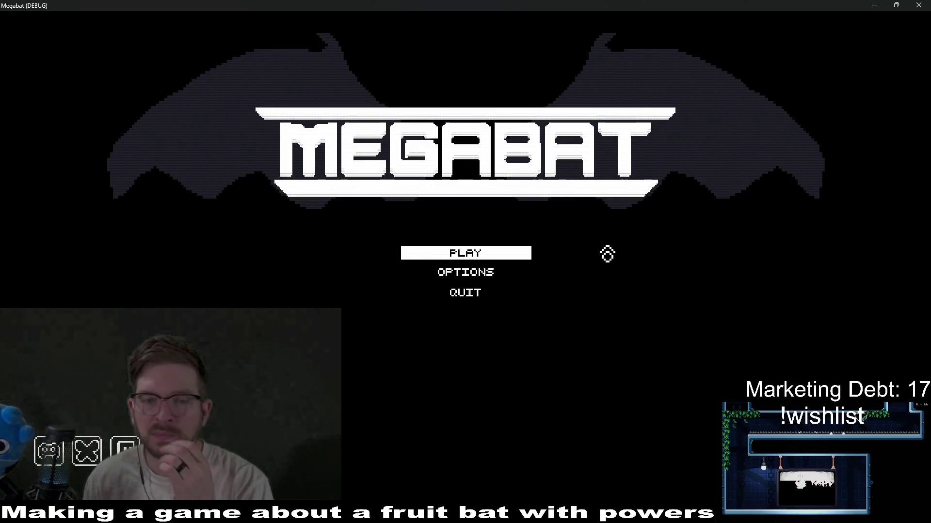
From the title menu, pick a profile, the second dome, and a level to load it.
{"action": "left_click", "coordinate": [502, 260]}
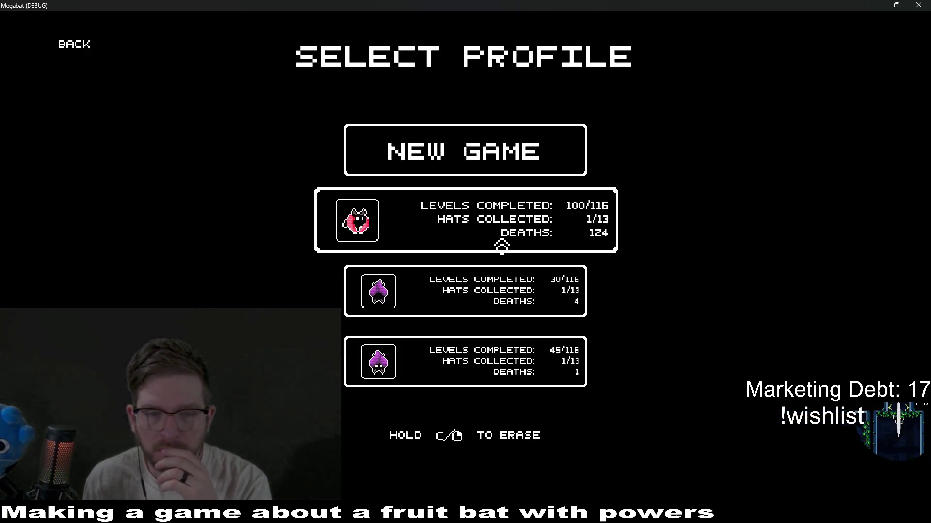
{"action": "left_click", "coordinate": [496, 291]}
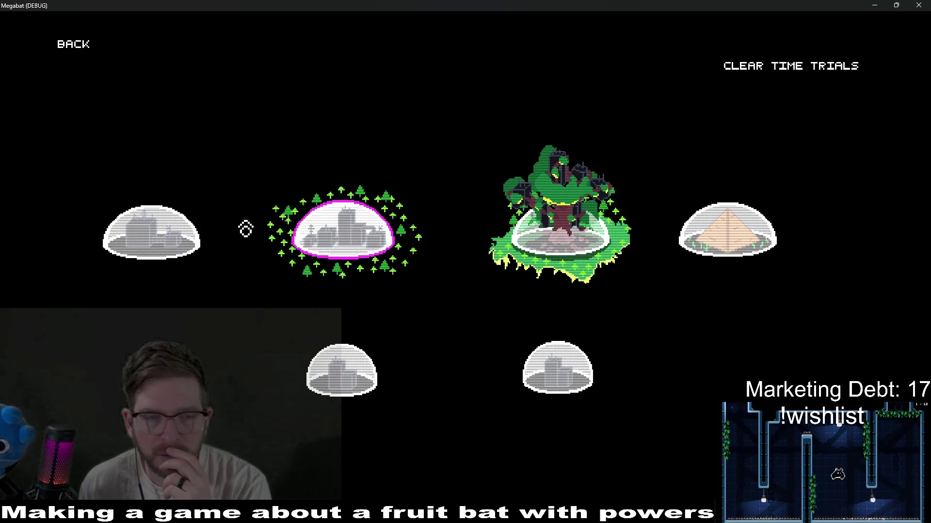
{"action": "left_click", "coordinate": [325, 249]}
{"action": "left_click", "coordinate": [364, 251]}
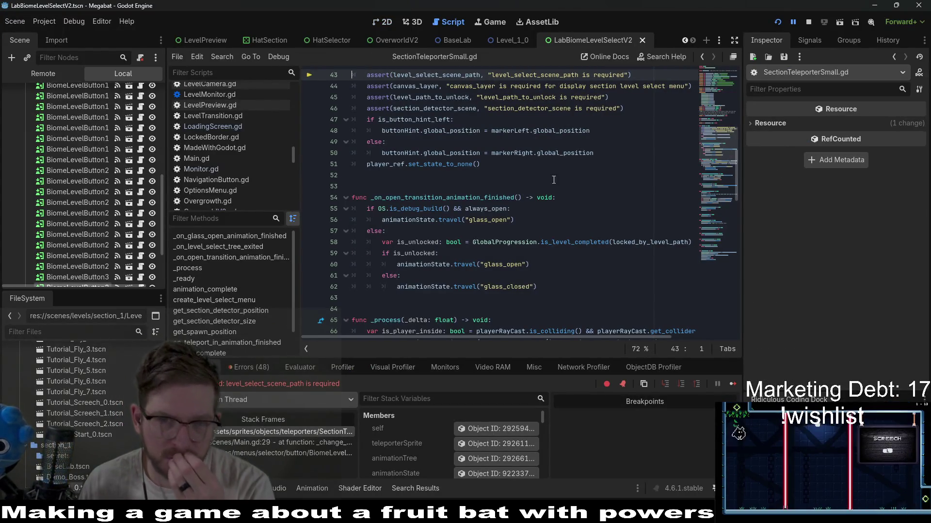
{"action": "scroll", "coordinate": [554, 180], "scroll_direction": "up", "scroll_amount": 4}
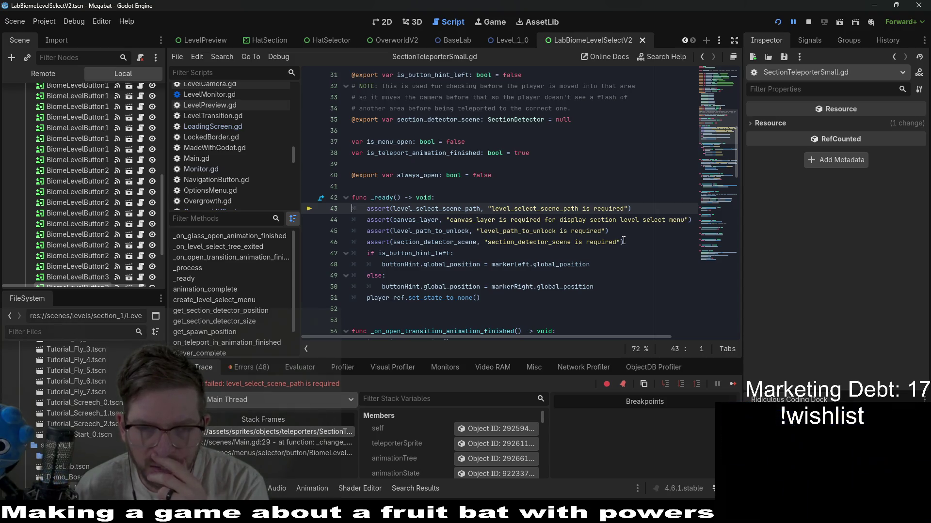
{"action": "left_click_drag", "start_coordinate": [624, 242], "coordinate": [308, 207]}
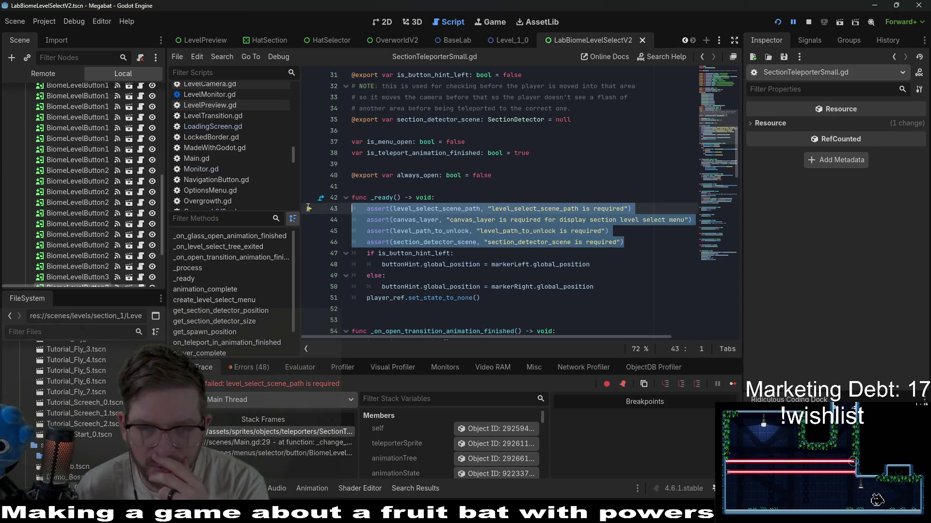
{"action": "double_click", "coordinate": [439, 209]}
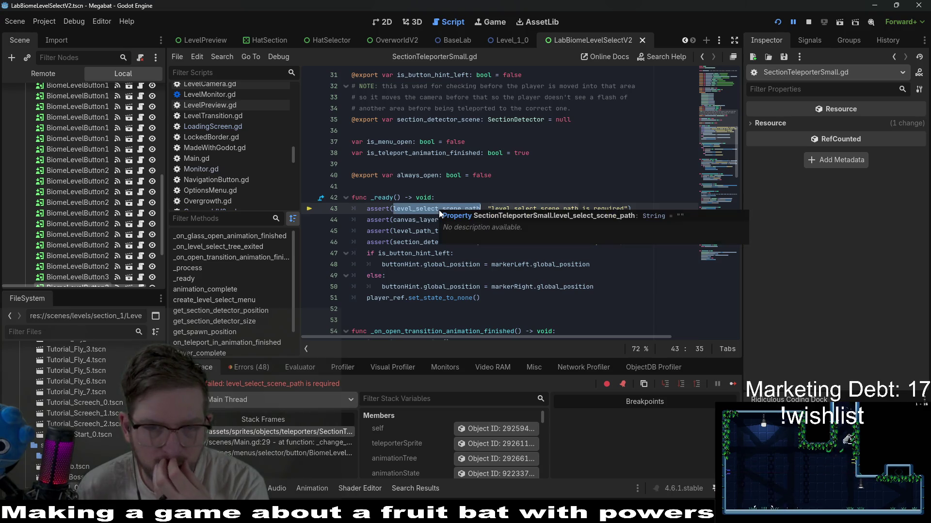
{"action": "key", "text": "ctrl+f"}
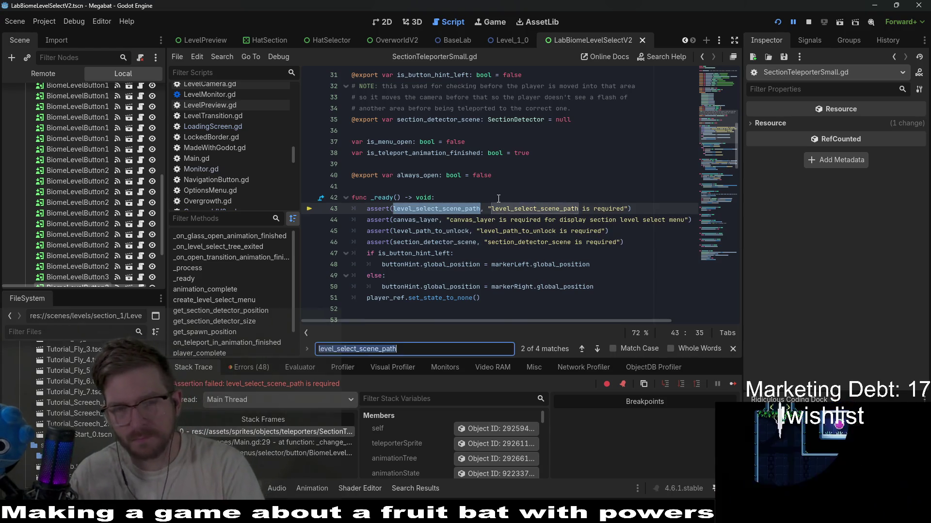
{"action": "key", "text": "Return"}
{"action": "key", "text": "Return"}
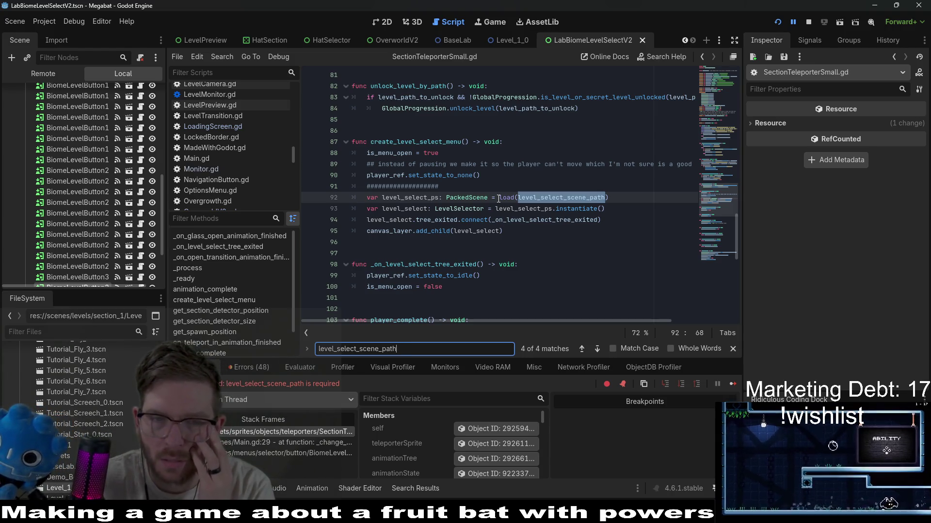
{"action": "key", "text": "Return"}
{"action": "key", "text": "Return"}
{"action": "key", "text": "Return"}
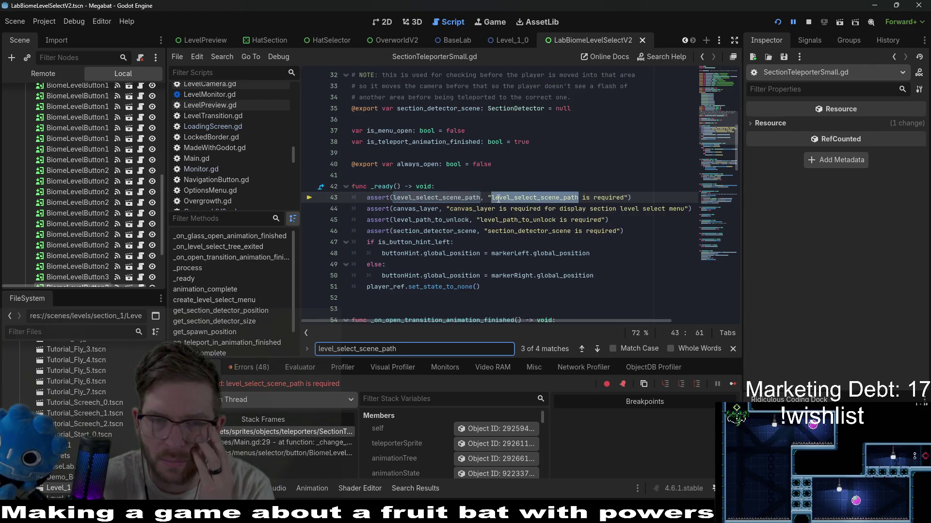
{"action": "key", "text": "Return"}
{"action": "key", "text": "Return"}
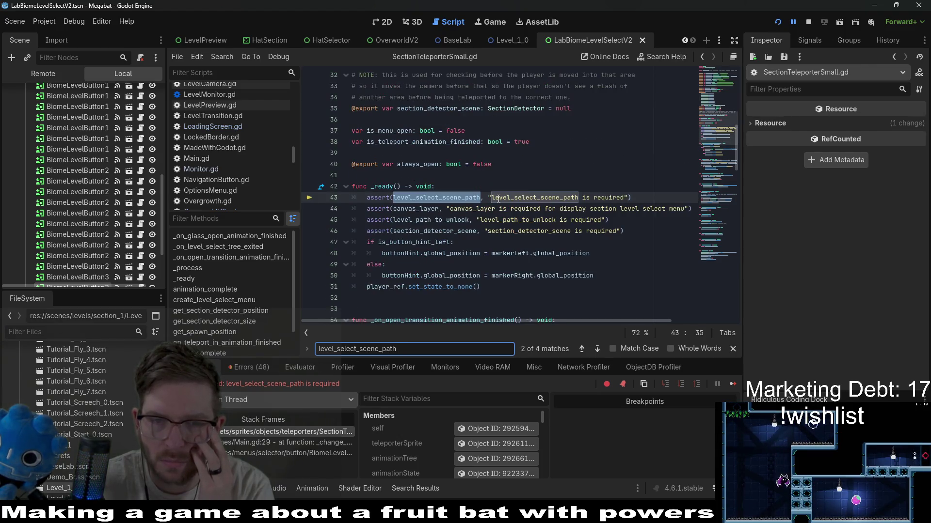
{"action": "key", "text": "Return"}
{"action": "key", "text": "Return"}
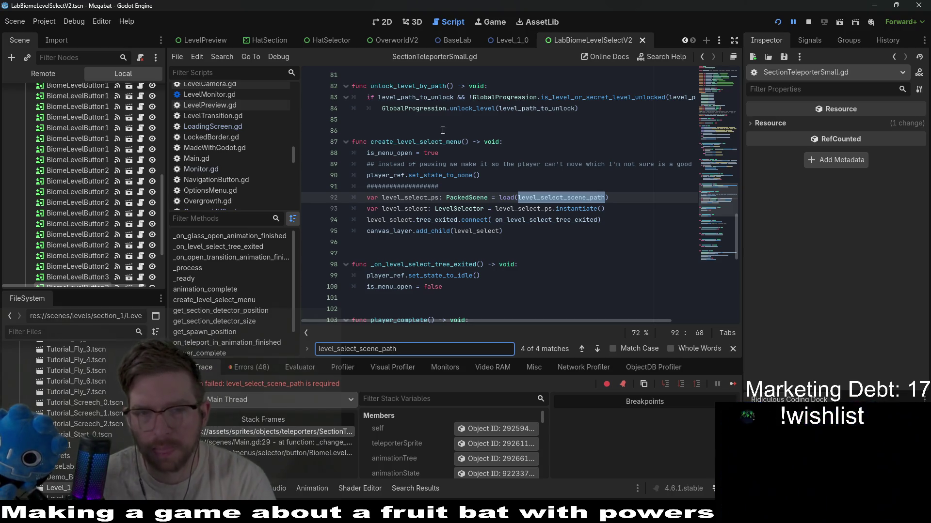
{"action": "double_click", "coordinate": [428, 142]}
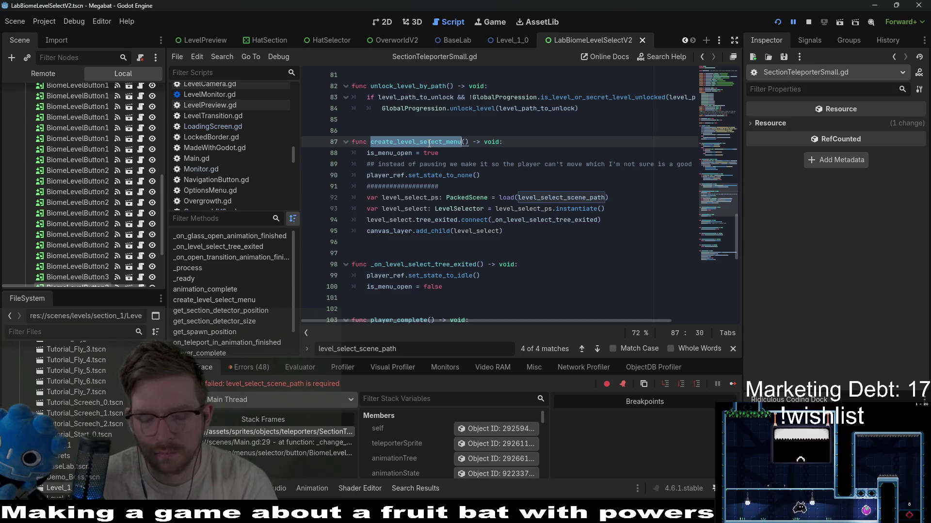
{"action": "key", "text": "ctrl+f"}
{"action": "key", "text": "Return"}
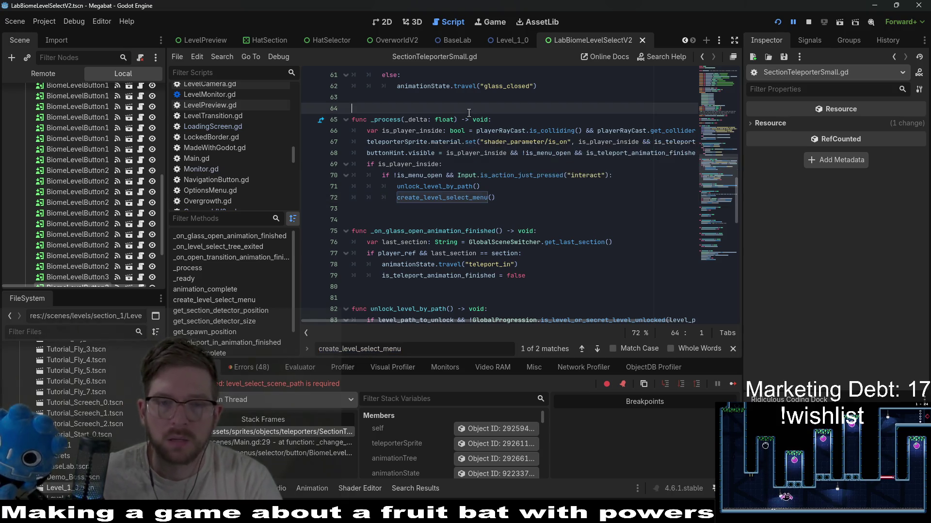
{"action": "left_click", "coordinate": [450, 109]}
{"action": "double_click", "coordinate": [436, 187]}
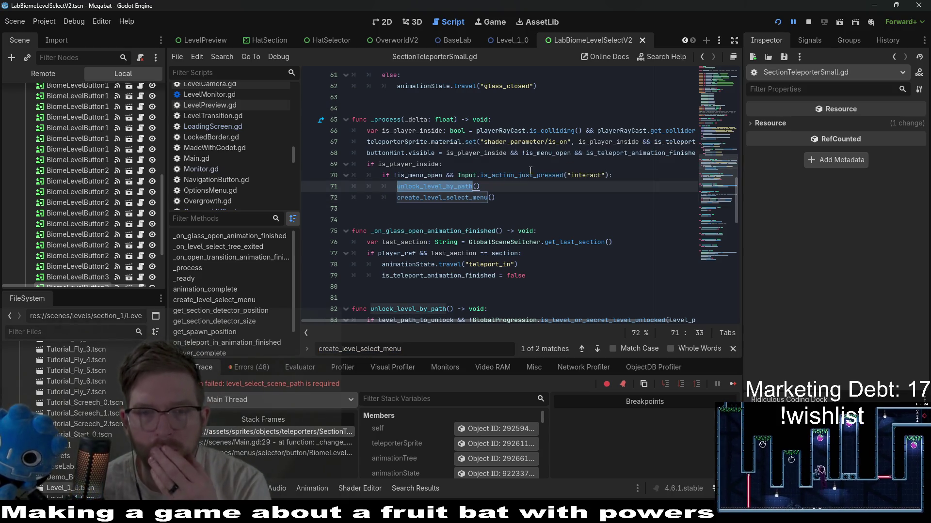
{"action": "double_click", "coordinate": [422, 153]}
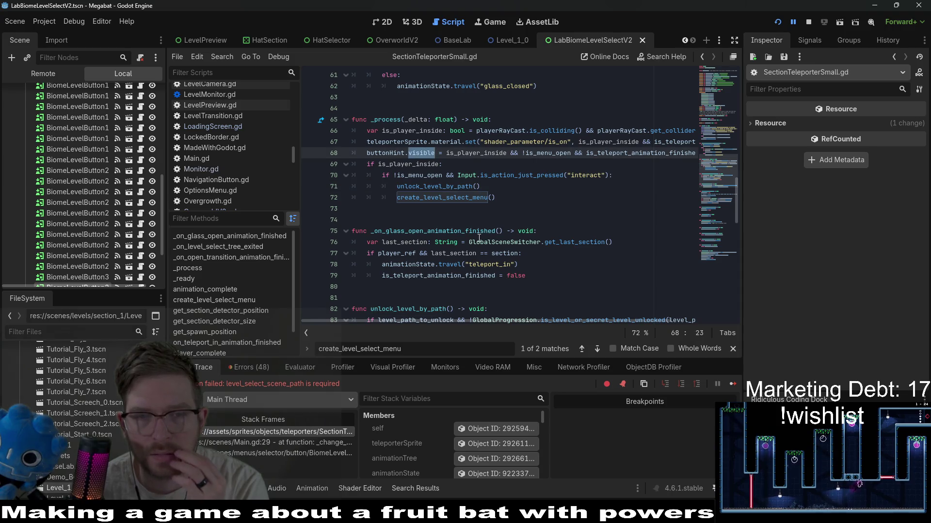
{"action": "mouse_move", "coordinate": [479, 241]}
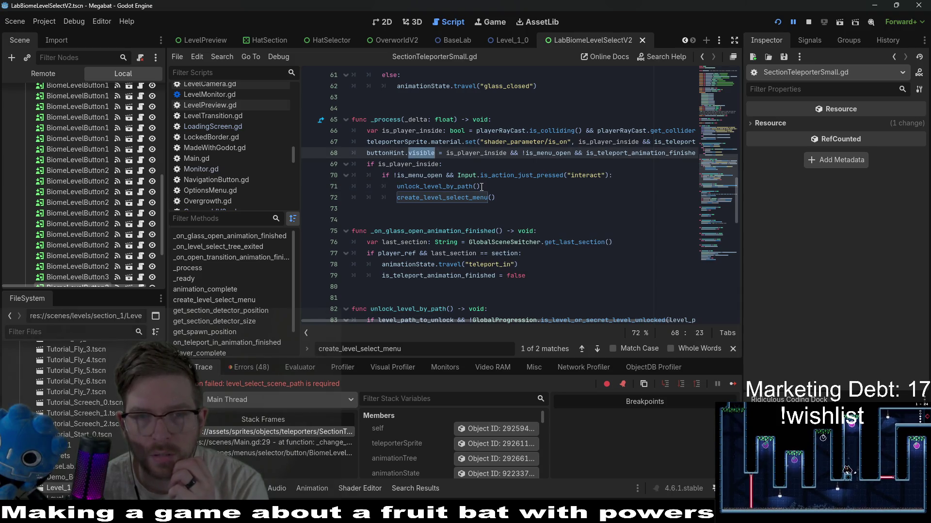
{"action": "double_click", "coordinate": [409, 131]}
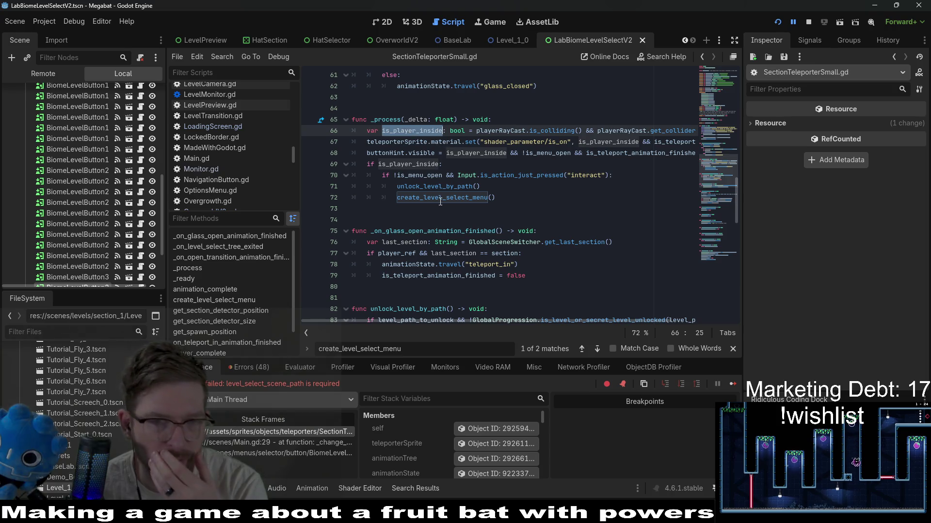
{"action": "mouse_move", "coordinate": [441, 206]}
{"action": "scroll", "coordinate": [440, 205], "scroll_direction": "up", "scroll_amount": 5}
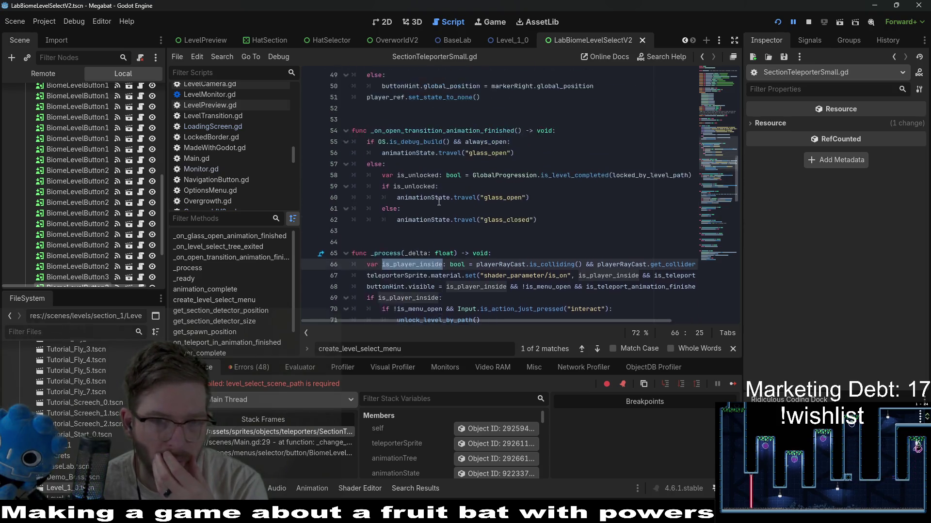
{"action": "scroll", "coordinate": [439, 122], "scroll_direction": "up", "scroll_amount": 5}
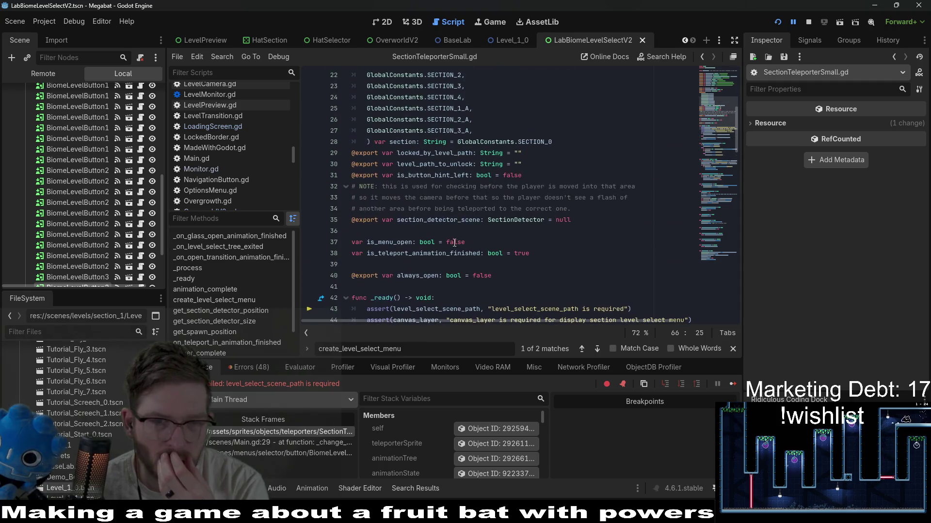
{"action": "left_click", "coordinate": [499, 276]}
{"action": "key", "text": "Return"}
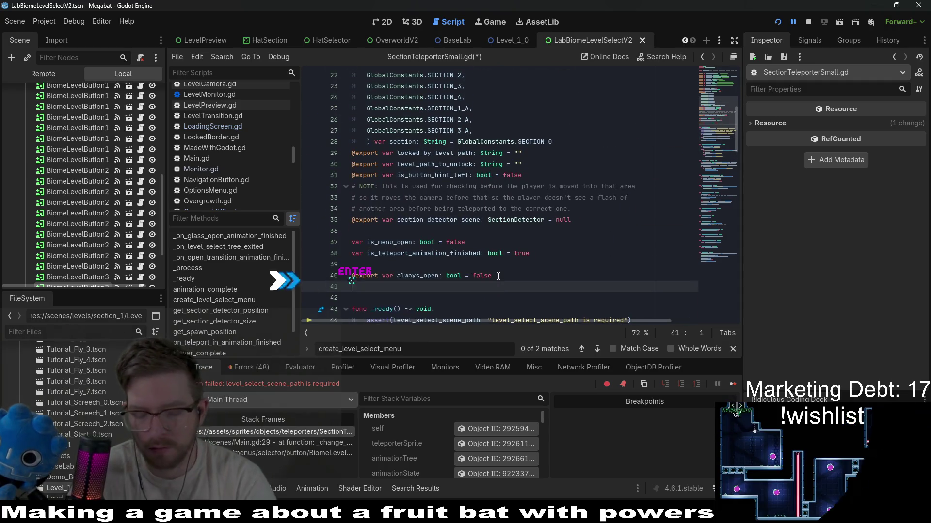
{"action": "type", "text": "@export va"}
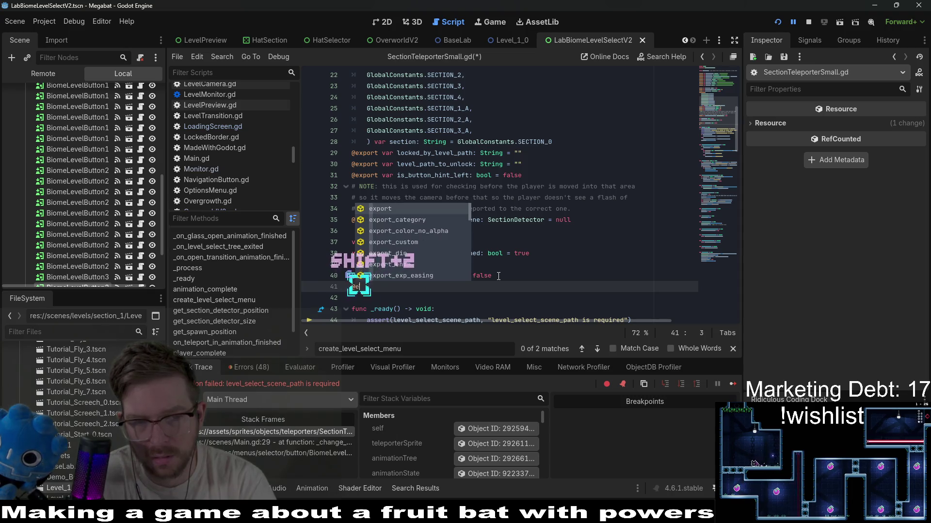
{"action": "type", "text": "r is_one_"}
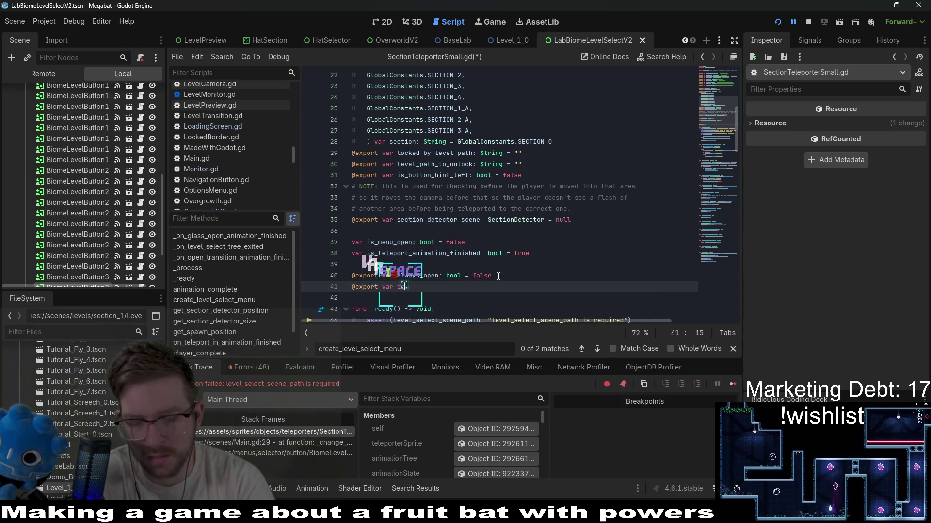
{"action": "type", "text": "way"}
{"action": "scroll", "coordinate": [484, 281], "scroll_direction": "down", "scroll_amount": 3}
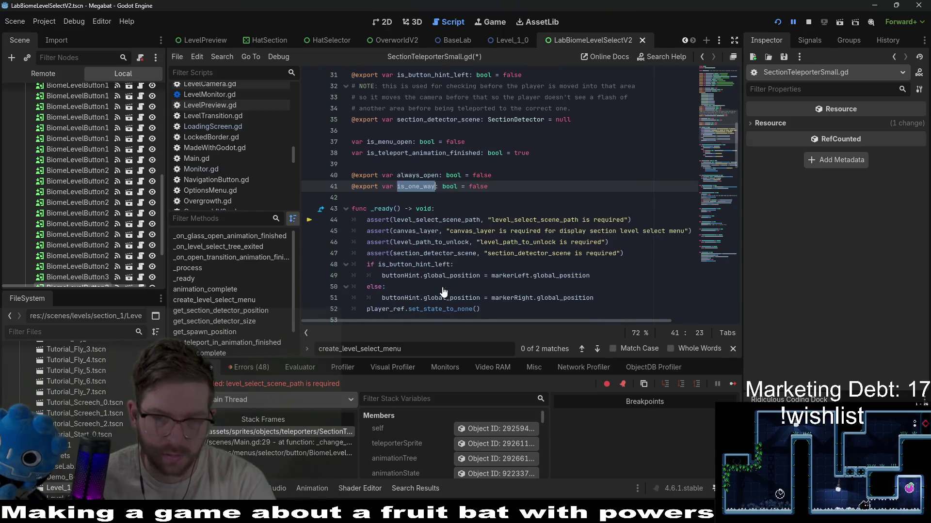
{"action": "left_click", "coordinate": [442, 208]}
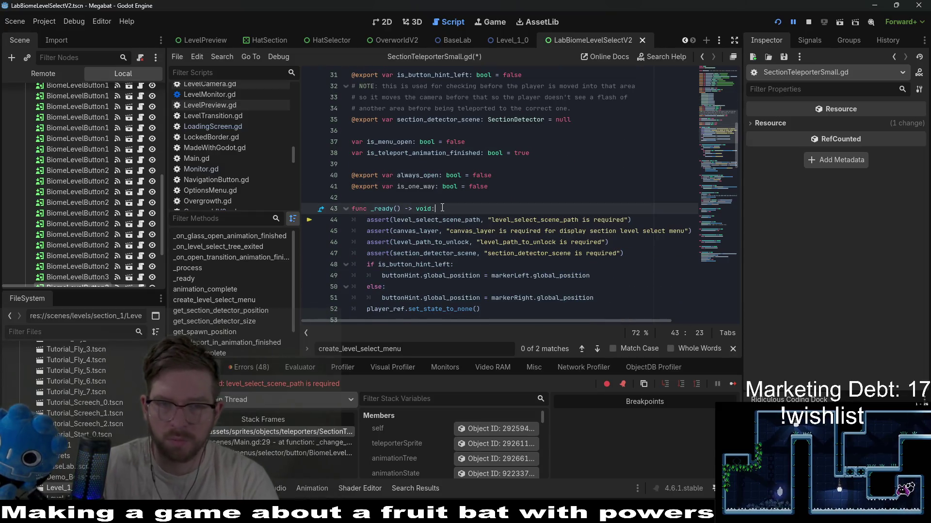
{"action": "key", "text": "Return"}
{"action": "type", "text": "if "}
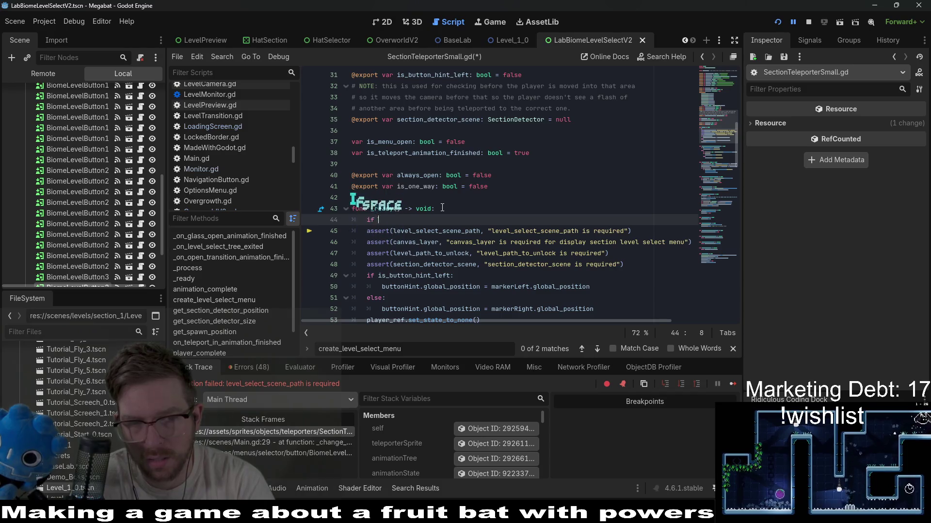
{"action": "type", "text": "is_one_way:"}
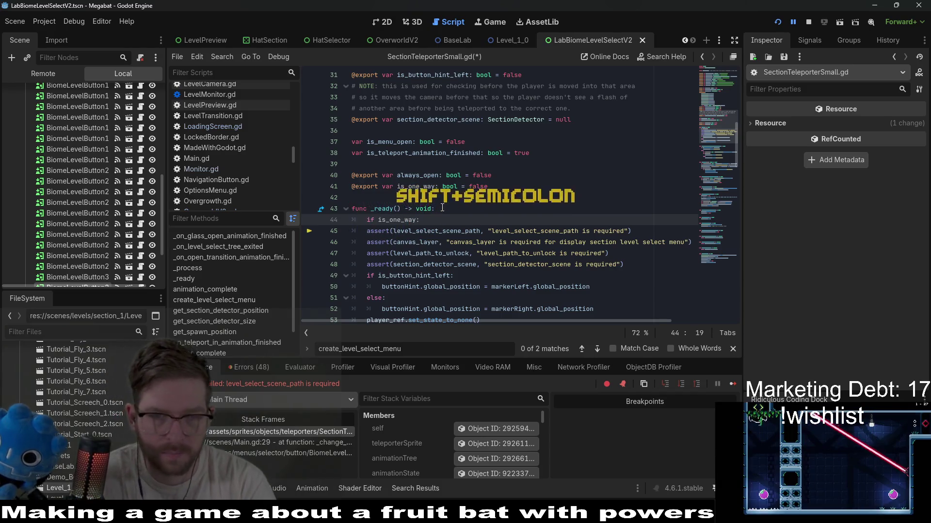
{"action": "key", "text": "ctrl+Left"}
{"action": "key", "text": "ctrl+Left"}
{"action": "type", "text": "!"}
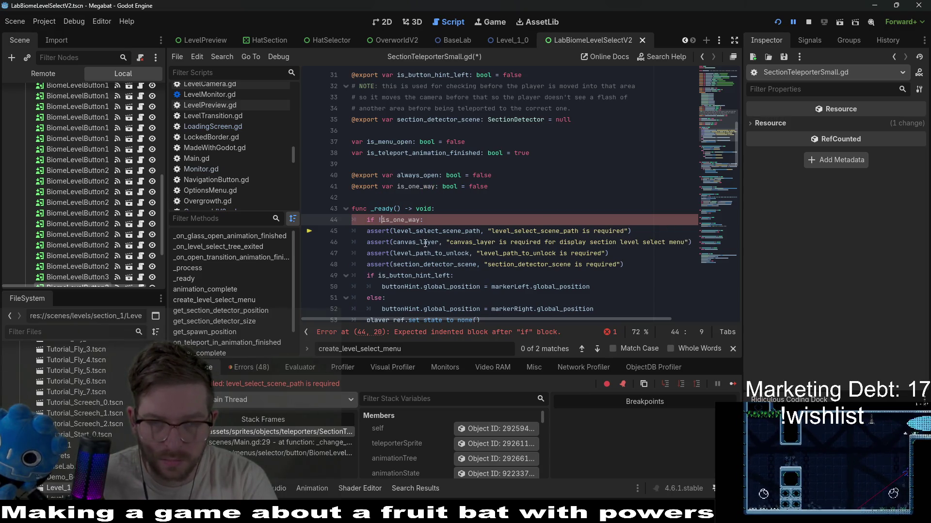
Indent the three _ready asserts, including level_path_to_unlock, under the new condition.
{"action": "left_click_drag", "start_coordinate": [425, 243], "coordinate": [367, 231]}
{"action": "key", "text": "Tab"}
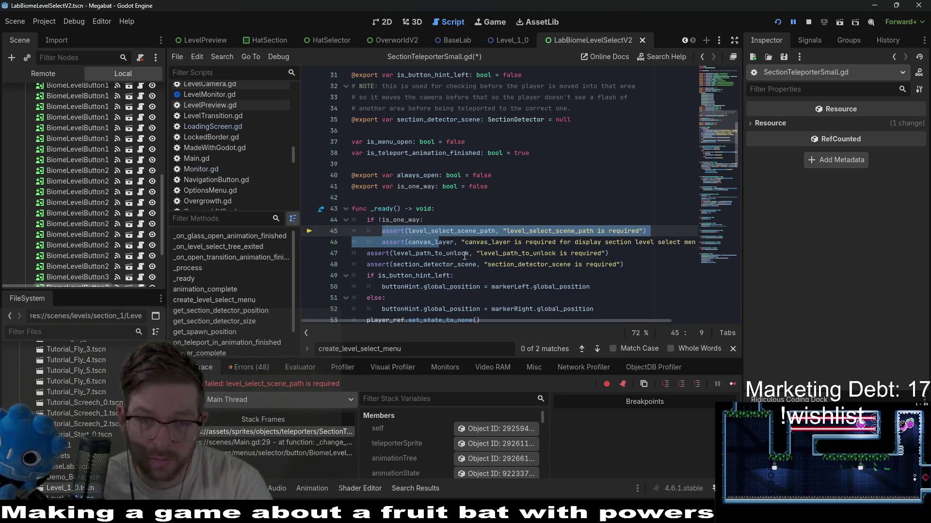
{"action": "left_click", "coordinate": [466, 253]}
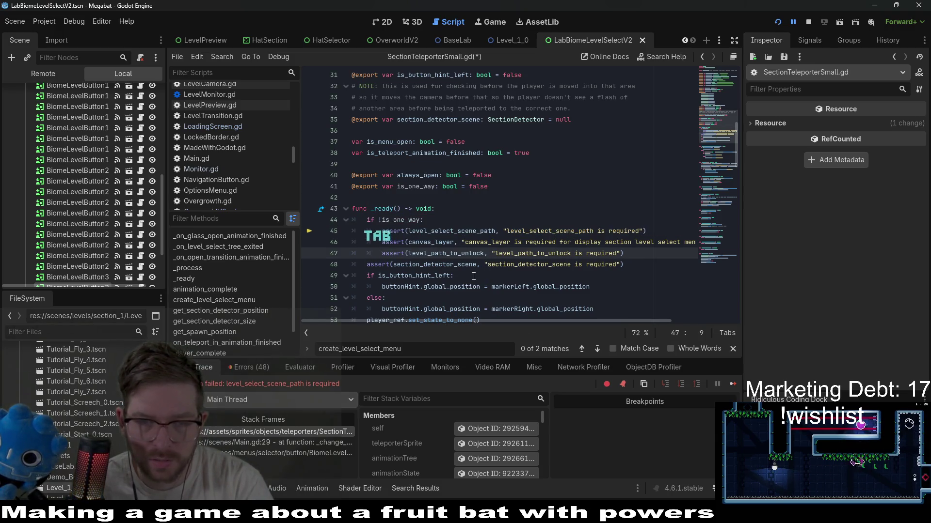
{"action": "key", "text": "Tab"}
{"action": "double_click", "coordinate": [462, 264]}
{"action": "mouse_move", "coordinate": [464, 266]}
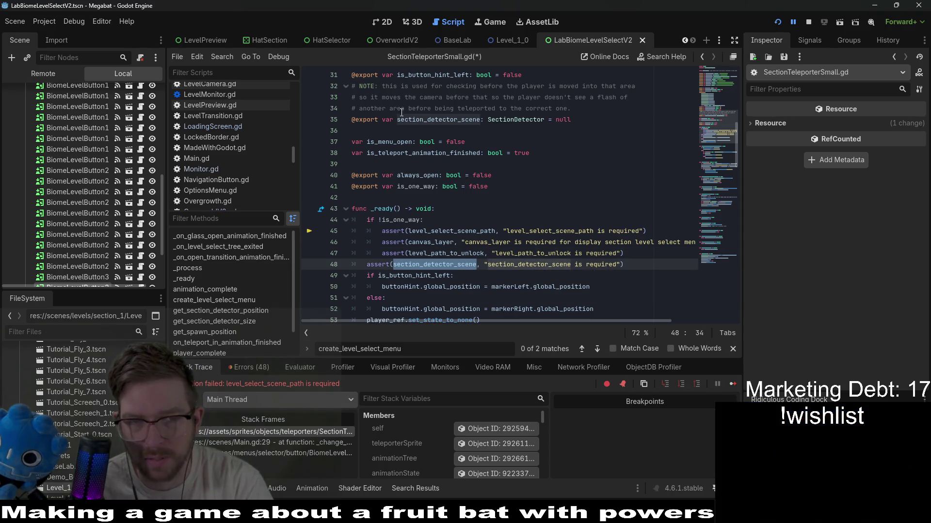
{"action": "scroll", "coordinate": [482, 249], "scroll_direction": "down", "scroll_amount": 10}
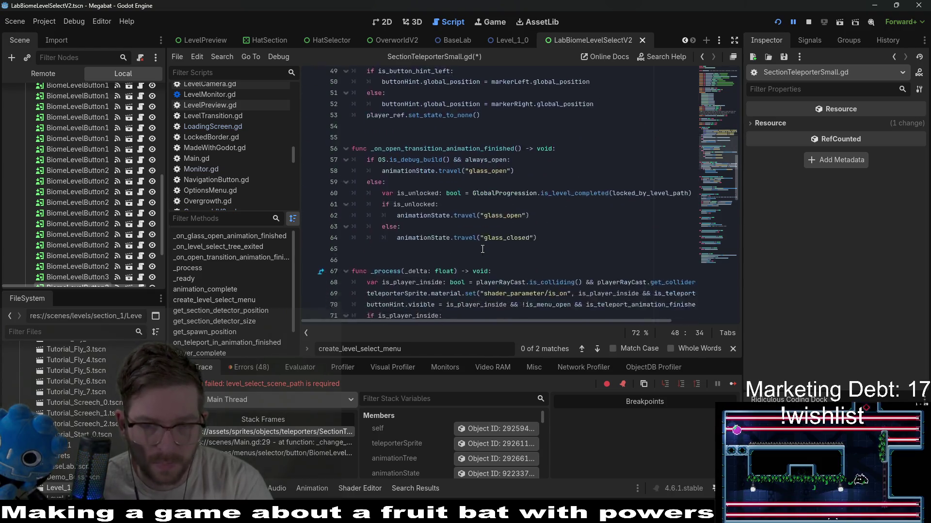
{"action": "scroll", "coordinate": [465, 231], "scroll_direction": "up", "scroll_amount": 2}
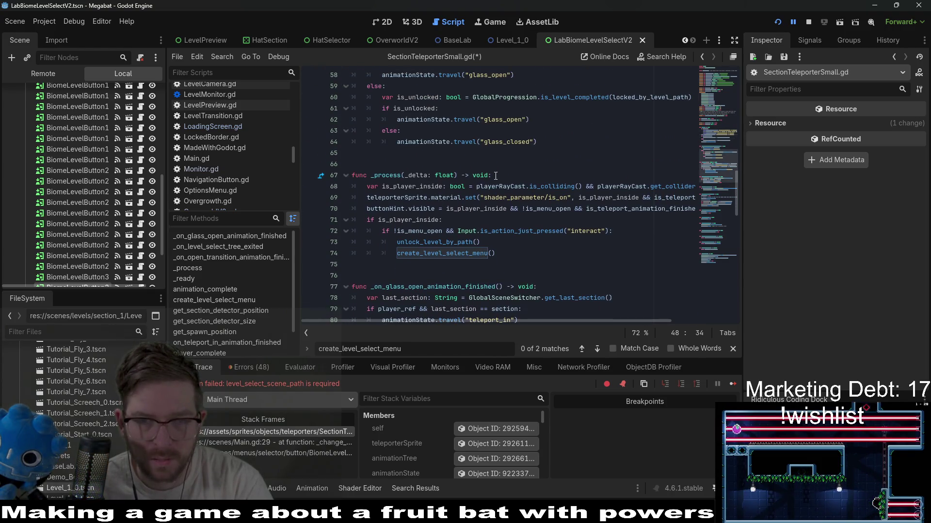
Nest the _process body under a new 'if !is_one_way:' check and save the script.
{"action": "left_click", "coordinate": [495, 175]}
{"action": "key", "text": "Return"}
{"action": "type", "text": "if "}
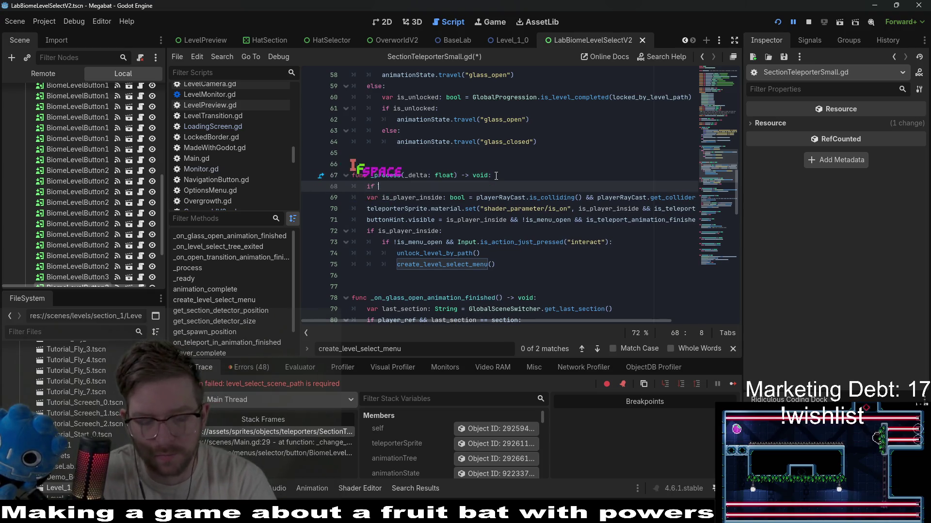
{"action": "type", "text": "!is_one_way:"}
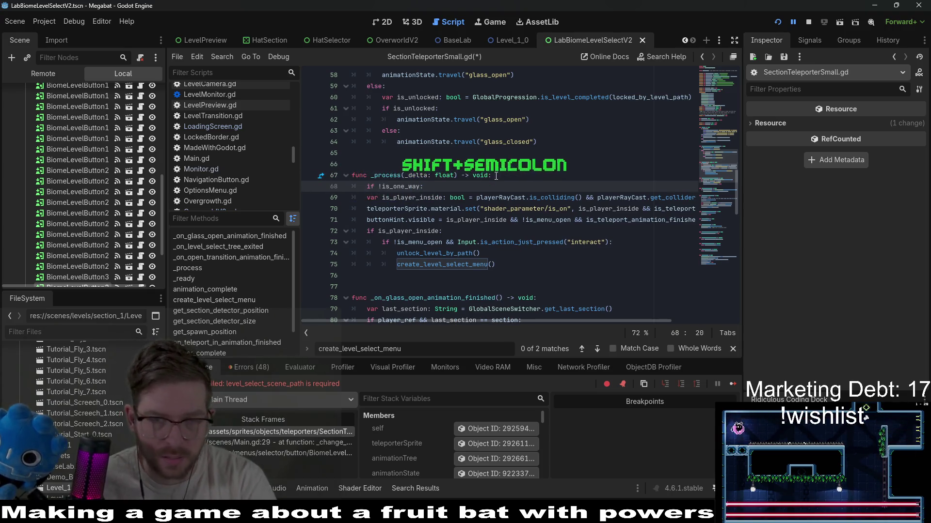
{"action": "left_click_drag", "start_coordinate": [495, 264], "coordinate": [328, 200]}
{"action": "key", "text": "Tab"}
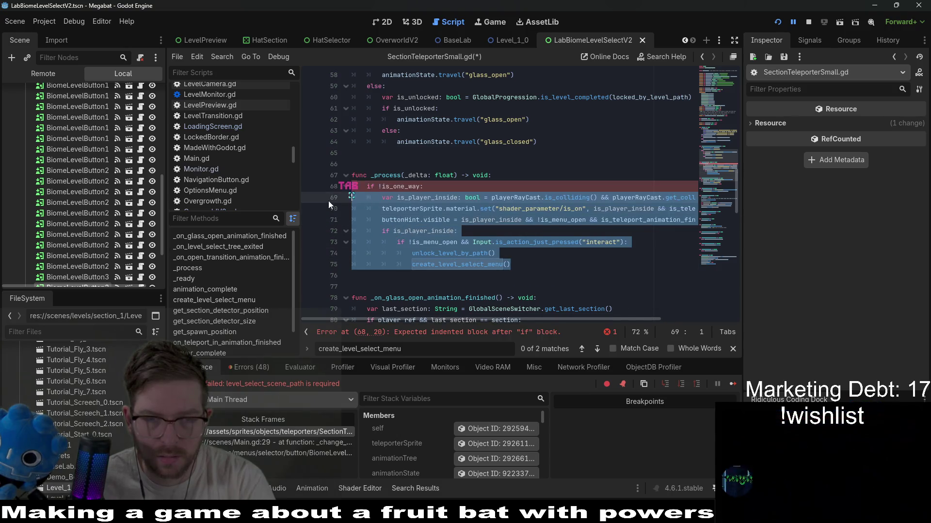
{"action": "left_click", "coordinate": [539, 221]}
{"action": "key", "text": "ctrl+s"}
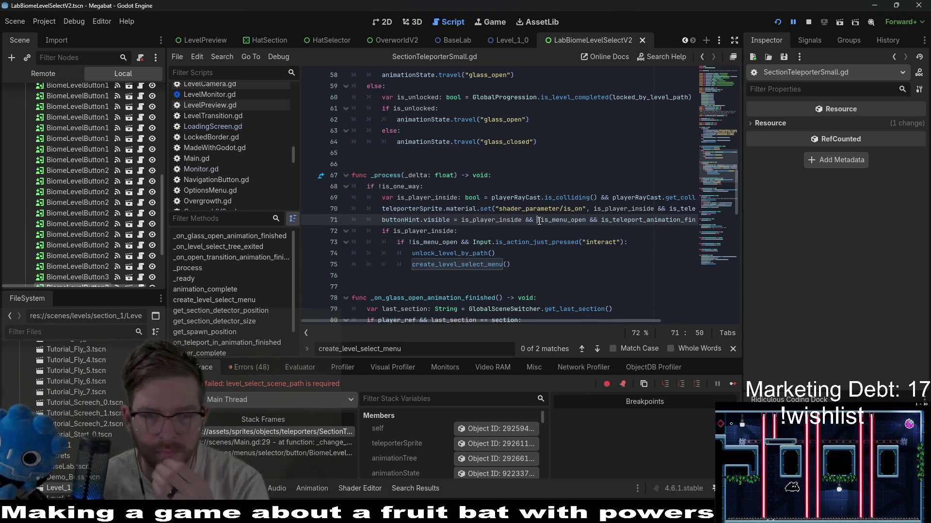
Review the create_level_select_menu call and is_one_way declaration, then switch to Level_1_0.
{"action": "scroll", "coordinate": [445, 182], "scroll_direction": "down", "scroll_amount": 3}
{"action": "scroll", "coordinate": [445, 182], "scroll_direction": "down", "scroll_amount": 2}
{"action": "scroll", "coordinate": [445, 182], "scroll_direction": "up", "scroll_amount": 2}
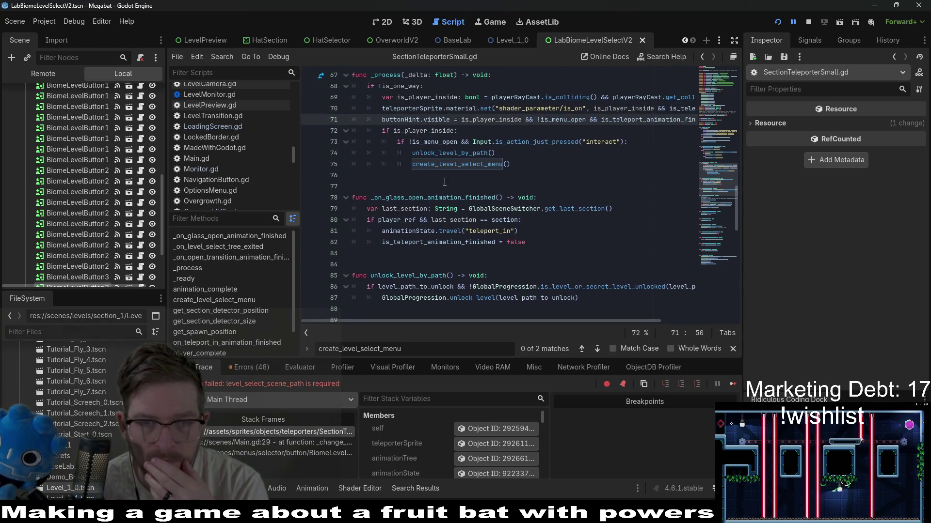
{"action": "double_click", "coordinate": [475, 164]}
{"action": "scroll", "coordinate": [485, 165], "scroll_direction": "down", "scroll_amount": 2}
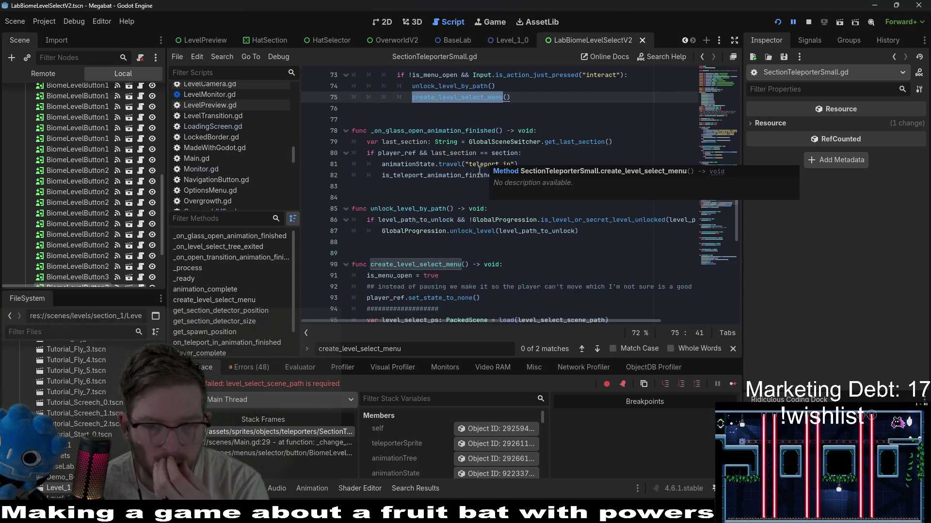
{"action": "scroll", "coordinate": [479, 170], "scroll_direction": "down", "scroll_amount": 3}
{"action": "left_click_drag", "start_coordinate": [504, 253], "coordinate": [319, 178]}
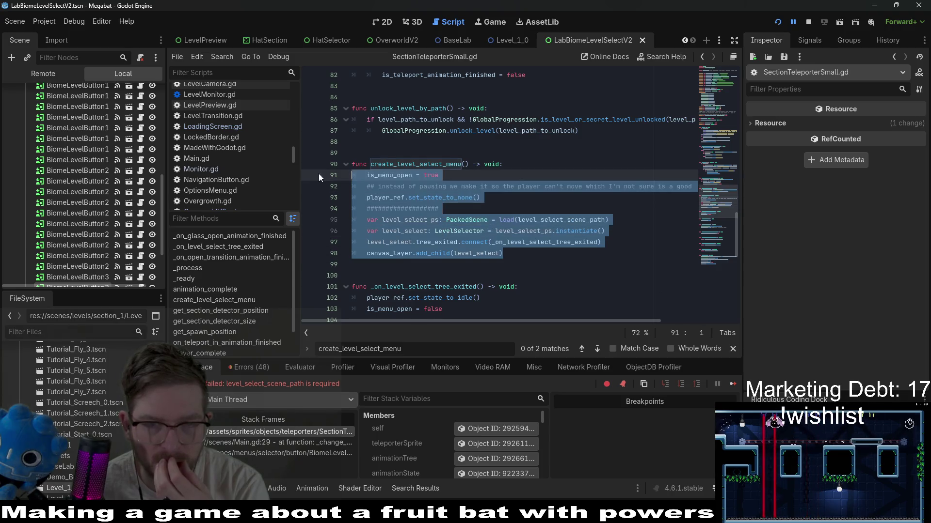
{"action": "scroll", "coordinate": [560, 210], "scroll_direction": "up", "scroll_amount": 15}
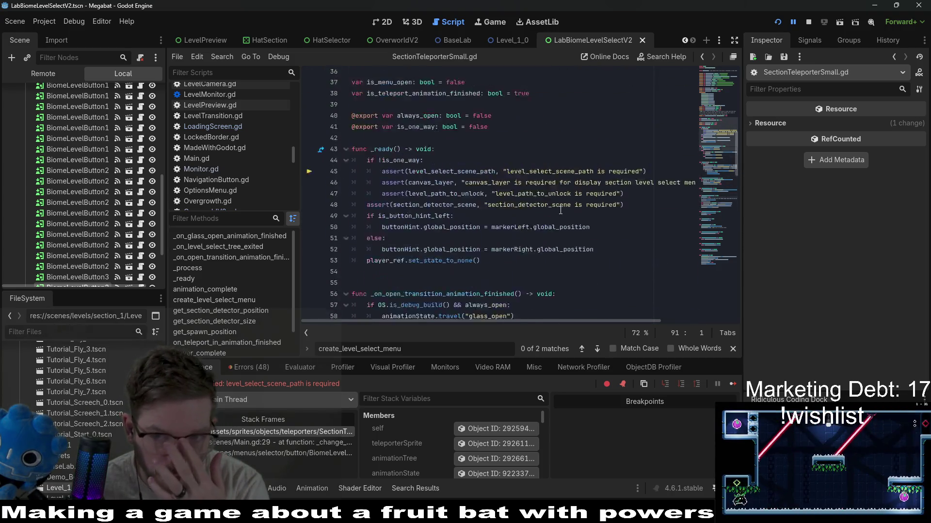
{"action": "scroll", "coordinate": [560, 210], "scroll_direction": "up", "scroll_amount": 3}
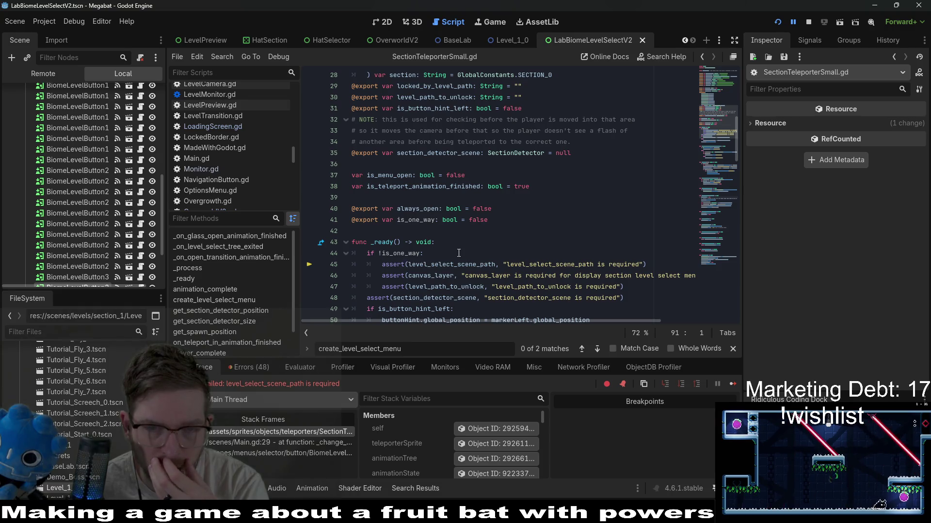
{"action": "double_click", "coordinate": [420, 221]}
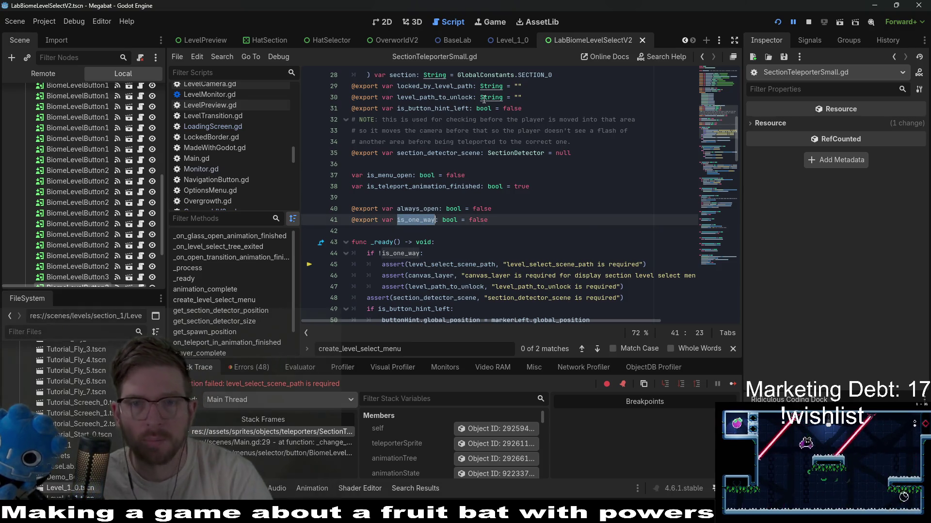
{"action": "left_click", "coordinate": [508, 44]}
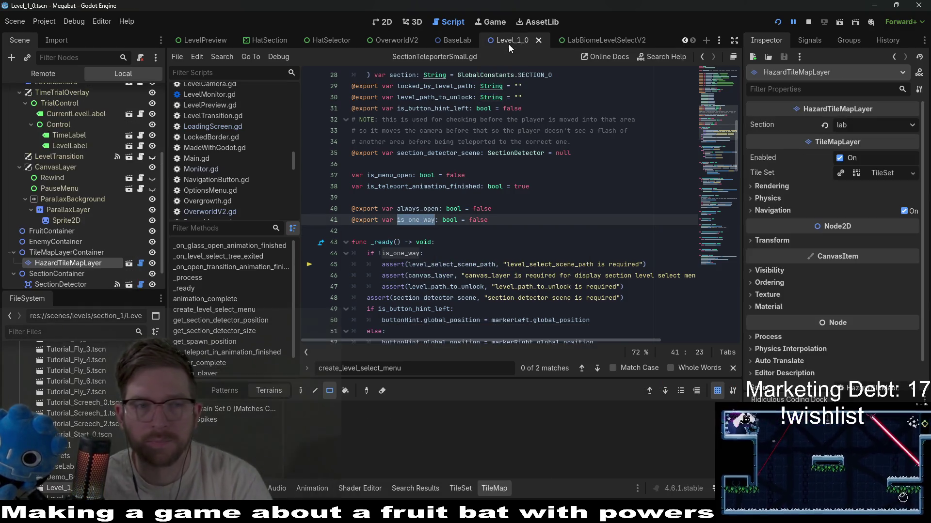
Enable Is One Way on the SectionTeleporterSmall node and restart the game.
{"action": "scroll", "coordinate": [63, 275], "scroll_direction": "down", "scroll_amount": 2}
{"action": "left_click", "coordinate": [62, 276]}
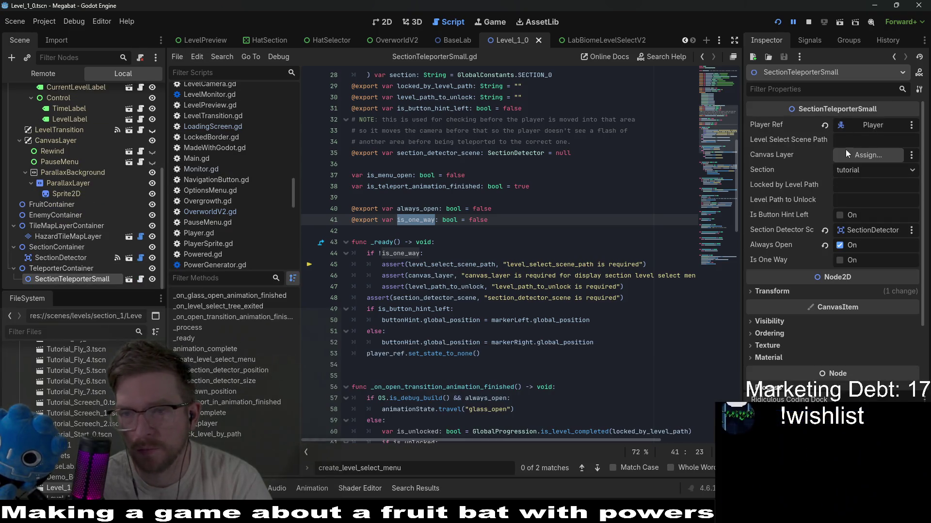
{"action": "left_click", "coordinate": [842, 261]}
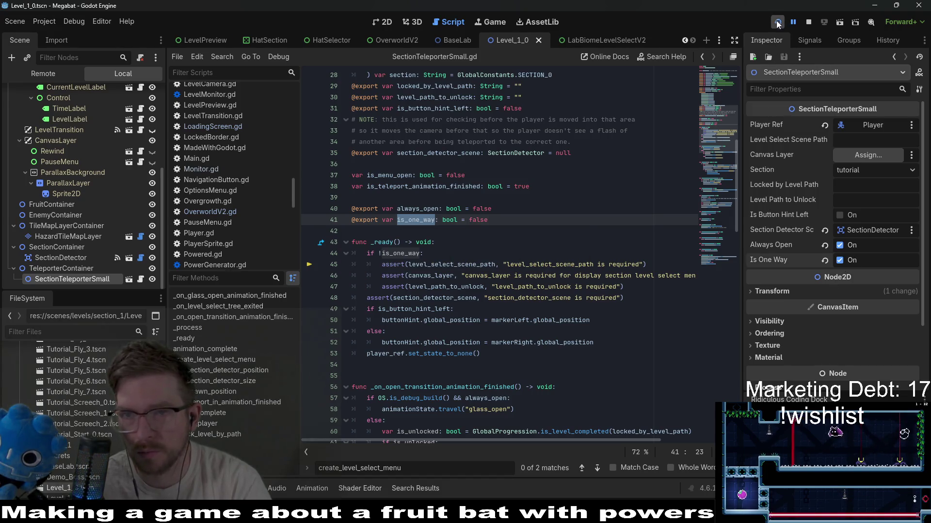
{"action": "left_click", "coordinate": [776, 21]}
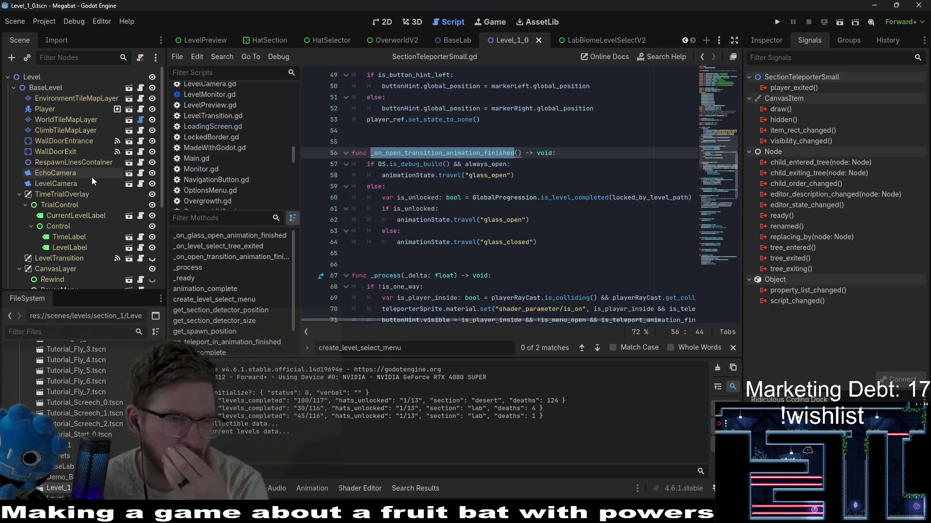
Show LevelTransition's signals and open GlobalCoreSignals.gd to read its signal list.
{"action": "left_click", "coordinate": [72, 206]}
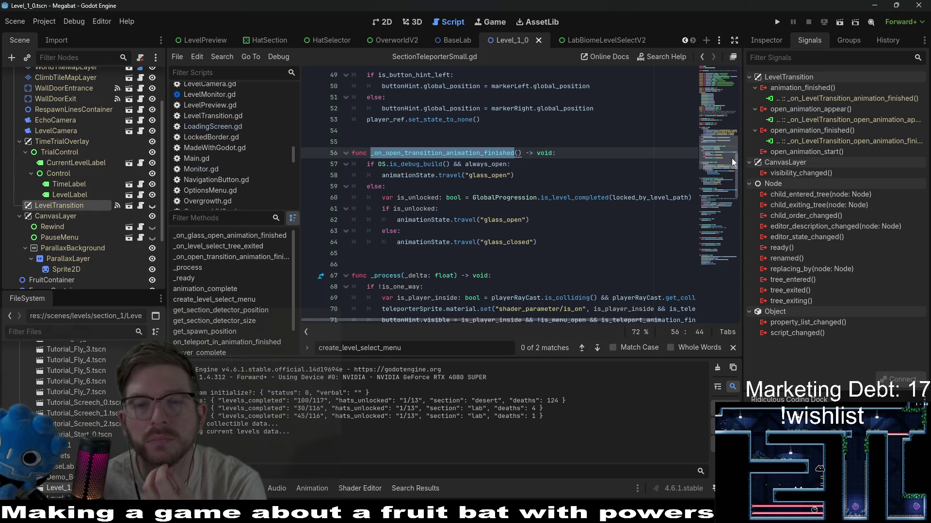
{"action": "key", "text": "shift+alt+o"}
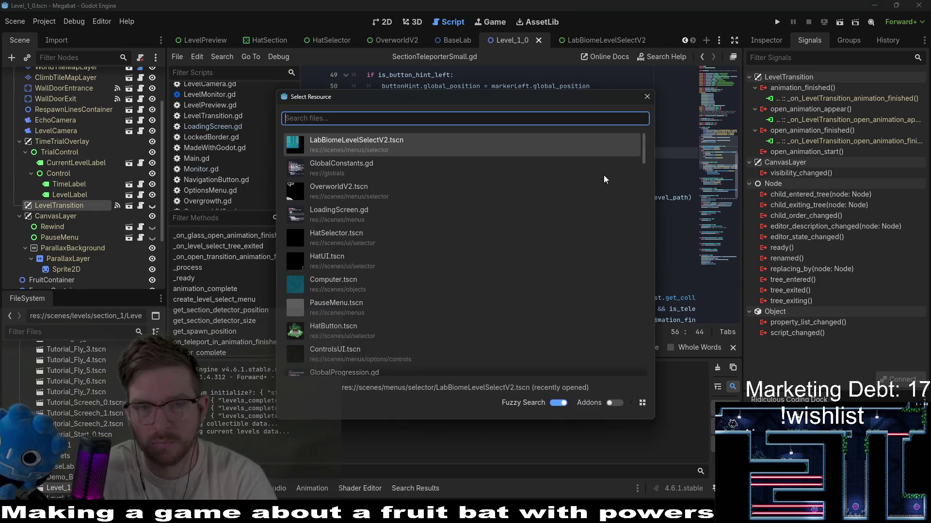
{"action": "type", "text": "globalcoresignals"}
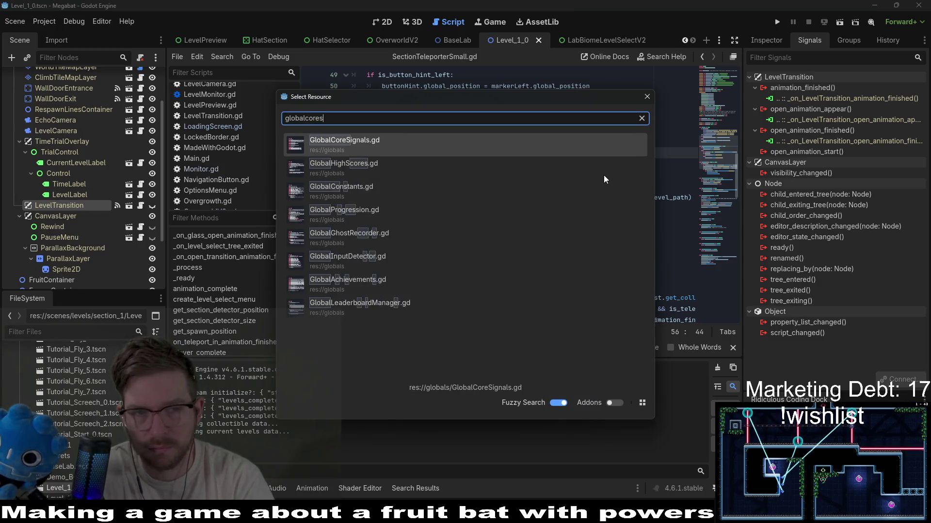
{"action": "key", "text": "Return"}
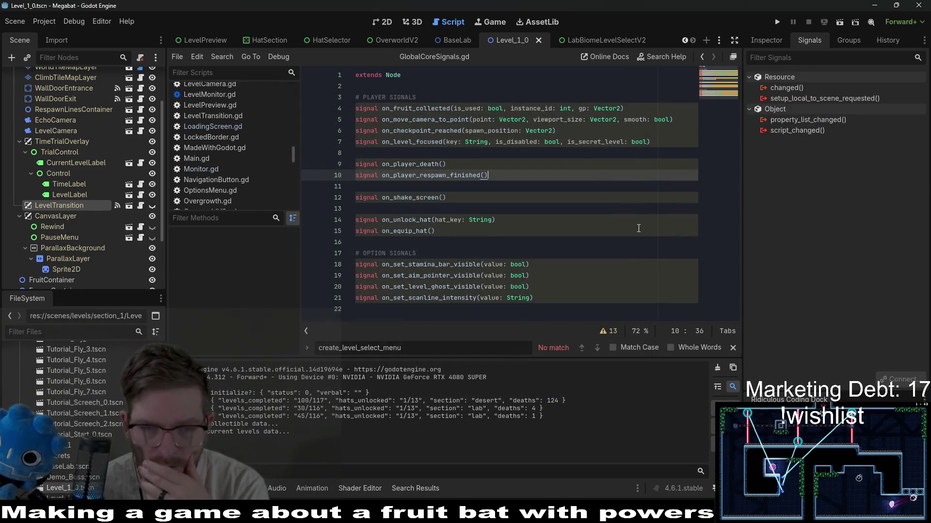
{"action": "left_click", "coordinate": [587, 231]}
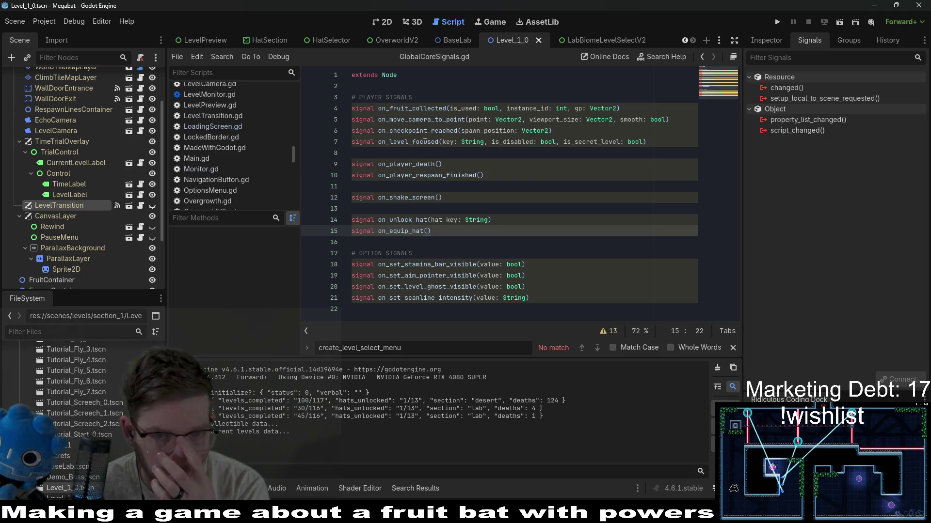
Open LoadingScreen.gd and compare SectionTeleporterSmall's and LevelTransition's signals.
{"action": "left_click", "coordinate": [213, 126]}
{"action": "scroll", "coordinate": [97, 184], "scroll_direction": "up", "scroll_amount": 5}
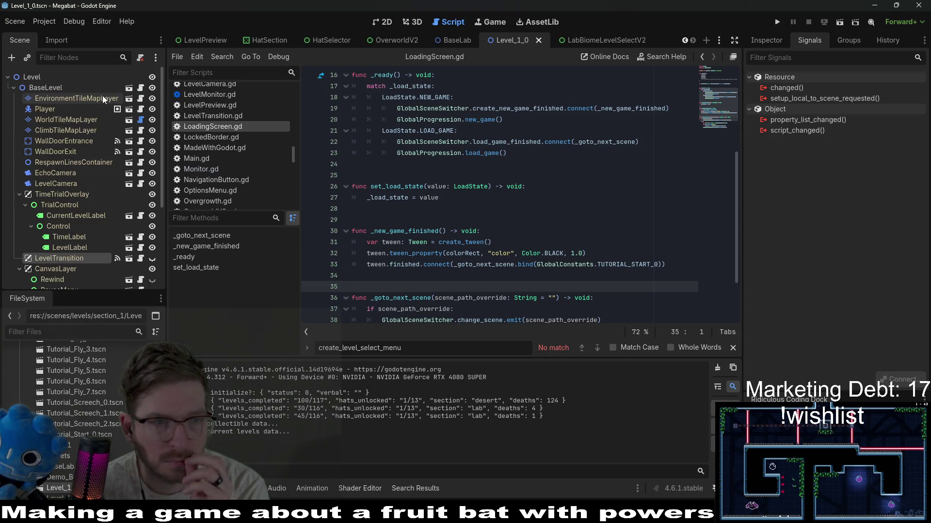
{"action": "scroll", "coordinate": [125, 232], "scroll_direction": "down", "scroll_amount": 8}
{"action": "scroll", "coordinate": [125, 231], "scroll_direction": "down", "scroll_amount": 1}
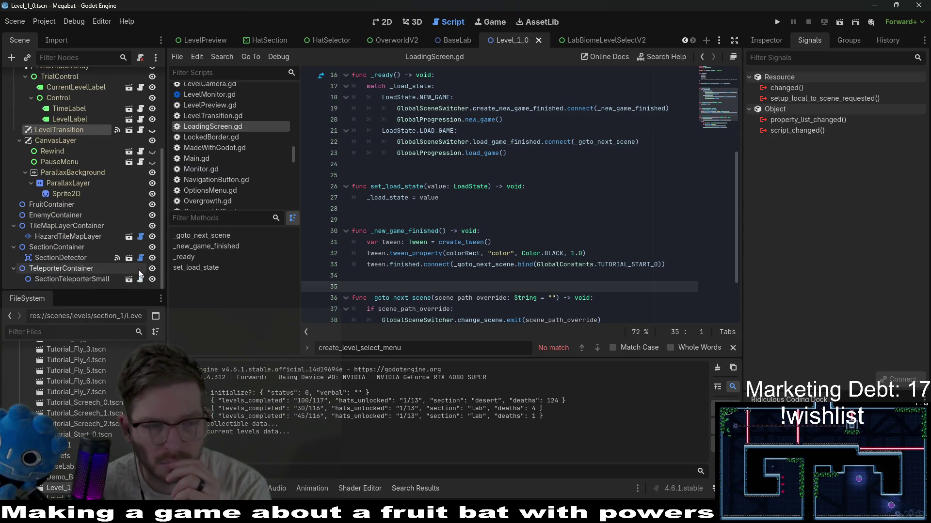
{"action": "left_click", "coordinate": [73, 279]}
{"action": "scroll", "coordinate": [87, 188], "scroll_direction": "up", "scroll_amount": 3}
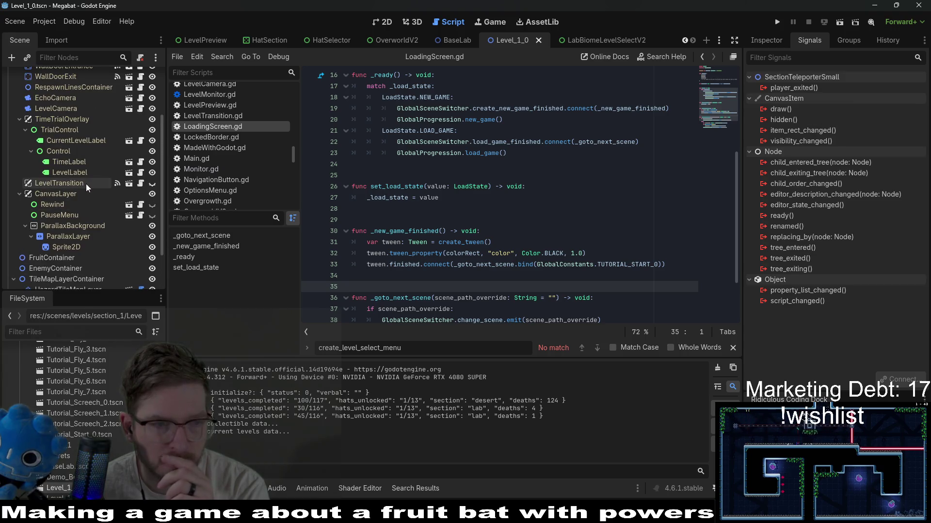
{"action": "left_click", "coordinate": [76, 184]}
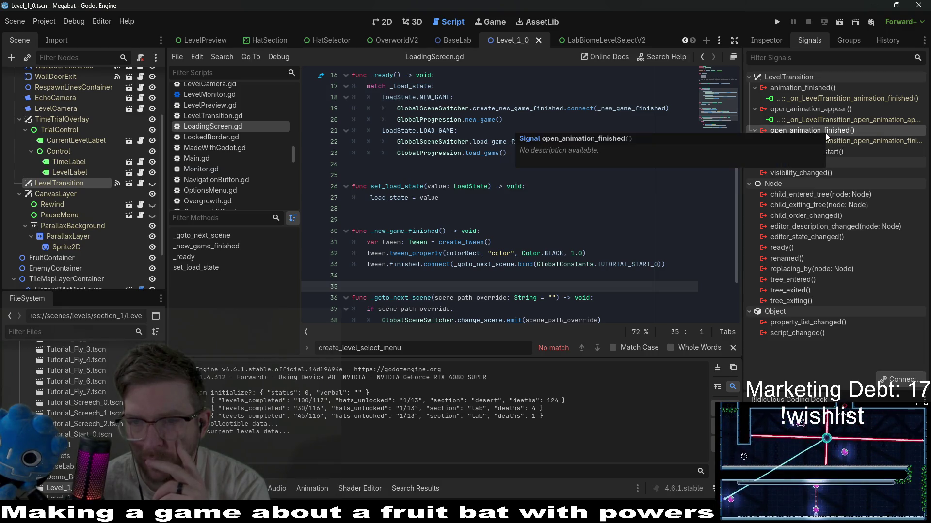
Connect open_animation_finished to SectionTeleporterSmall's _on_open_transition_animation_finished method.
{"action": "right_click", "coordinate": [829, 136]}
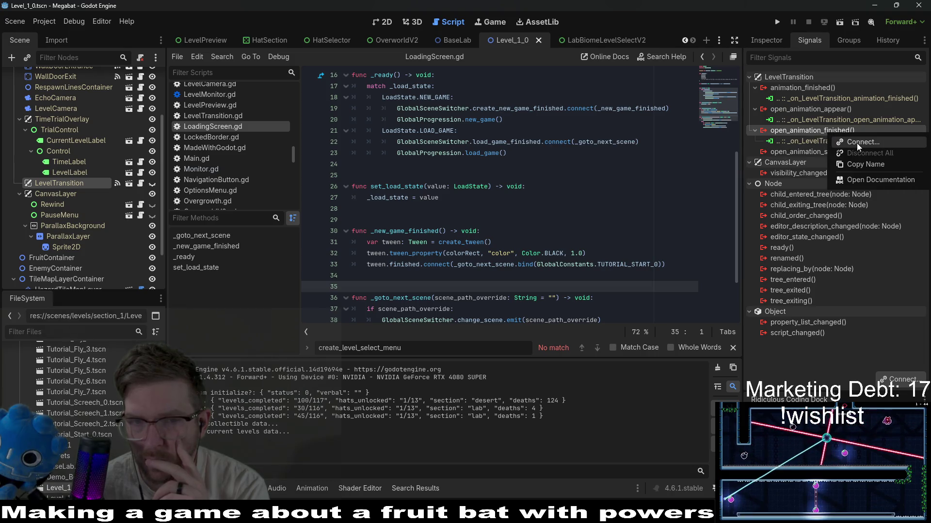
{"action": "left_click", "coordinate": [848, 145]}
{"action": "scroll", "coordinate": [491, 300], "scroll_direction": "down", "scroll_amount": 10}
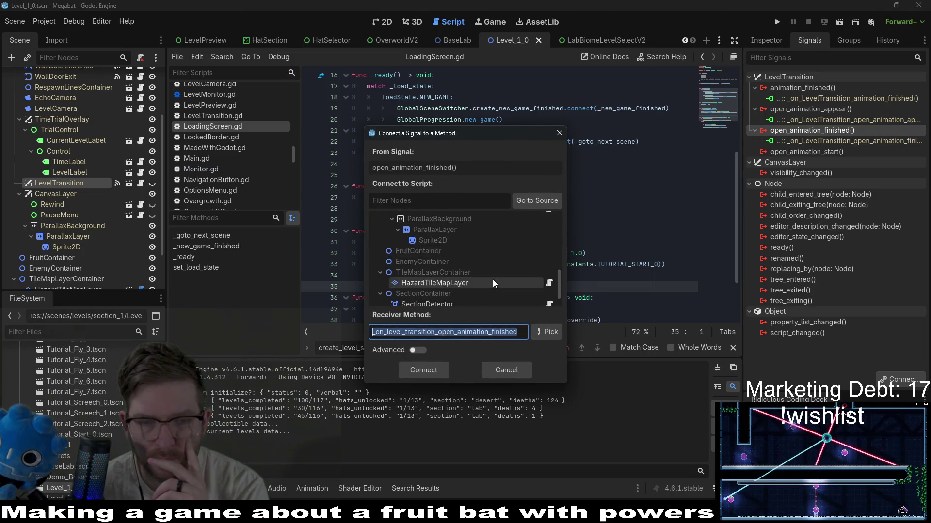
{"action": "left_click", "coordinate": [442, 299]}
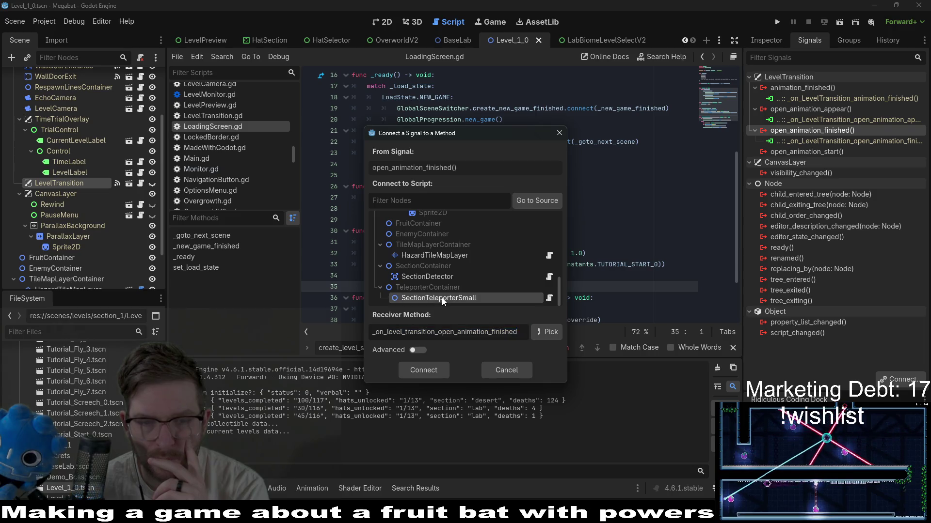
{"action": "left_click", "coordinate": [555, 337]}
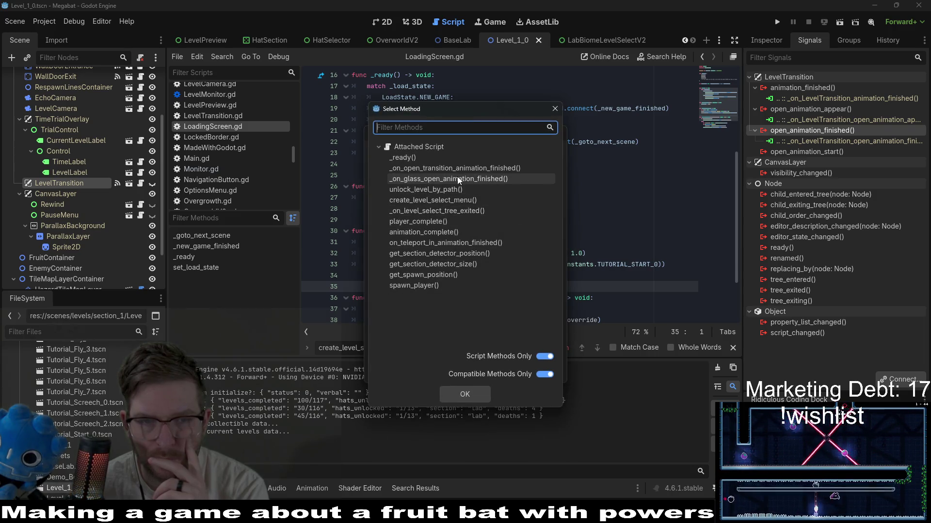
{"action": "left_click", "coordinate": [469, 173]}
{"action": "double_click", "coordinate": [470, 173]}
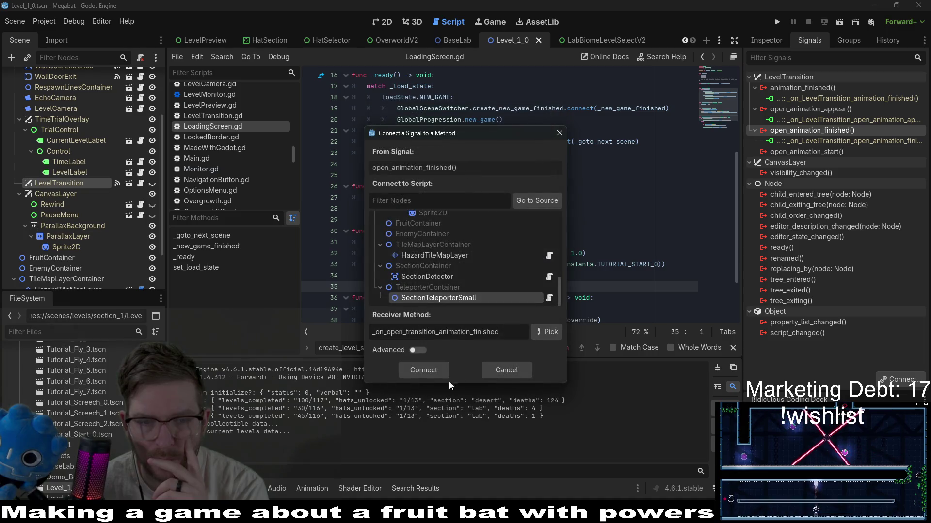
{"action": "left_click", "coordinate": [442, 371]}
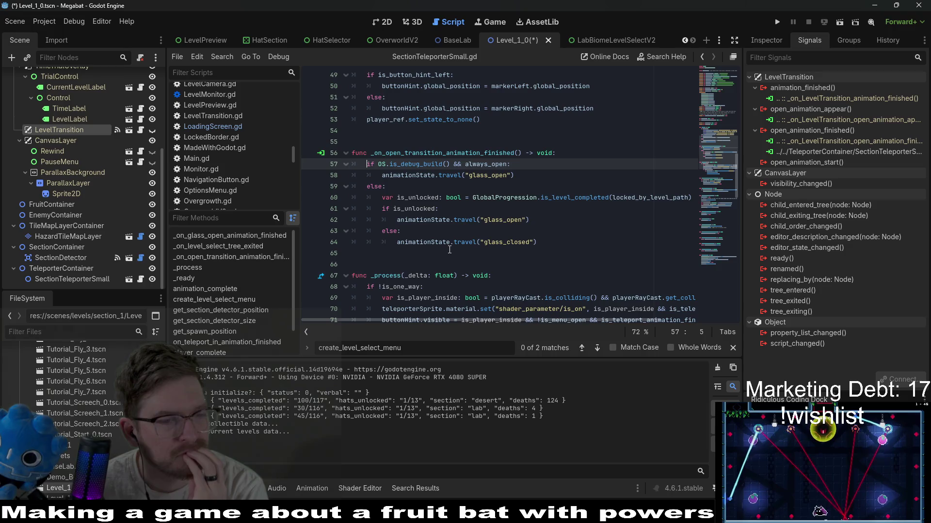
Check the glass_closed animation line, save the scene, and return to 2D.
{"action": "left_click", "coordinate": [502, 241]}
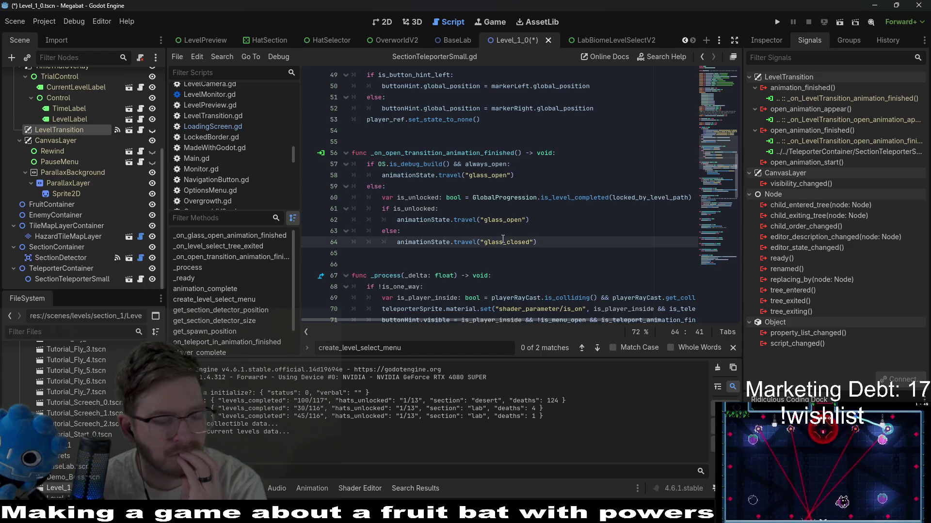
{"action": "key", "text": "ctrl+s"}
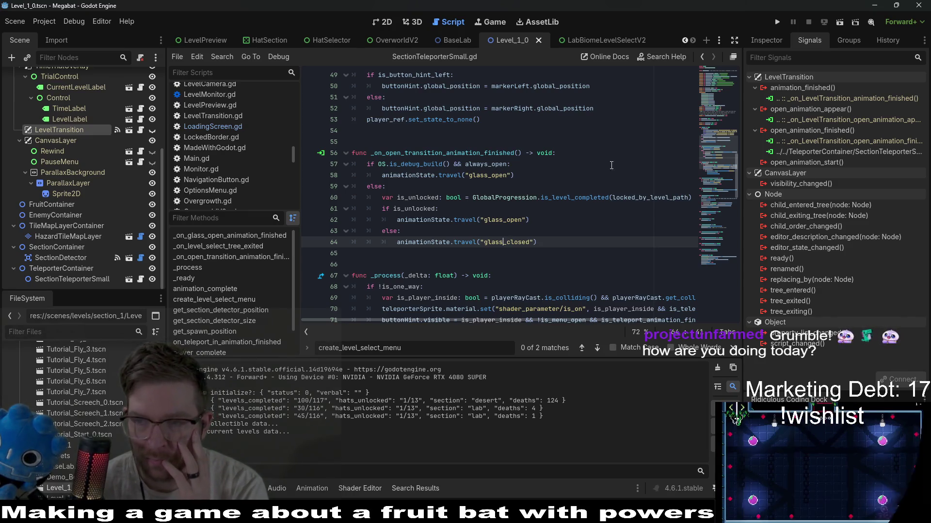
{"action": "left_click", "coordinate": [383, 24]}
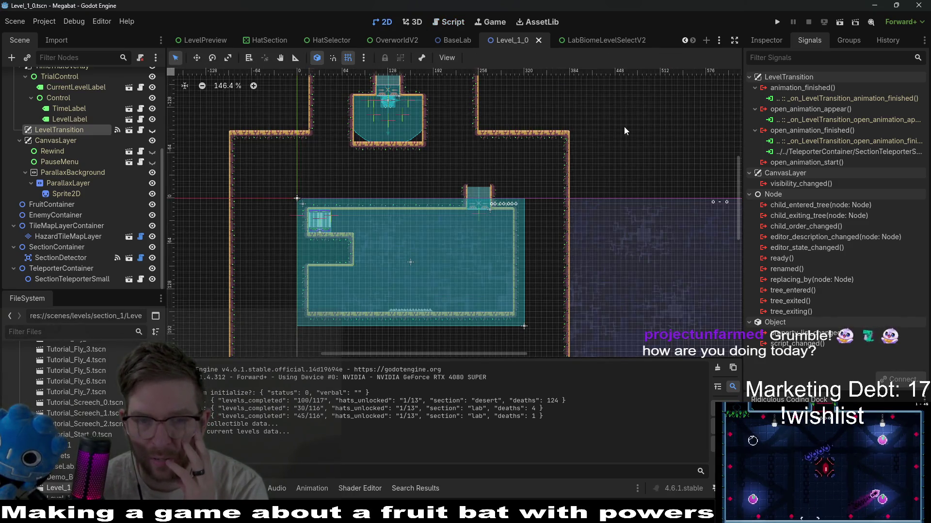
Run the game and choose PLAY from the Megabat title menu with the keyboard.
{"action": "left_click", "coordinate": [779, 21]}
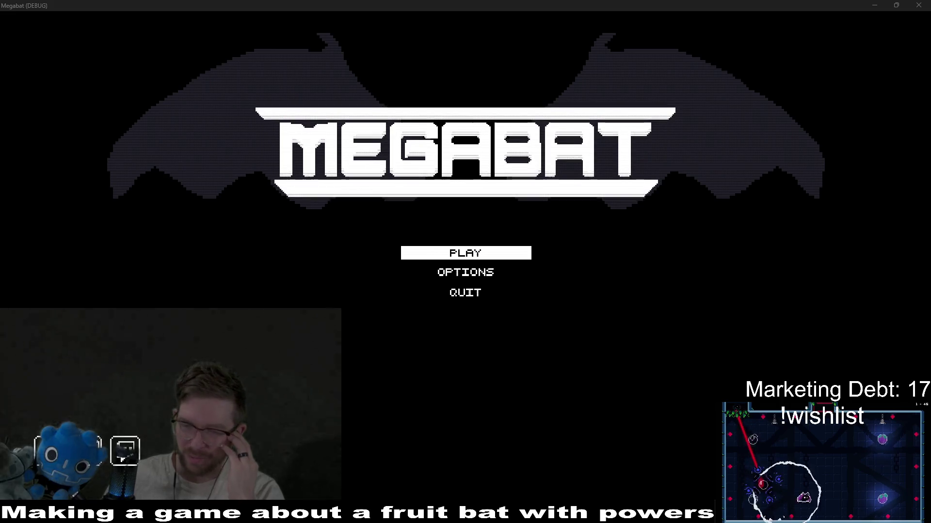
{"action": "key", "text": "Up"}
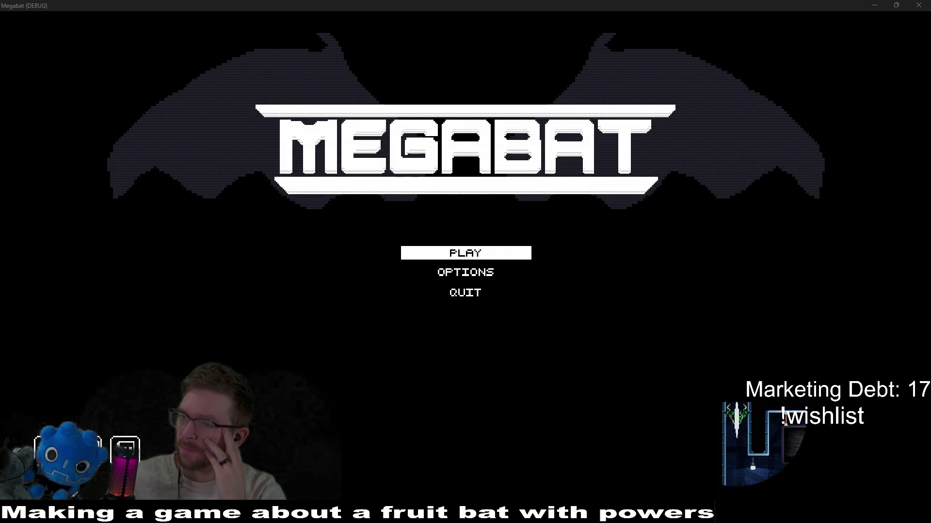
{"action": "key", "text": "Return"}
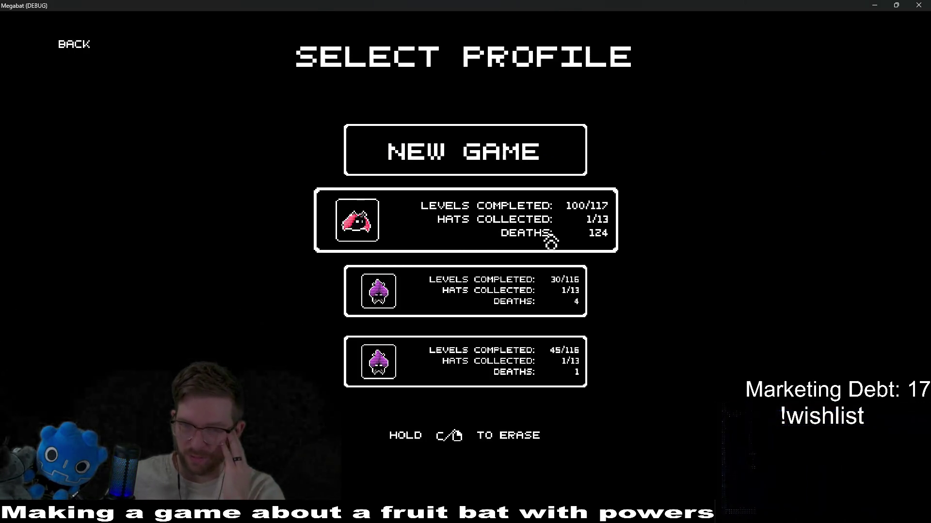
Load the first profile, start forest level 01, then close the game.
{"action": "left_click", "coordinate": [492, 239]}
{"action": "left_click", "coordinate": [367, 250]}
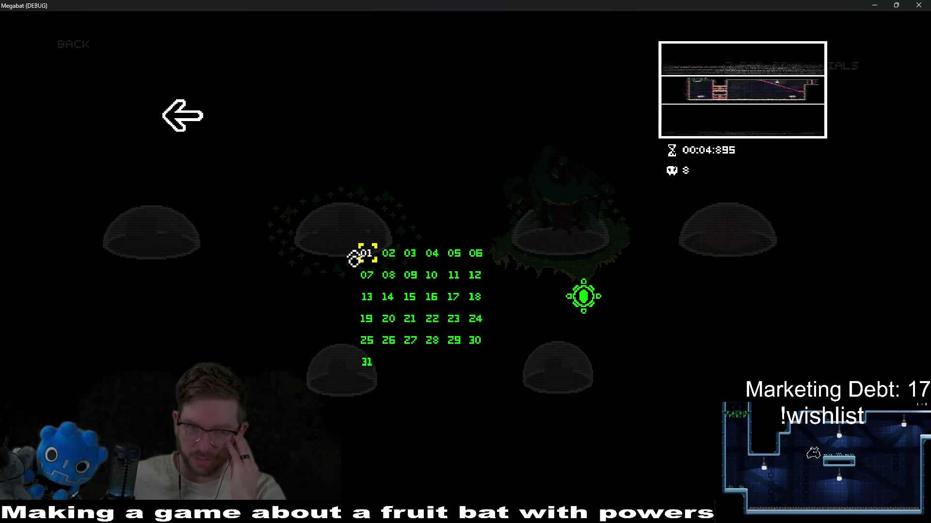
{"action": "left_click", "coordinate": [365, 252]}
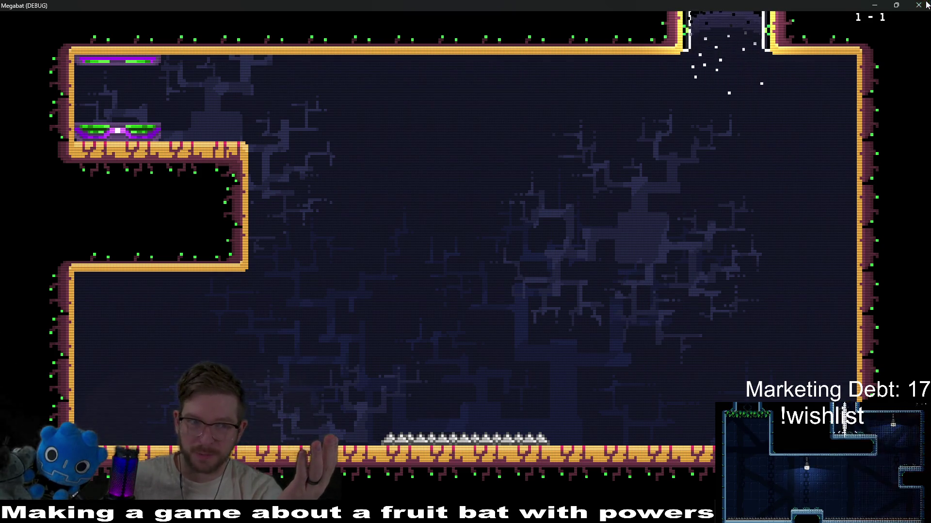
{"action": "key", "text": "alt+F4"}
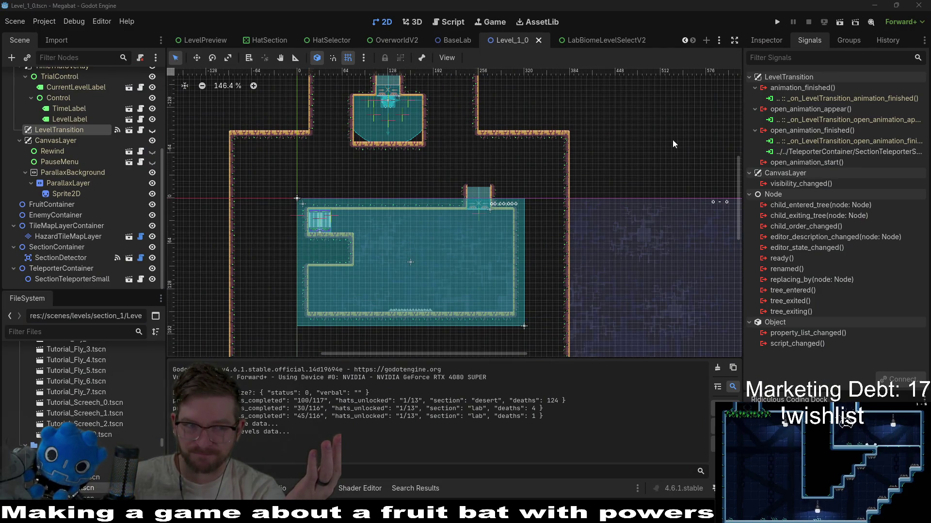
Relaunch and close the game, then select the SectionTeleporterSmall node.
{"action": "left_click", "coordinate": [837, 23]}
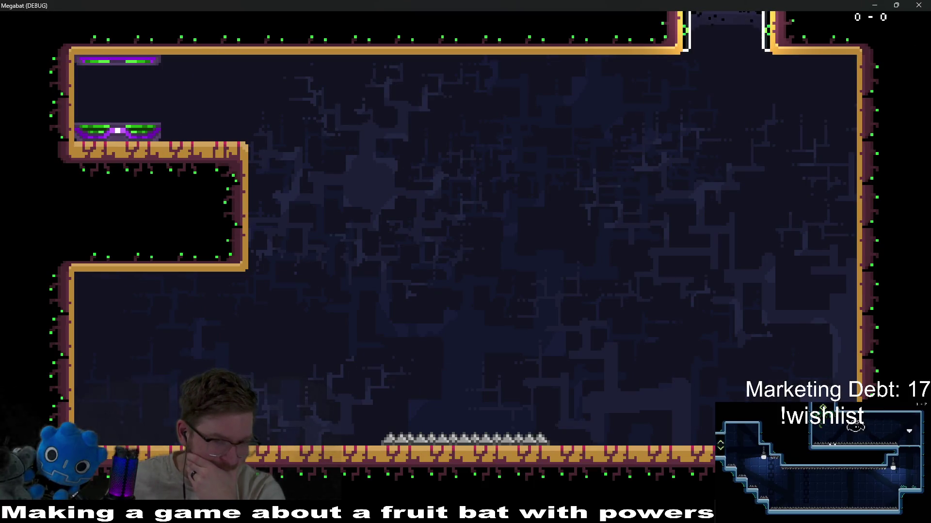
{"action": "key", "text": "F8"}
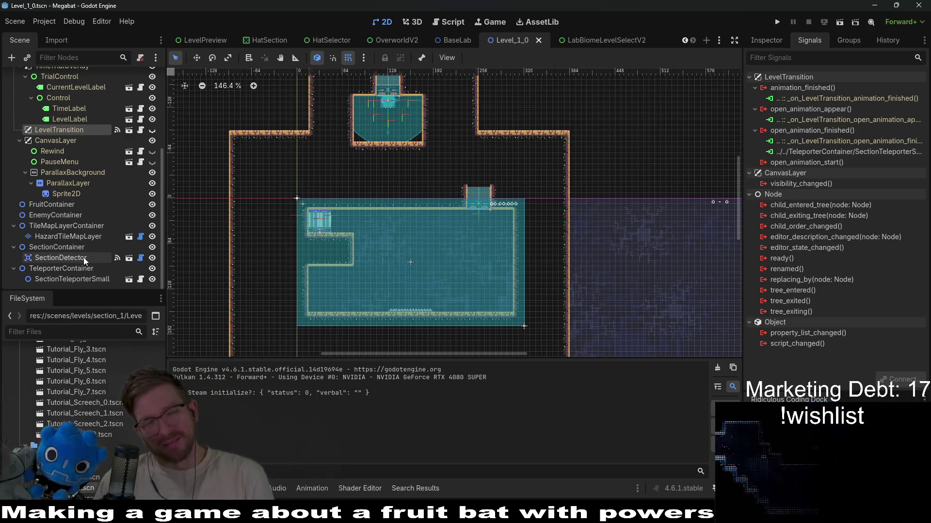
{"action": "left_click", "coordinate": [92, 279]}
Inspect the teleporter script's _on_glass_open_animation_finished and last_section on line 80, then view its properties.
{"action": "key", "text": "ctrl+F3"}
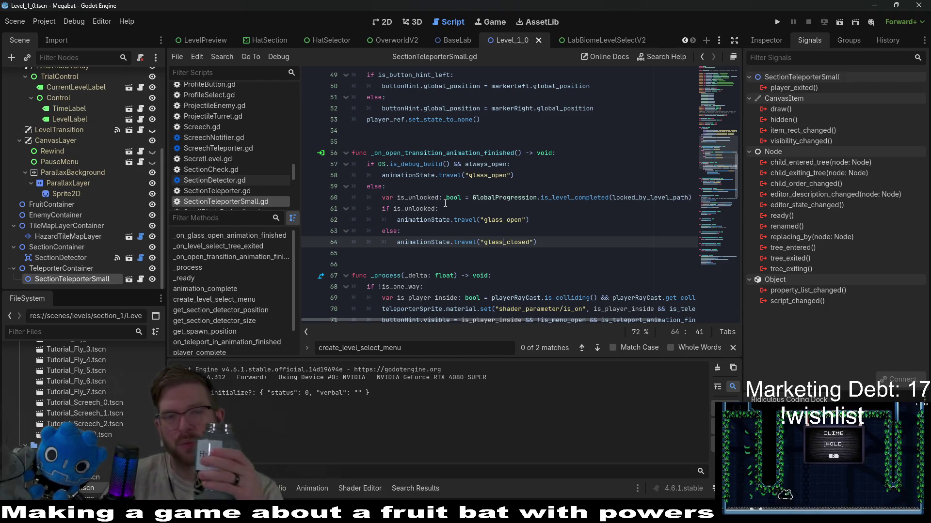
{"action": "scroll", "coordinate": [445, 204], "scroll_direction": "down", "scroll_amount": 6}
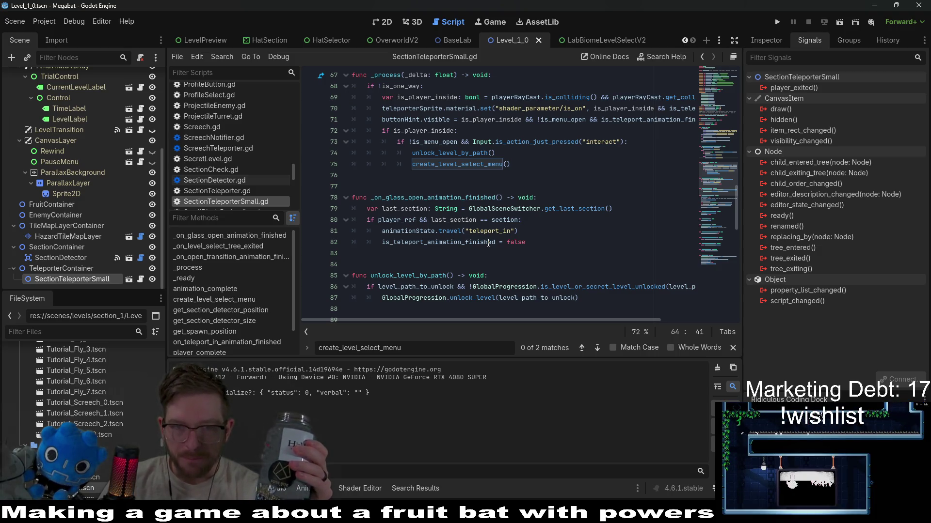
{"action": "double_click", "coordinate": [431, 201]}
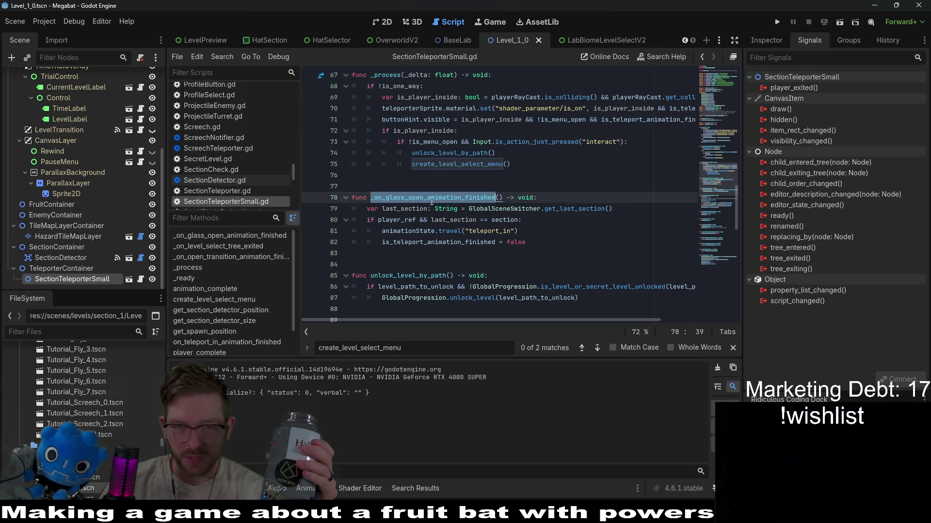
{"action": "double_click", "coordinate": [416, 234]}
{"action": "left_click", "coordinate": [395, 224]}
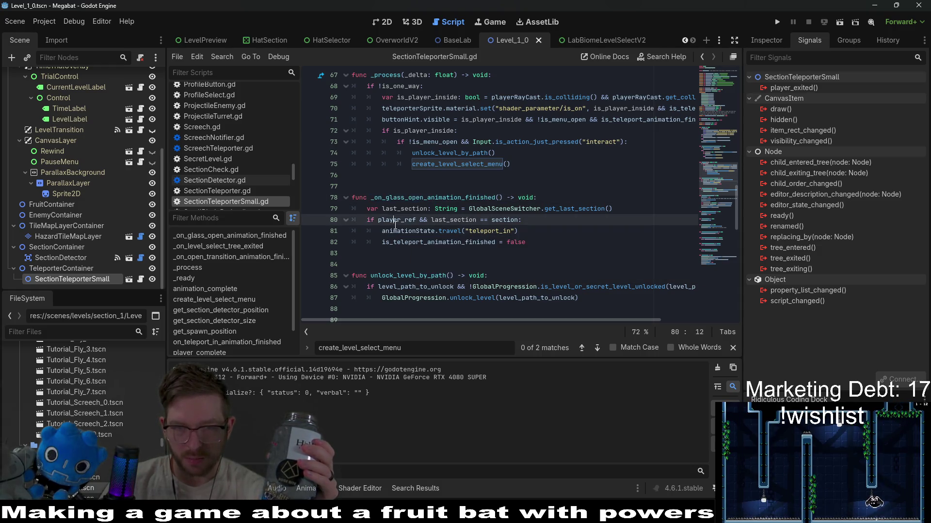
{"action": "double_click", "coordinate": [447, 219]}
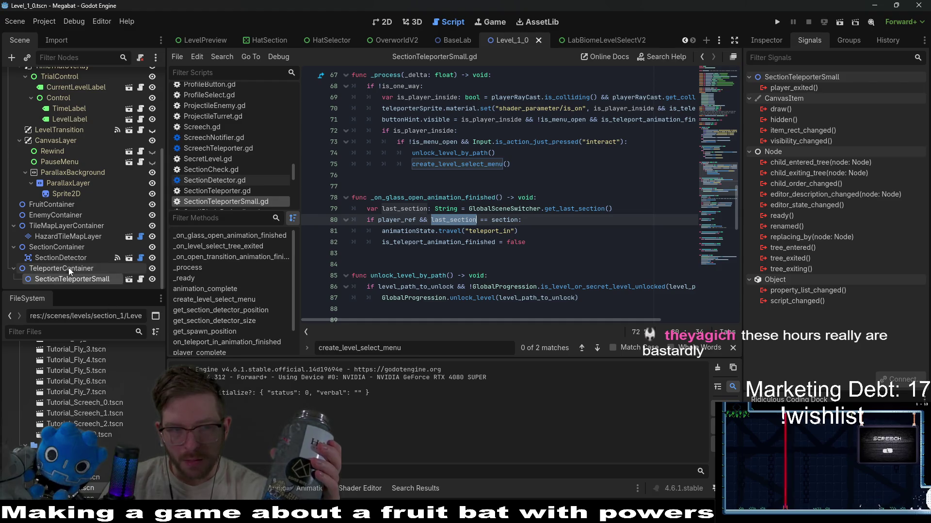
{"action": "left_click", "coordinate": [760, 43]}
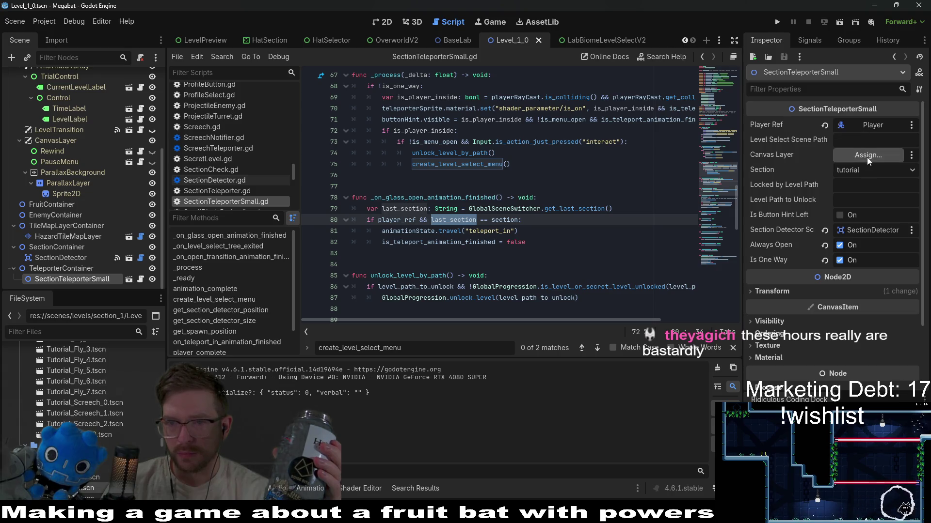
{"action": "left_click", "coordinate": [869, 171]}
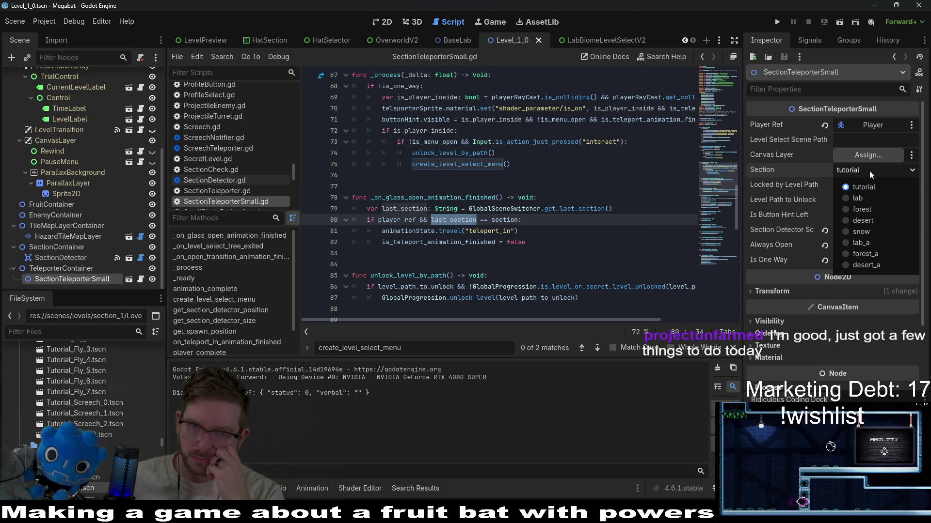
{"action": "left_click", "coordinate": [868, 170]}
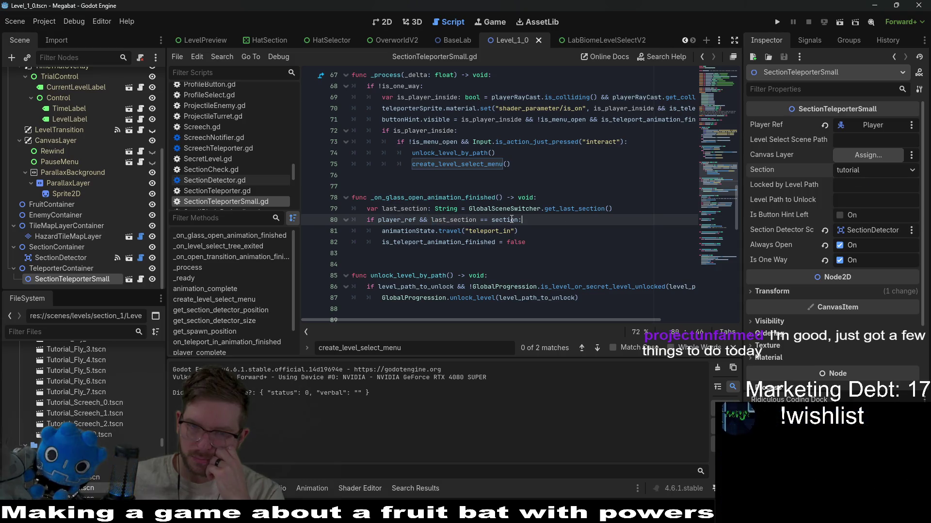
{"action": "key", "text": "Left"}
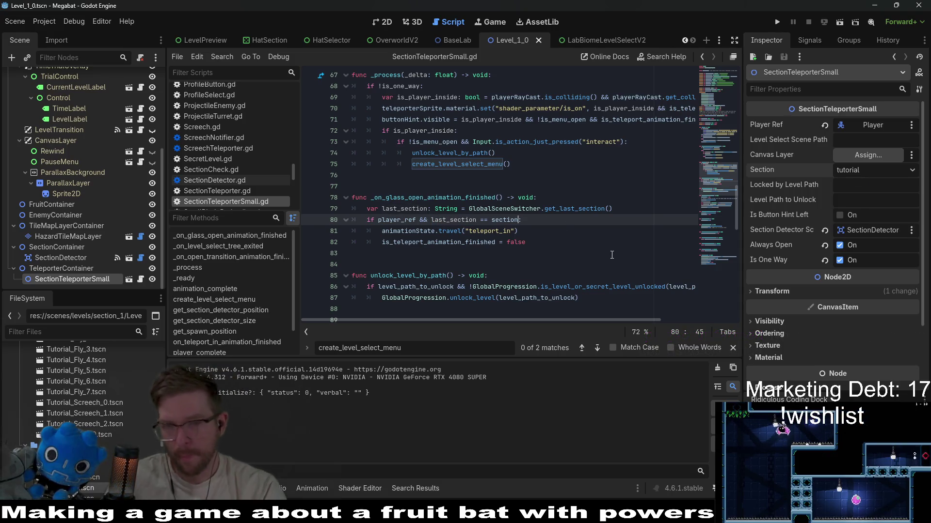
{"action": "key", "text": "space"}
{"action": "key", "text": "BackSpace"}
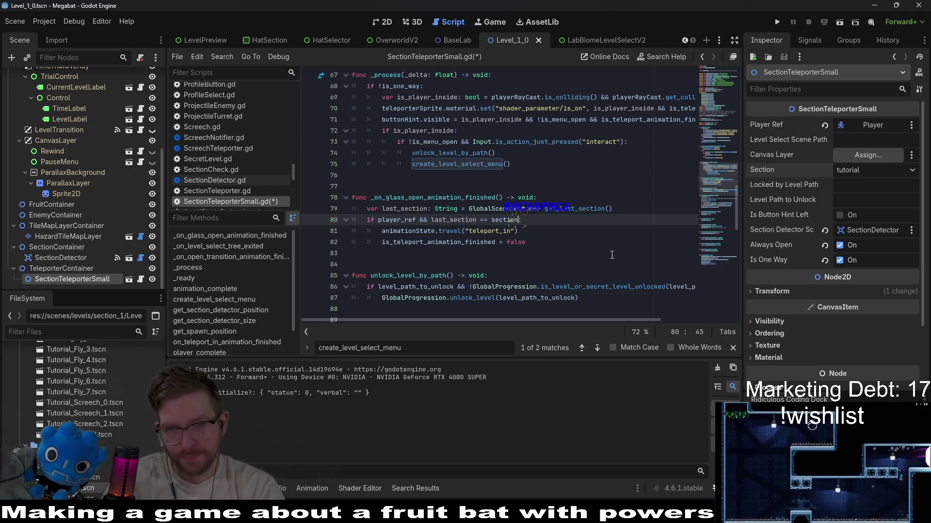
{"action": "key", "text": "Left"}
{"action": "key", "text": "ctrl+shift+Left"}
{"action": "key", "text": "ctrl+shift+Left"}
{"action": "key", "text": "ctrl+shift+Left"}
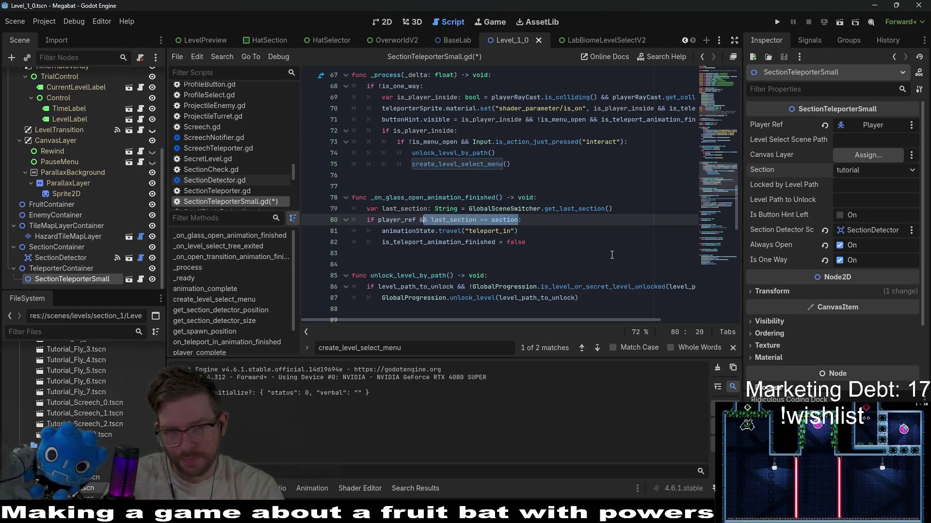
{"action": "key", "text": "ctrl+x"}
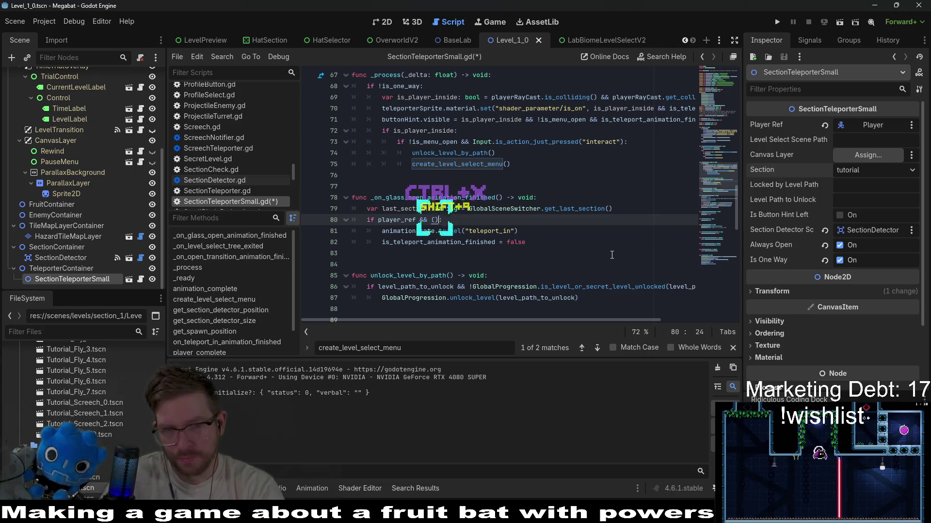
{"action": "type", "text": "("}
{"action": "key", "text": "ctrl+v"}
{"action": "type", "text": "|| "}
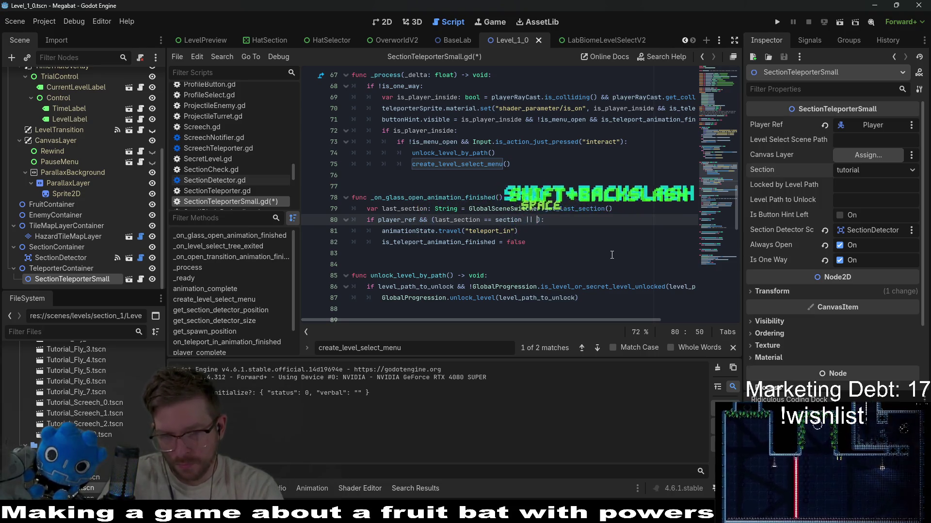
{"action": "type", "text": "is_on"}
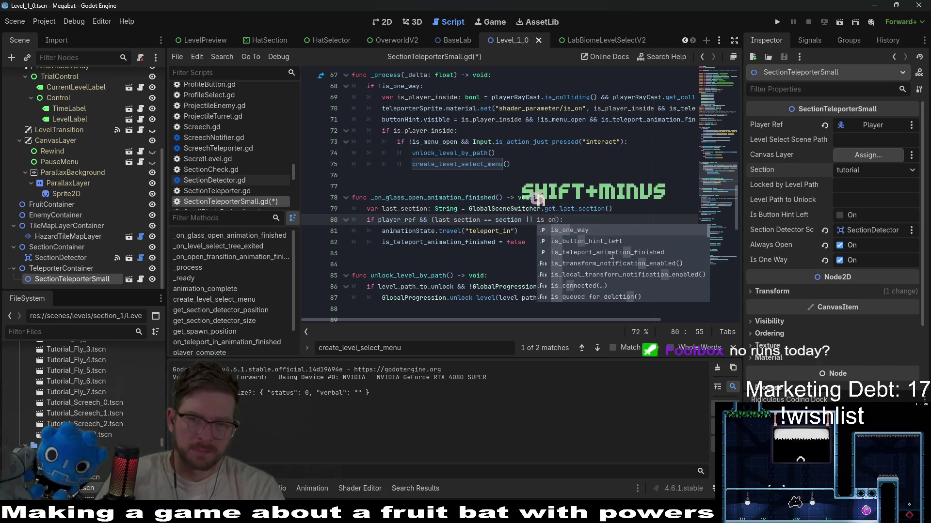
{"action": "key", "text": "Return"}
{"action": "key", "text": "ctrl+s"}
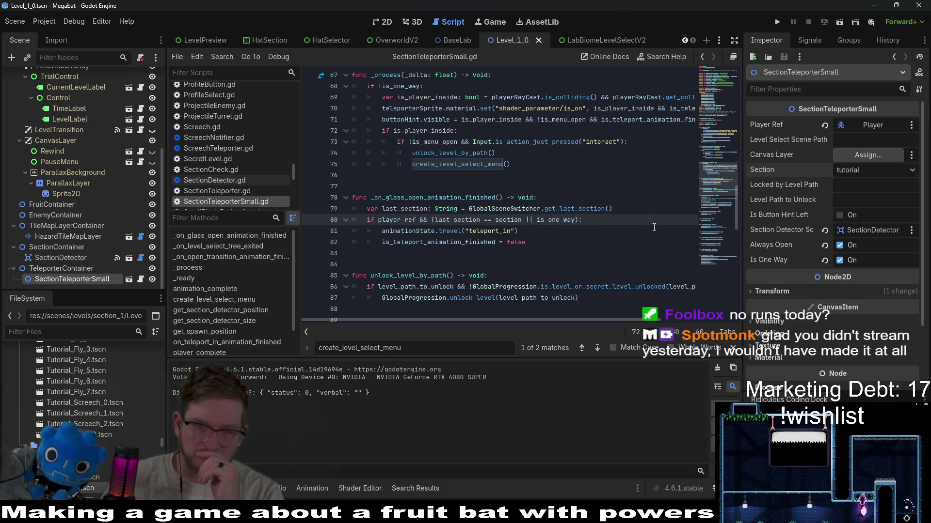
{"action": "left_click", "coordinate": [654, 227]}
{"action": "scroll", "coordinate": [653, 227], "scroll_direction": "down", "scroll_amount": 1}
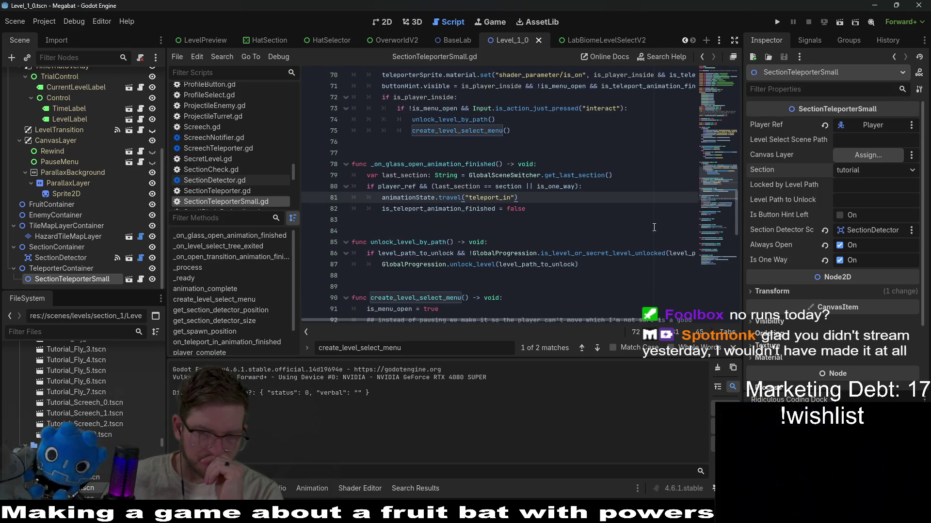
{"action": "scroll", "coordinate": [654, 227], "scroll_direction": "down", "scroll_amount": 2}
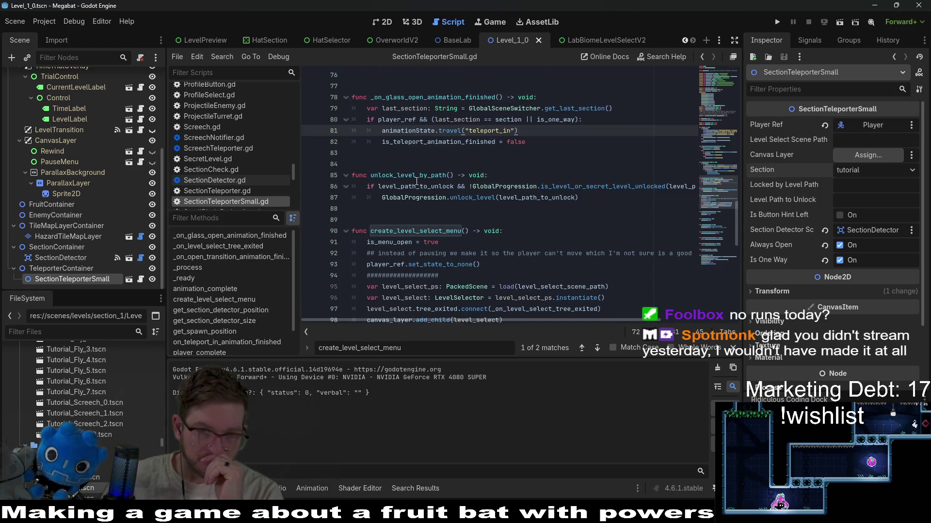
{"action": "double_click", "coordinate": [421, 175]}
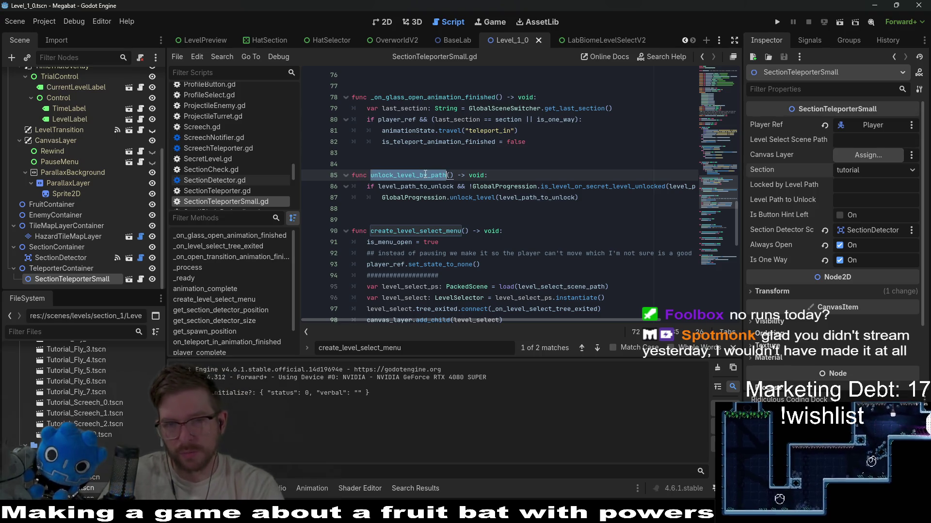
Review both unlock_level_by_path matches near _on_level_select_tree_exited, then run the project.
{"action": "key", "text": "ctrl+f"}
{"action": "key", "text": "Return"}
{"action": "key", "text": "Return"}
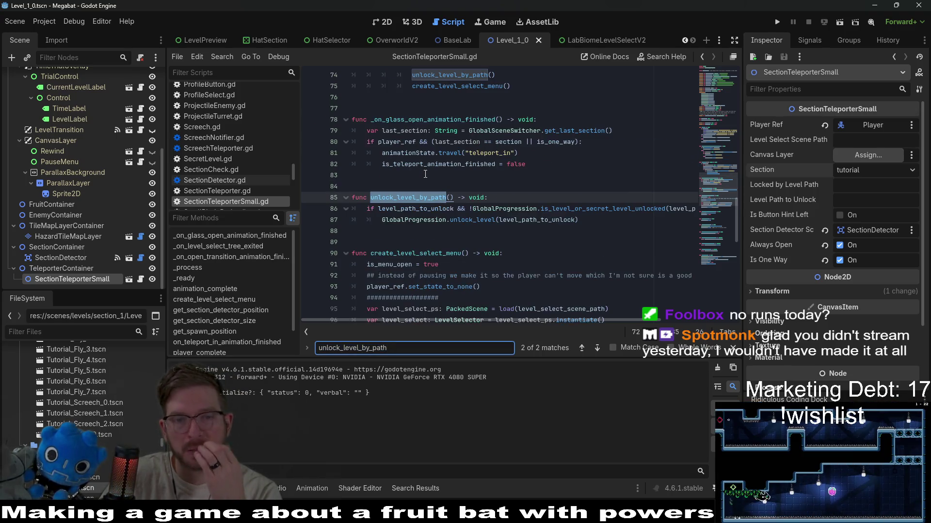
{"action": "scroll", "coordinate": [425, 175], "scroll_direction": "down", "scroll_amount": 3}
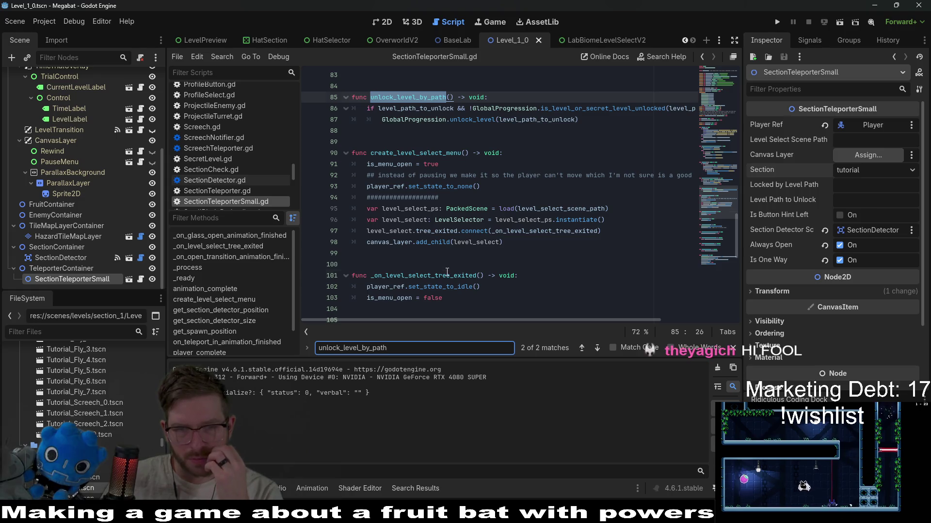
{"action": "double_click", "coordinate": [447, 274]}
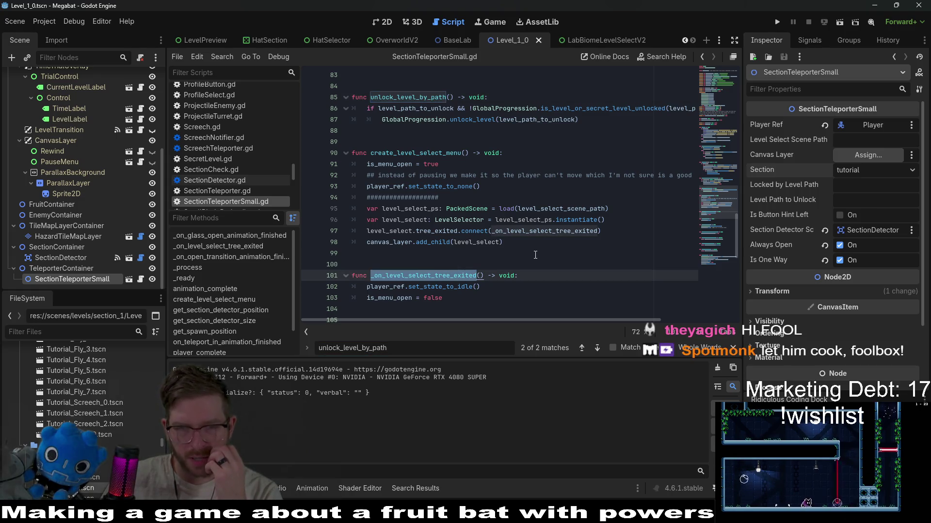
{"action": "left_click", "coordinate": [536, 266]}
{"action": "left_click", "coordinate": [777, 21]}
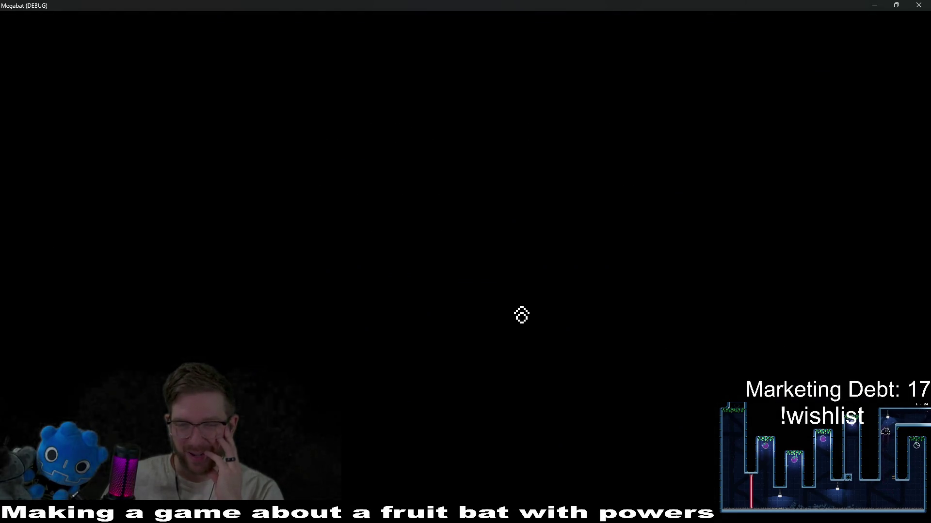
Start level 1-1 from the first saved profile.
{"action": "left_click", "coordinate": [451, 253]}
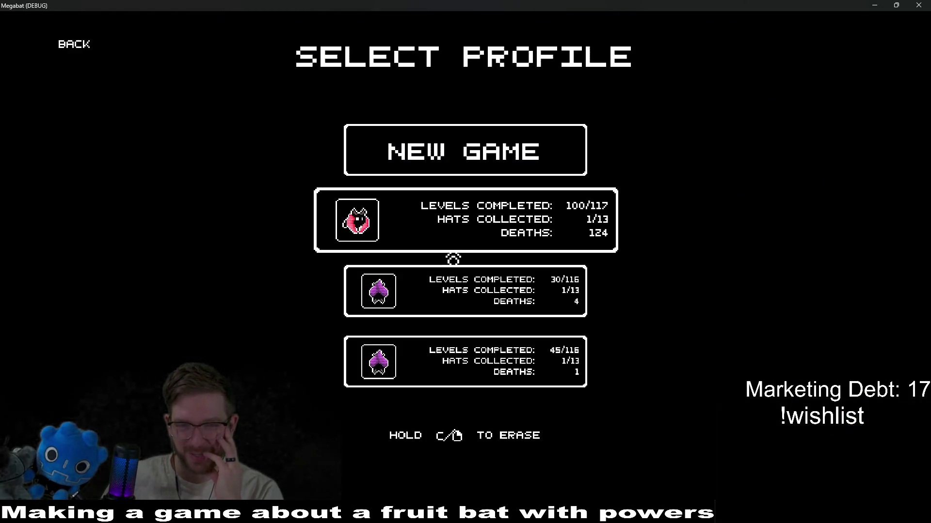
{"action": "left_click", "coordinate": [500, 233]}
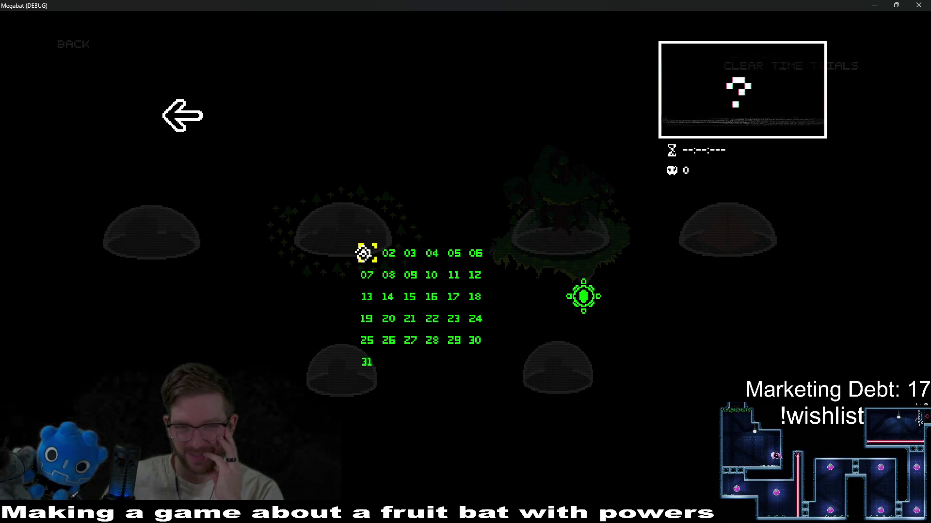
{"action": "left_click", "coordinate": [364, 253]}
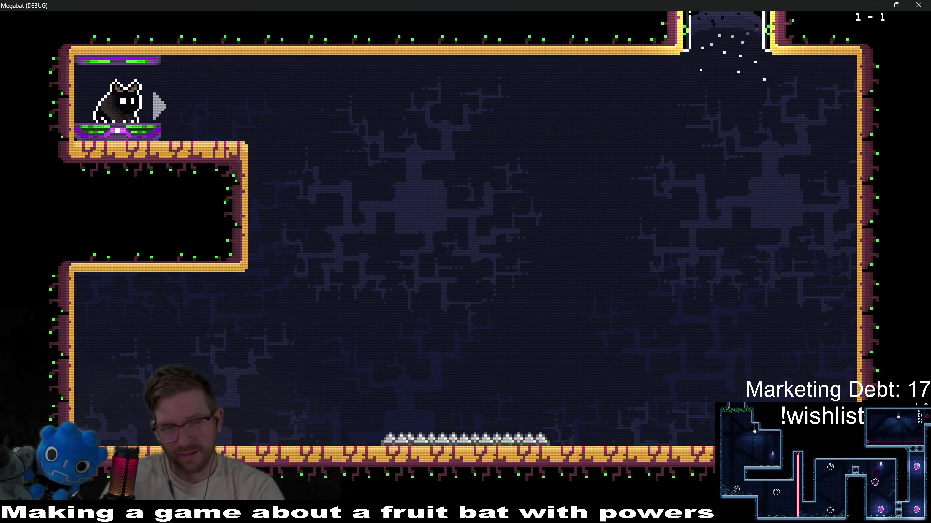
Fly the bat out of its start pod onto the ledge and off it, then close the game.
{"action": "key", "text": "Right"}
{"action": "key", "text": "Down"}
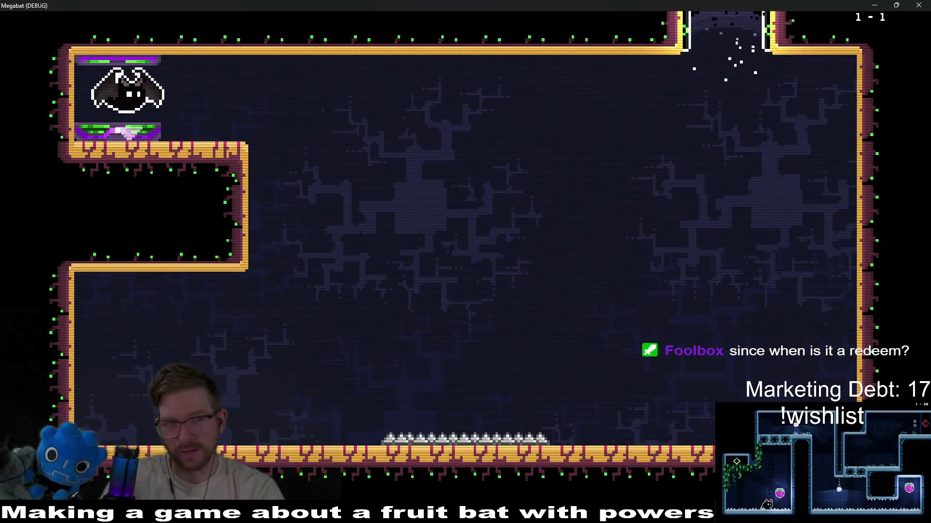
{"action": "key", "text": "Right"}
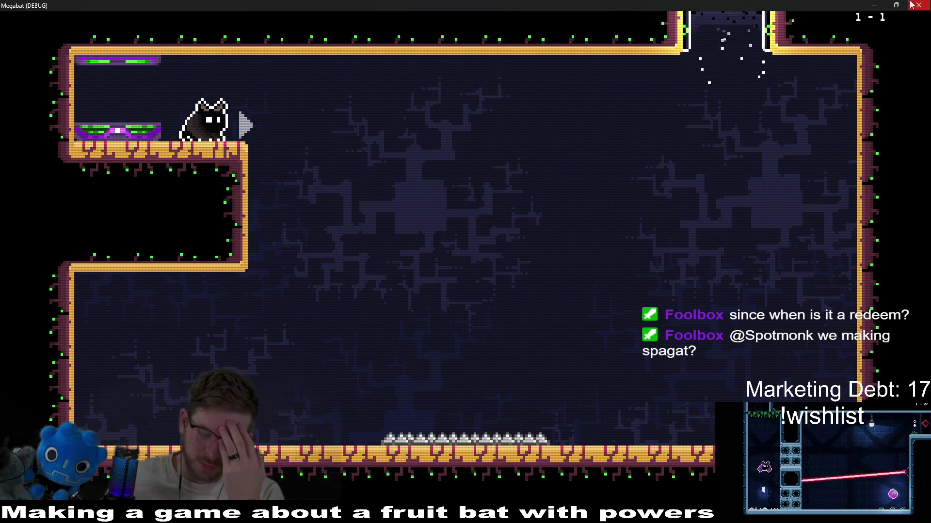
{"action": "key", "text": "Right"}
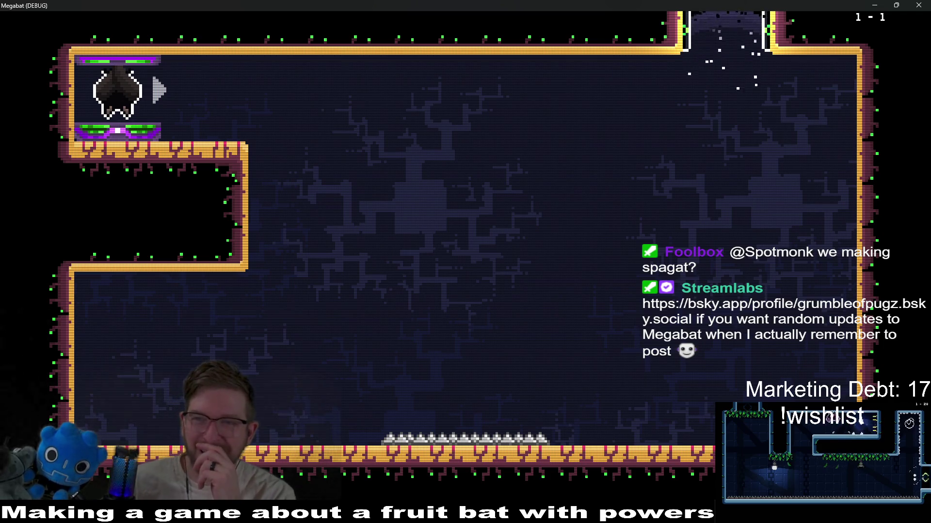
{"action": "left_click", "coordinate": [916, 4]}
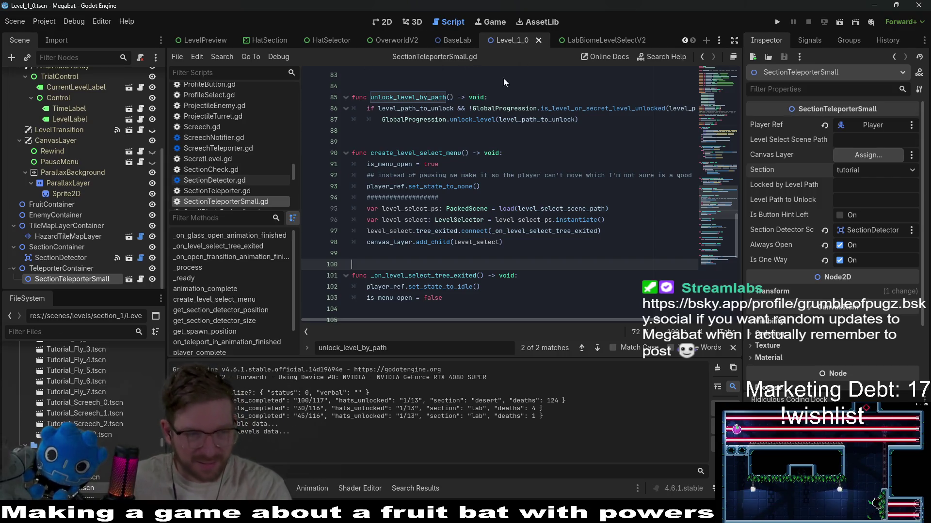
Nudge SpawnMarker up slightly in the SectionTeleporterSmall scene.
{"action": "left_click", "coordinate": [129, 279]}
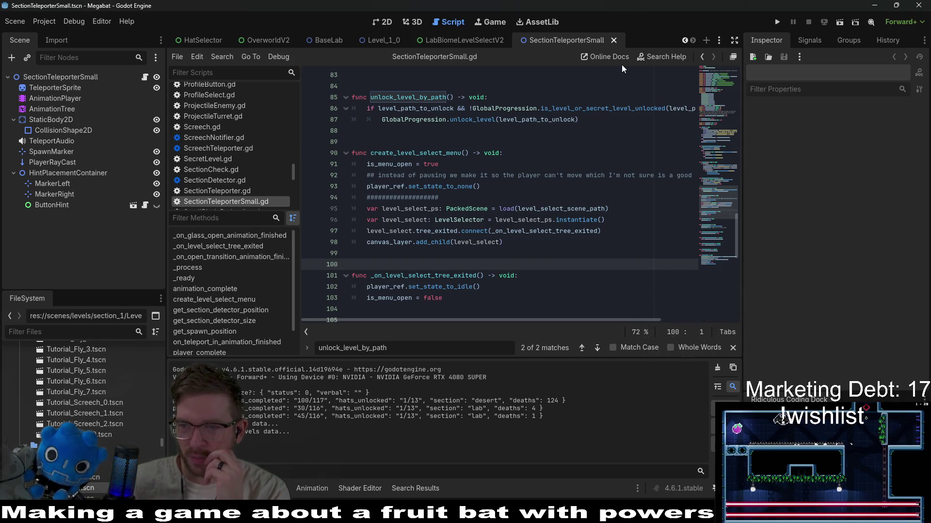
{"action": "key", "text": "ctrl+F1"}
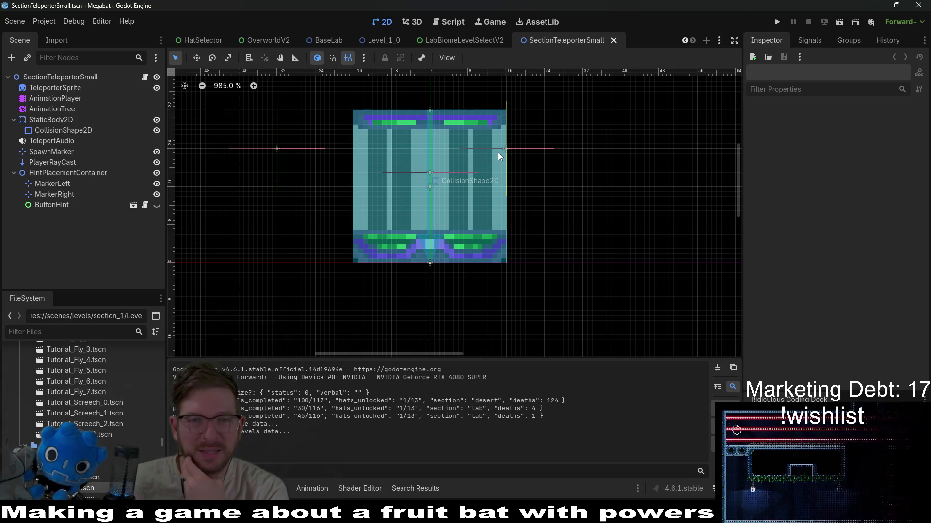
{"action": "left_click", "coordinate": [51, 152]}
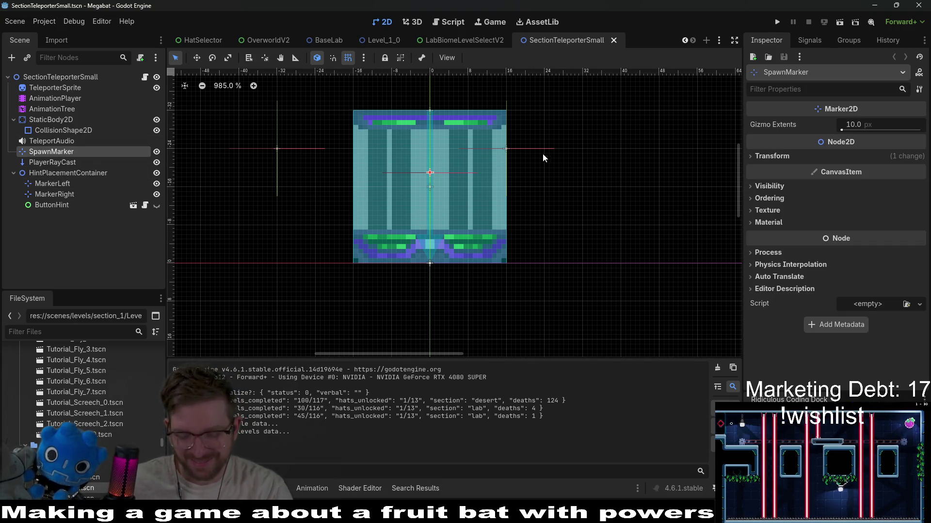
{"action": "key", "text": "w"}
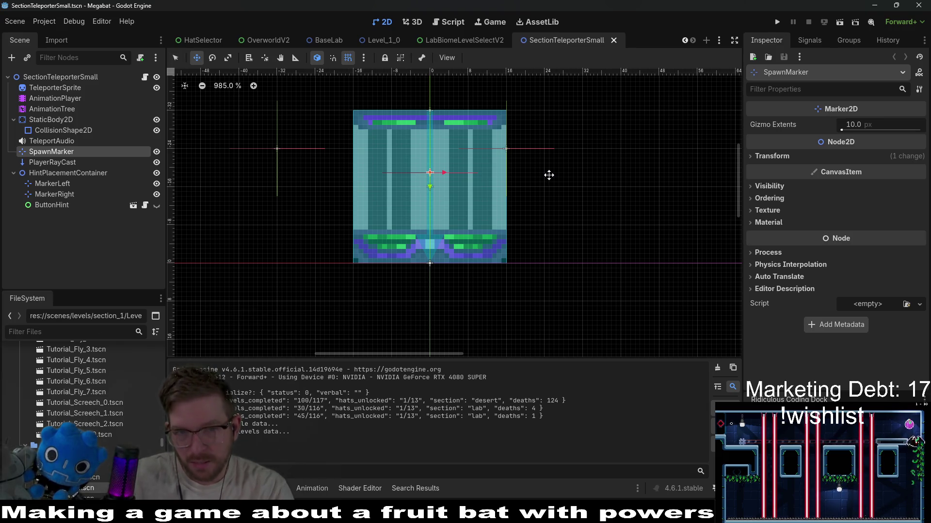
{"action": "key", "text": "Up"}
{"action": "key", "text": "Up"}
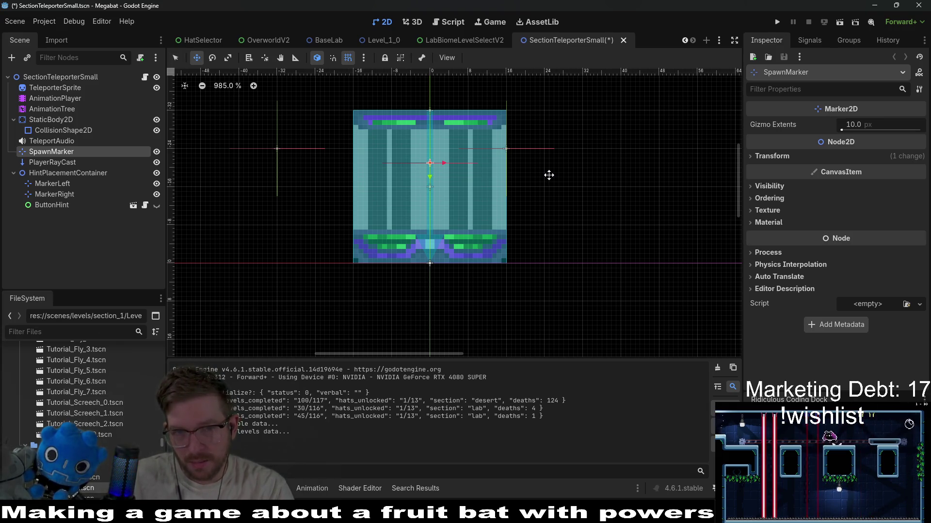
Save the teleporter scene and run the Level_1_0 scene.
{"action": "key", "text": "ctrl+s"}
{"action": "left_click", "coordinate": [377, 39]}
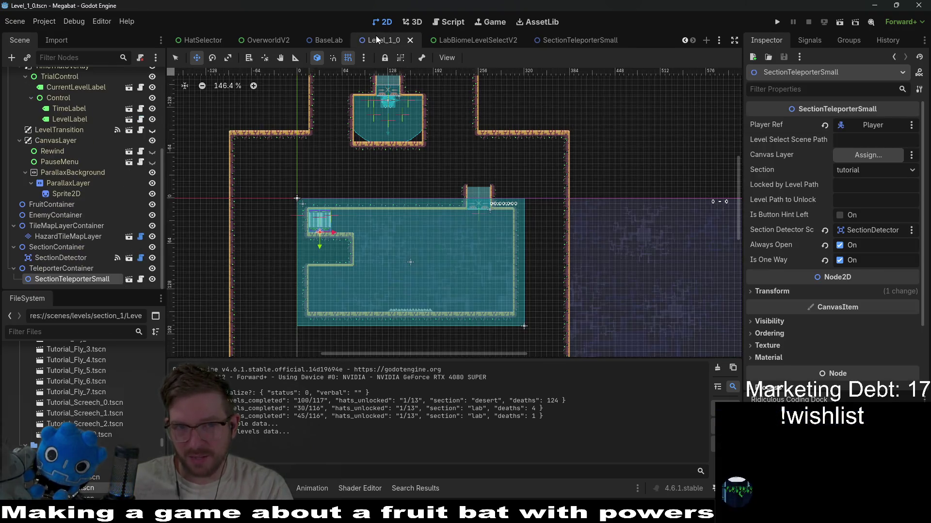
{"action": "left_click", "coordinate": [842, 26]}
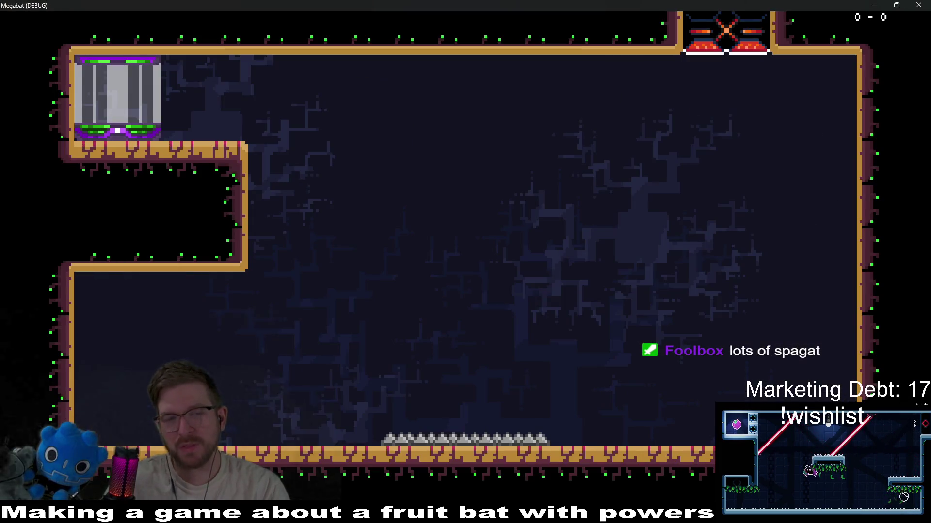
Fly the bat out of its spawn pad and back around inside the alcove.
{"action": "key", "text": "Right"}
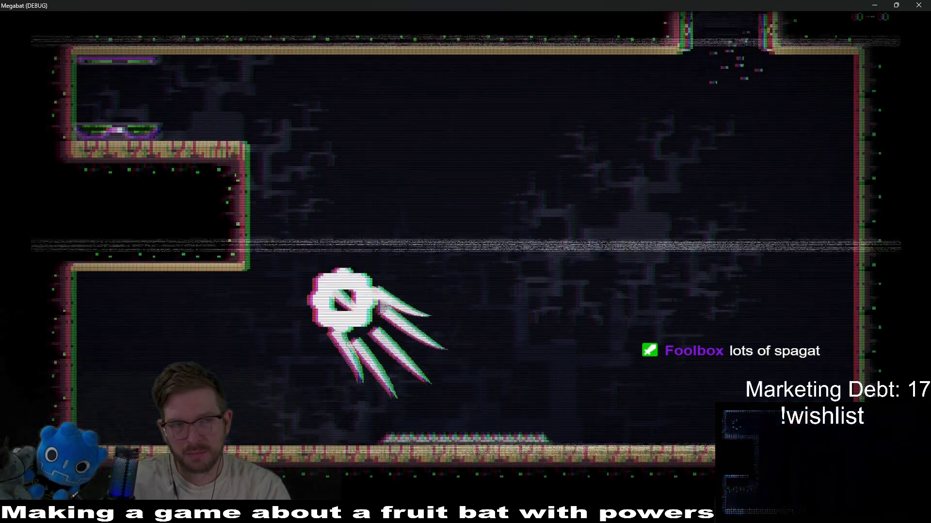
{"action": "key", "text": "Right"}
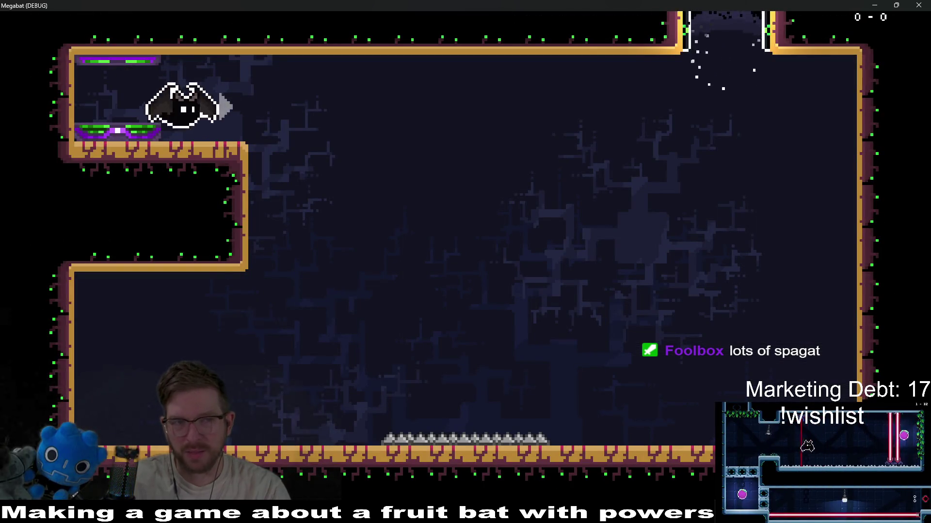
{"action": "key", "text": "Left"}
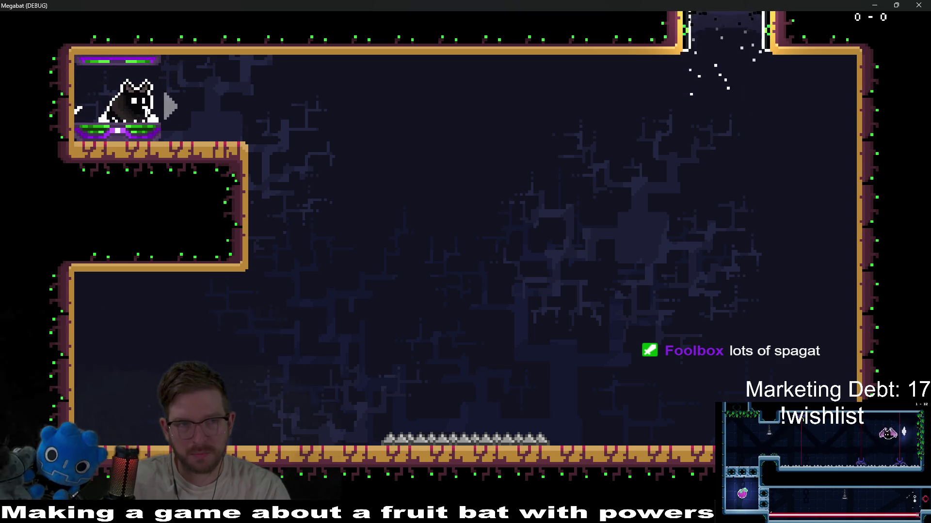
{"action": "key", "text": "Left"}
{"action": "key", "text": "Right"}
{"action": "key", "text": "Left"}
Fly out again and land back on the pad, then close the game and return to the script.
{"action": "key", "text": "Right"}
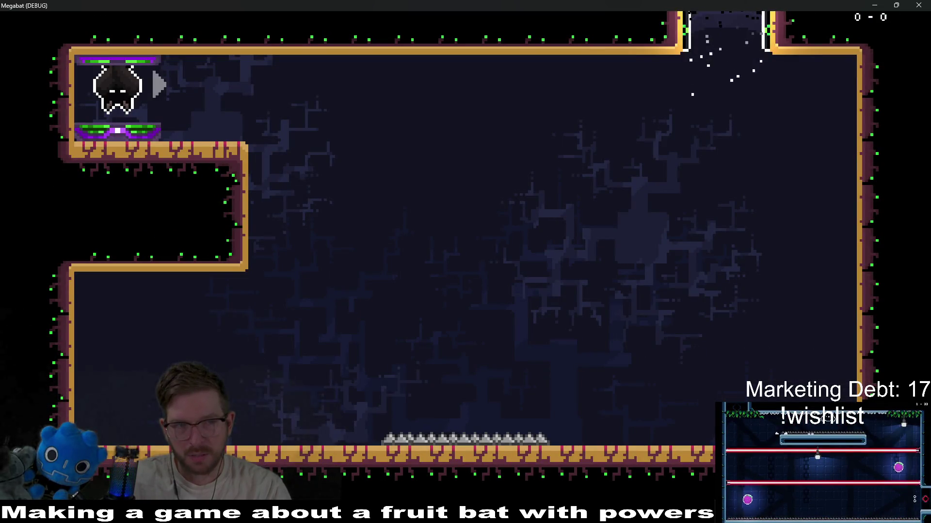
{"action": "key", "text": "Right"}
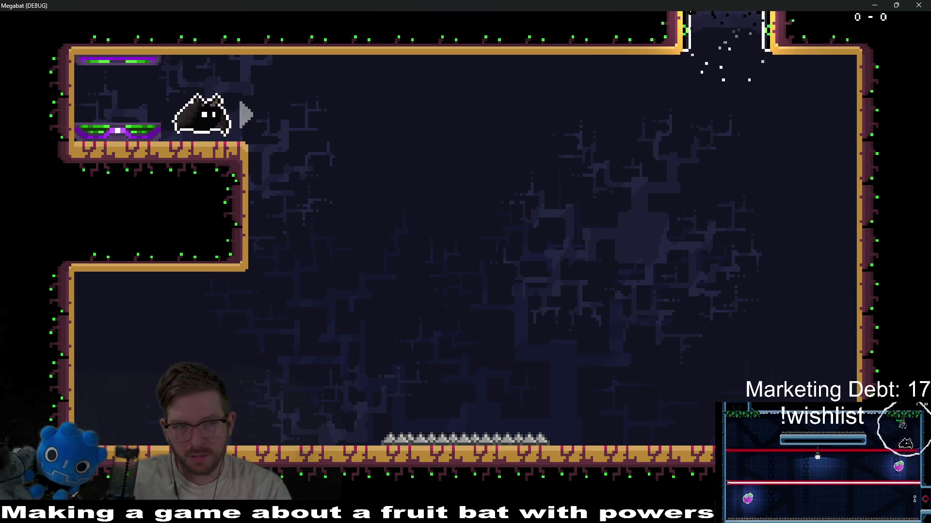
{"action": "key", "text": "Left"}
{"action": "key", "text": "Right"}
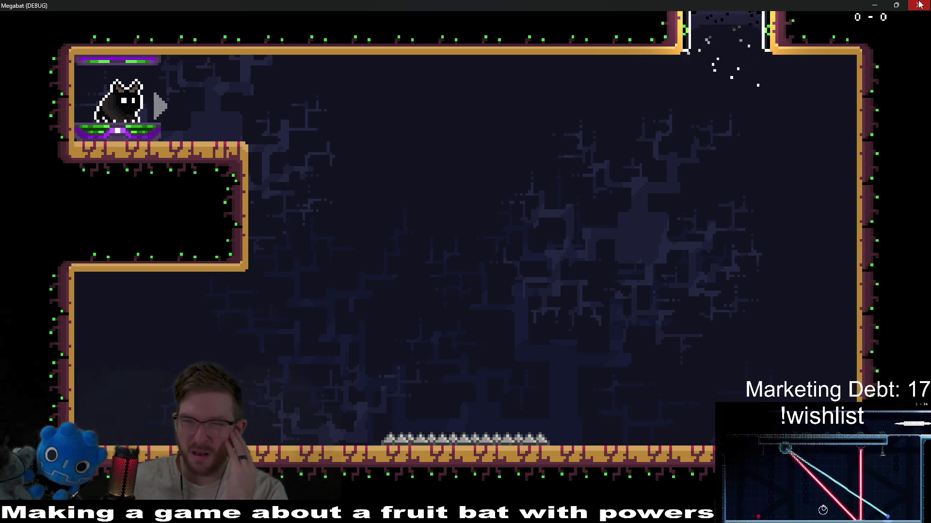
{"action": "left_click", "coordinate": [919, 4]}
{"action": "left_click", "coordinate": [439, 24]}
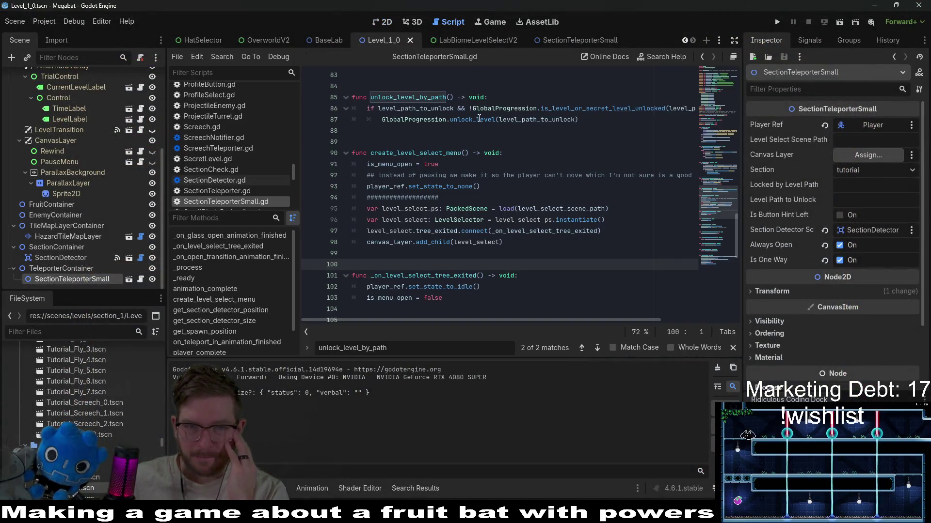
Comment out player_ref.set_state_to_none() on line 53, save, and run the current scene.
{"action": "scroll", "coordinate": [518, 196], "scroll_direction": "up", "scroll_amount": 7}
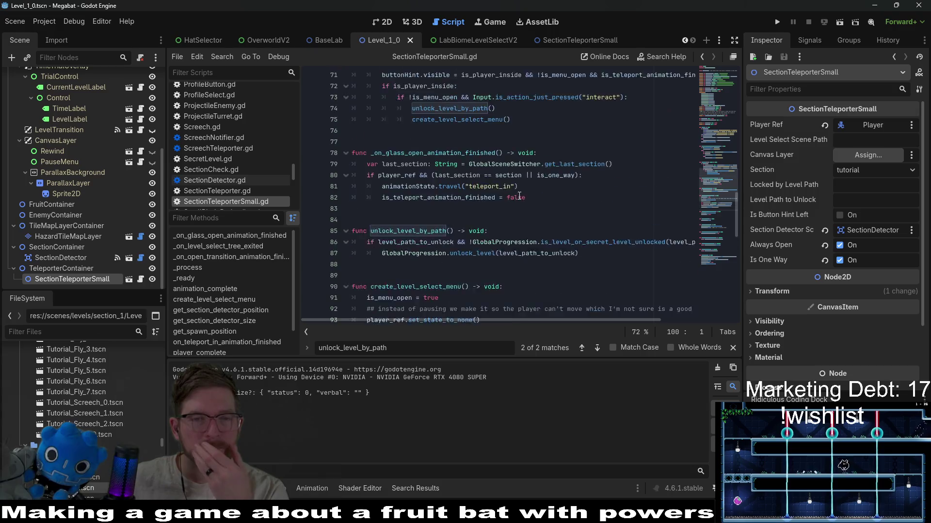
{"action": "scroll", "coordinate": [519, 196], "scroll_direction": "up", "scroll_amount": 8}
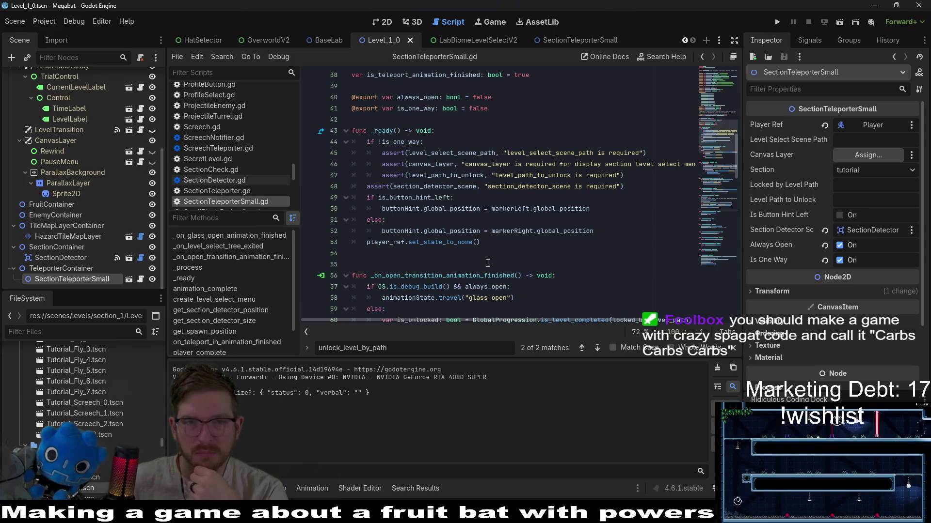
{"action": "scroll", "coordinate": [488, 264], "scroll_direction": "up", "scroll_amount": 12}
{"action": "scroll", "coordinate": [487, 263], "scroll_direction": "down", "scroll_amount": 16}
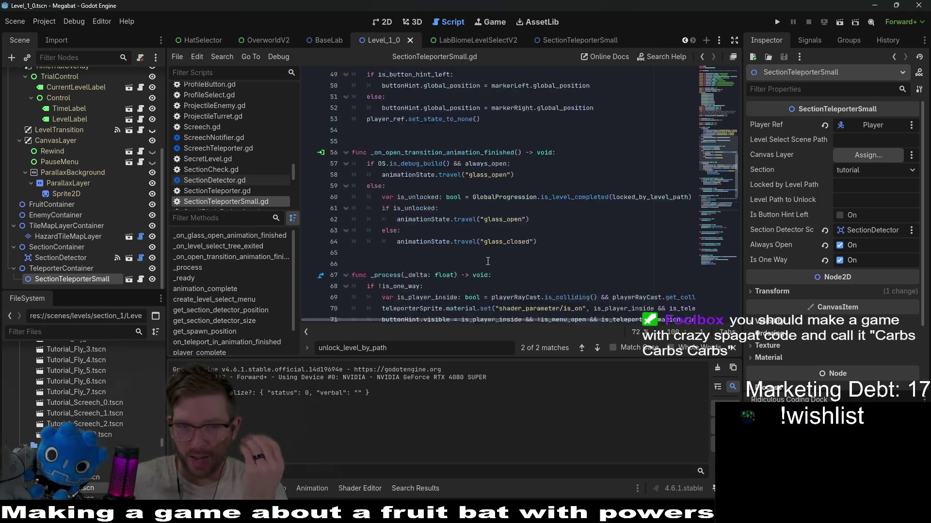
{"action": "scroll", "coordinate": [480, 257], "scroll_direction": "up", "scroll_amount": 3}
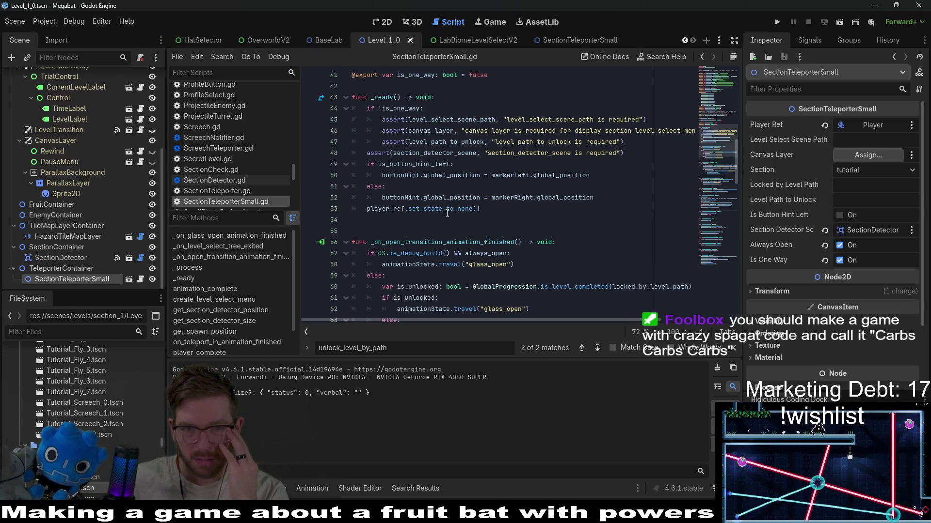
{"action": "left_click", "coordinate": [494, 207]}
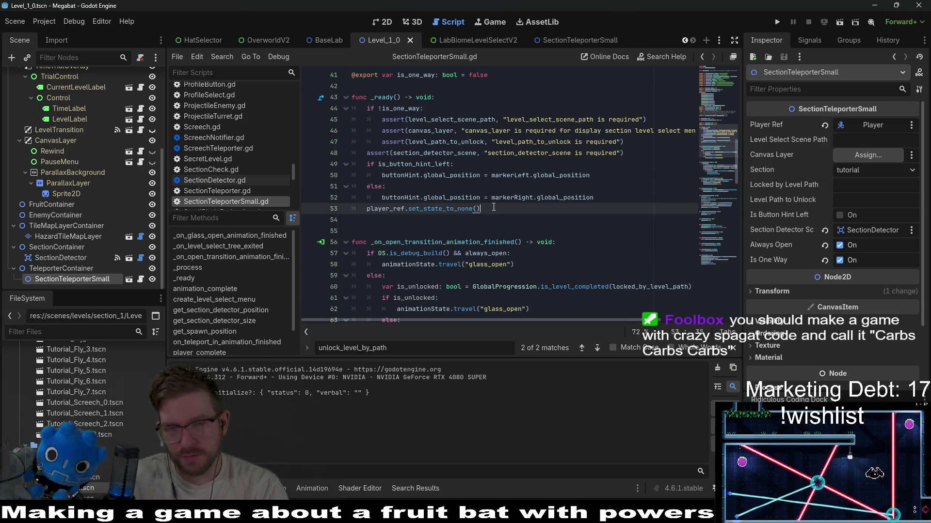
{"action": "key", "text": "ctrl+k"}
{"action": "key", "text": "ctrl+s"}
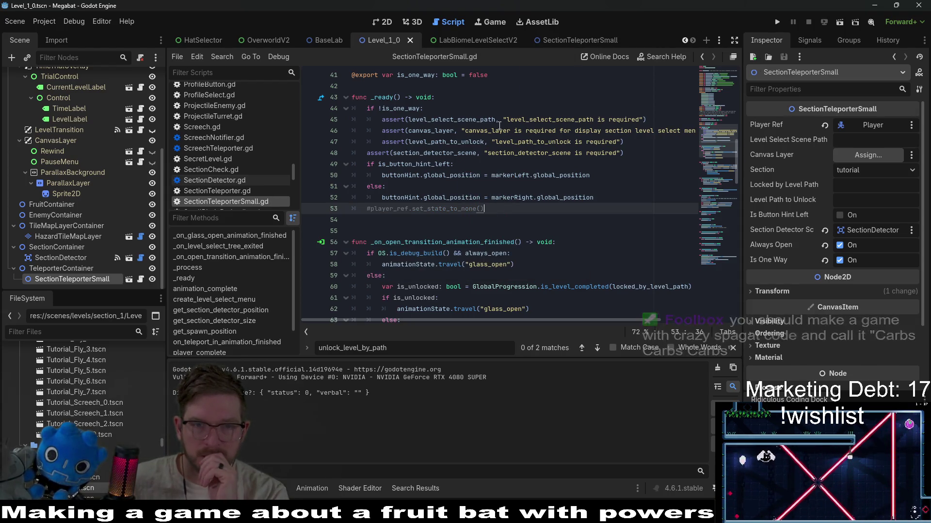
{"action": "left_click", "coordinate": [840, 22]}
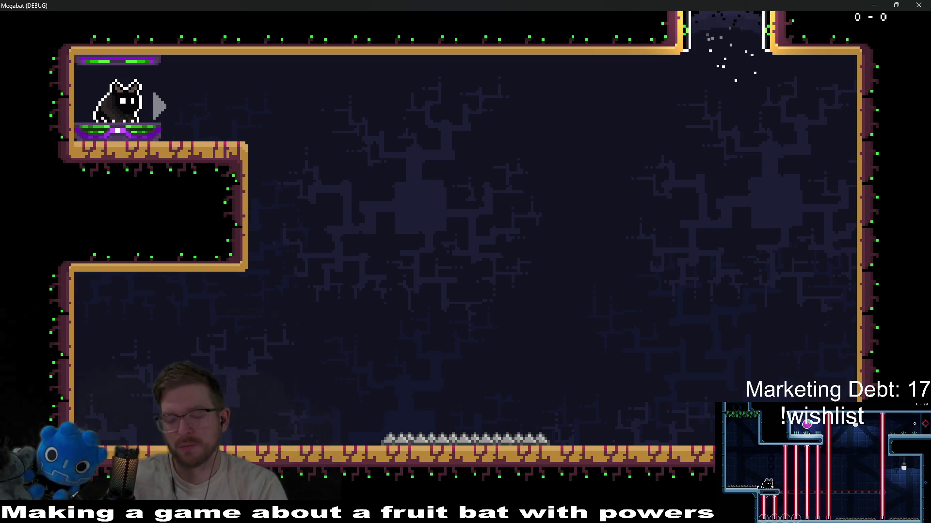
Fly the bat right off its spawn pad, then close the game.
{"action": "key", "text": "Right"}
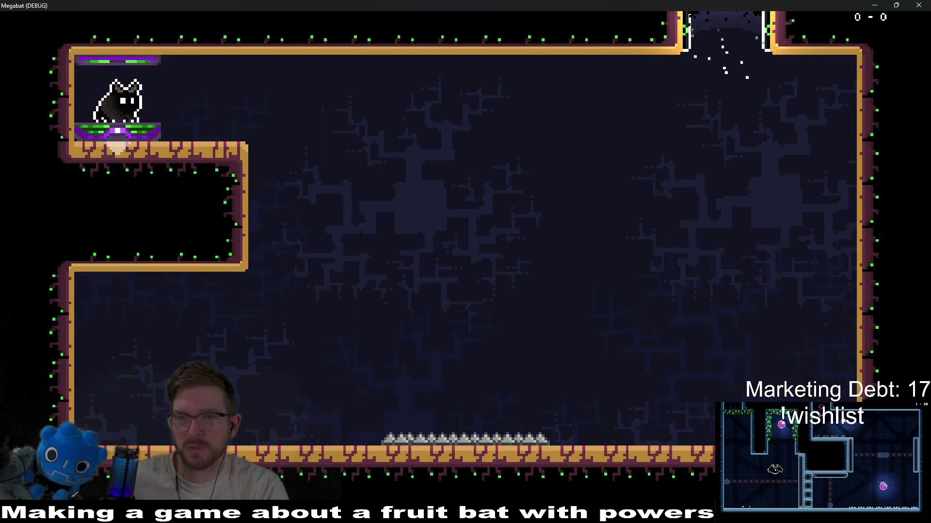
{"action": "left_click", "coordinate": [919, 5]}
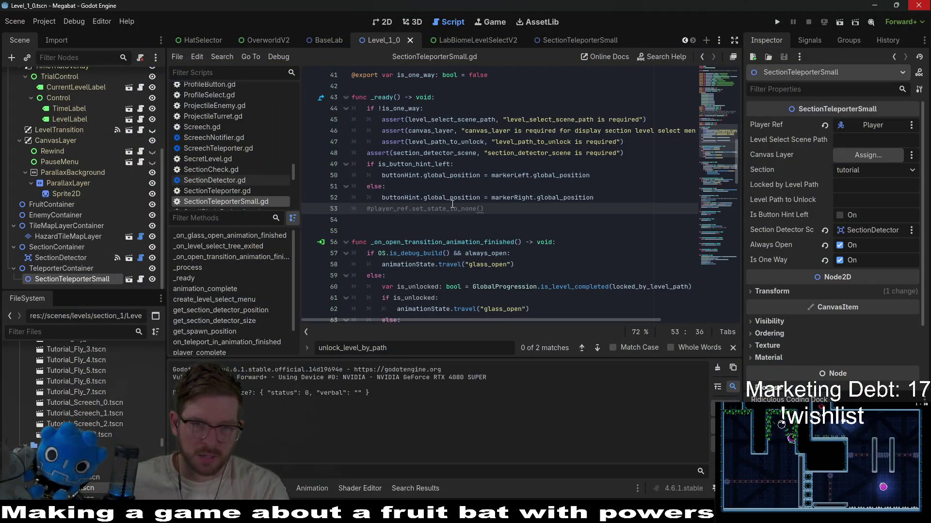
Search for set_state_to_none and review its matches on lines 53 and 93.
{"action": "double_click", "coordinate": [453, 209]}
{"action": "key", "text": "ctrl+f"}
{"action": "key", "text": "Return"}
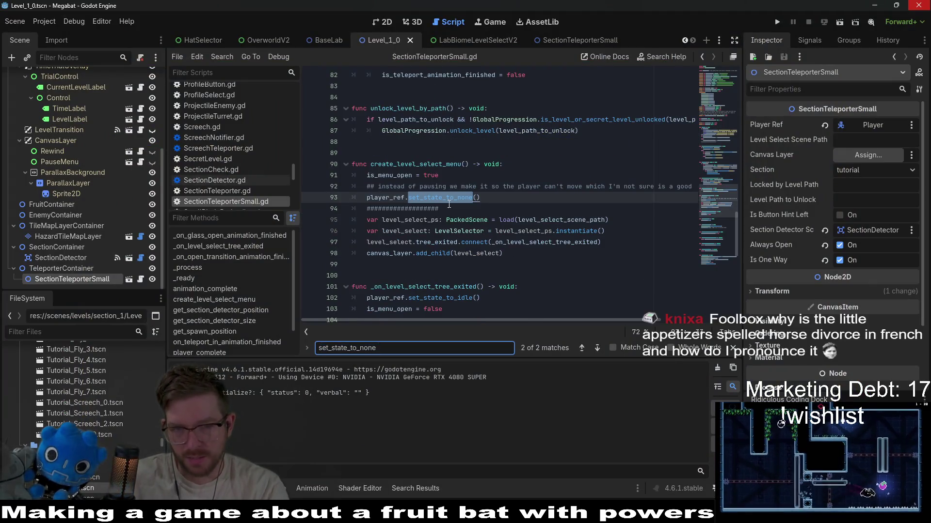
{"action": "key", "text": "Return"}
{"action": "key", "text": "Return"}
{"action": "key", "text": "Return"}
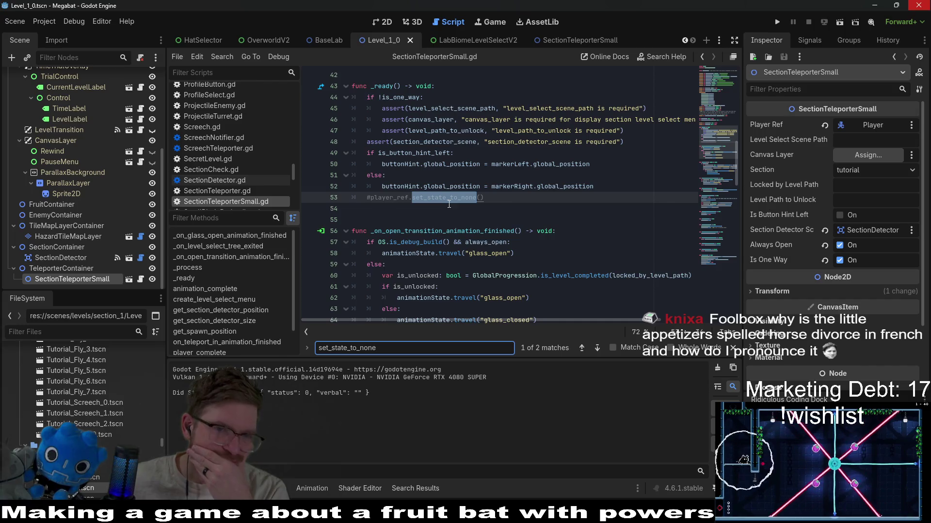
{"action": "scroll", "coordinate": [449, 205], "scroll_direction": "down", "scroll_amount": 1}
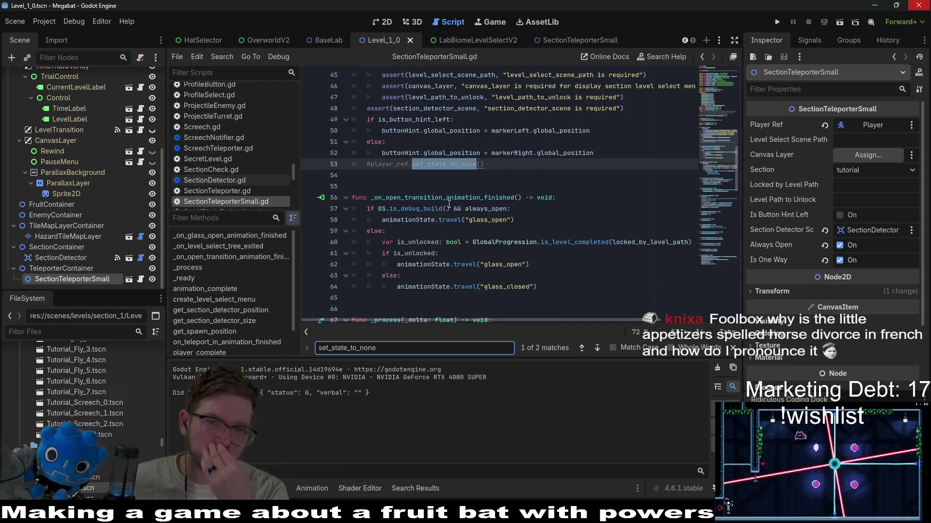
Find set_state_to on line 137 and comment out player_ref.set_state_to_idle().
{"action": "type", "text": "set_"}
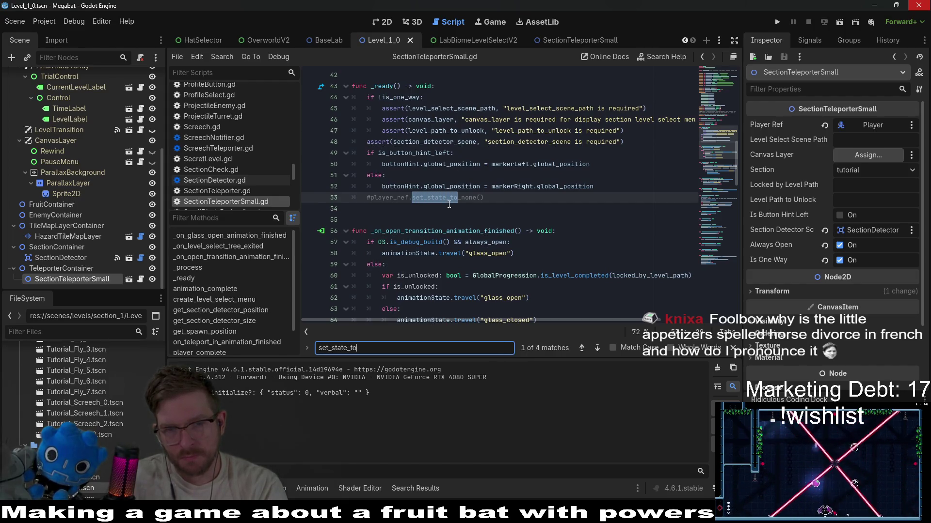
{"action": "key", "text": "Return"}
{"action": "key", "text": "Return"}
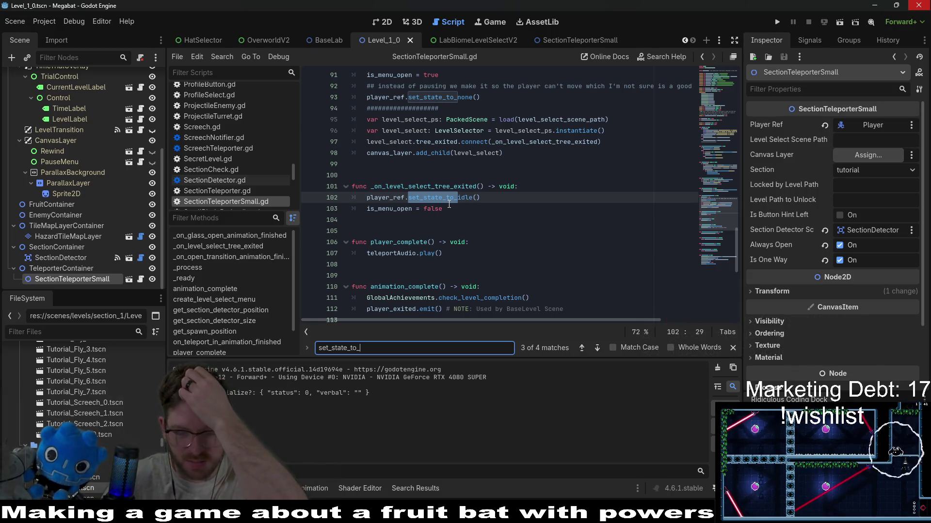
{"action": "key", "text": "shift+Return"}
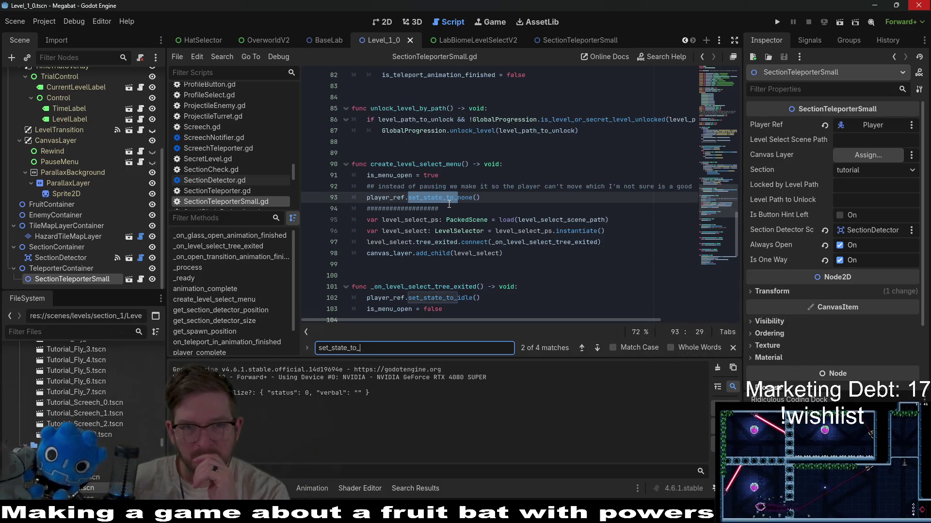
{"action": "key", "text": "Return"}
{"action": "key", "text": "Return"}
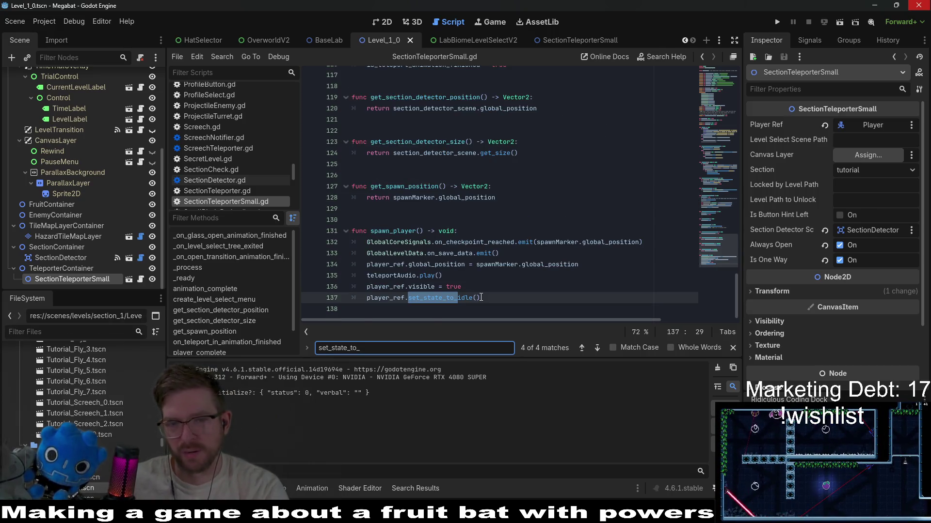
{"action": "left_click", "coordinate": [481, 298]}
{"action": "key", "text": "ctrl+k"}
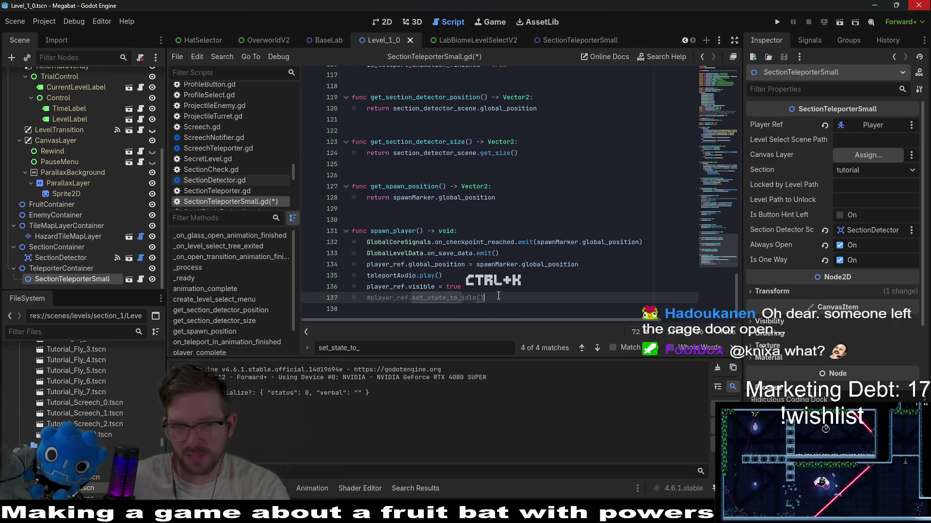
{"action": "key", "text": "ctrl+s"}
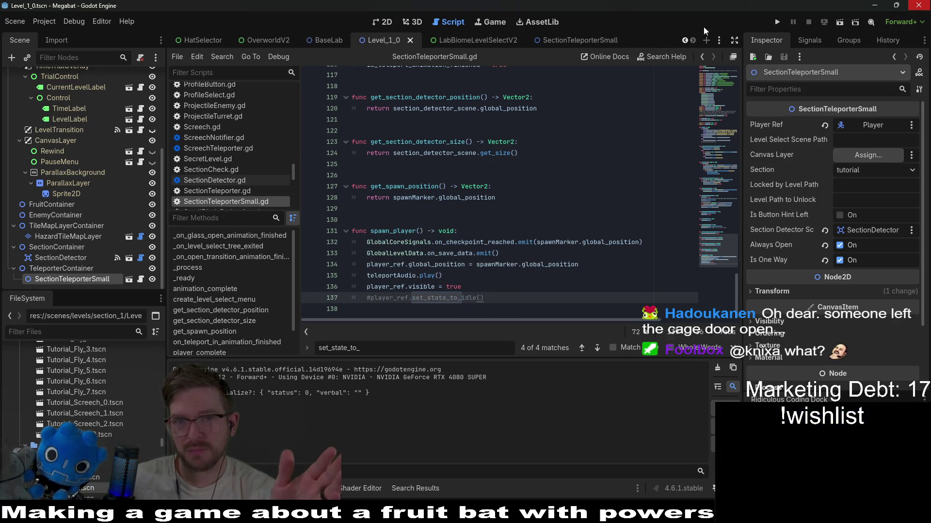
{"action": "left_click", "coordinate": [841, 22]}
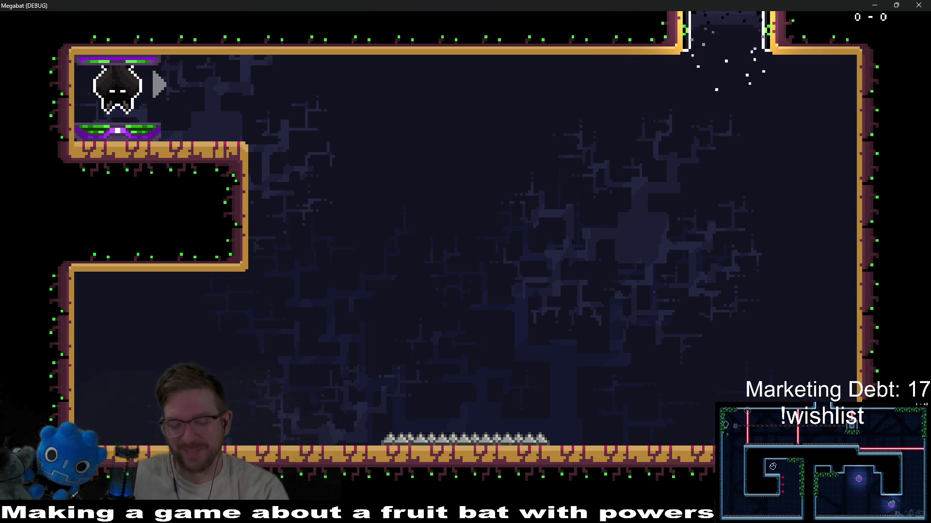
{"action": "key", "text": "Right"}
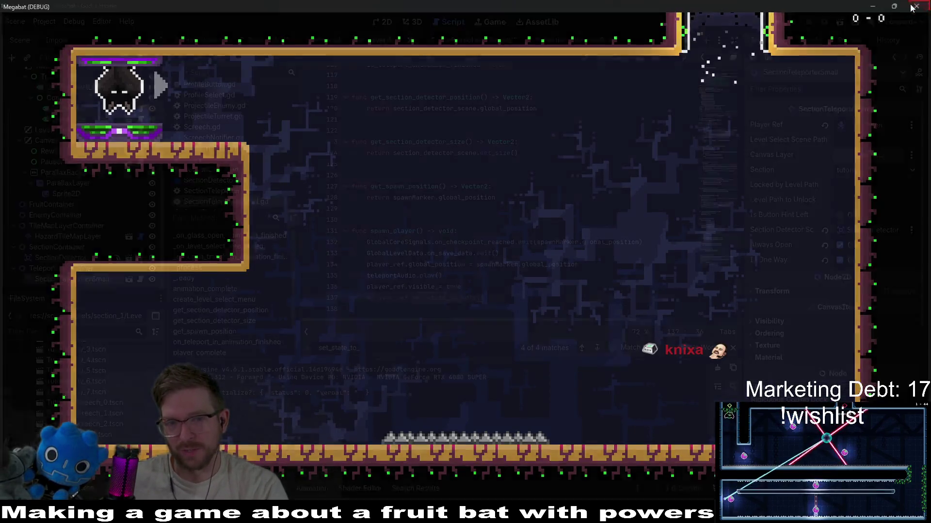
Close the game, save the script with set_state_to_idle commented out, and run the whole project.
{"action": "left_click", "coordinate": [918, 5]}
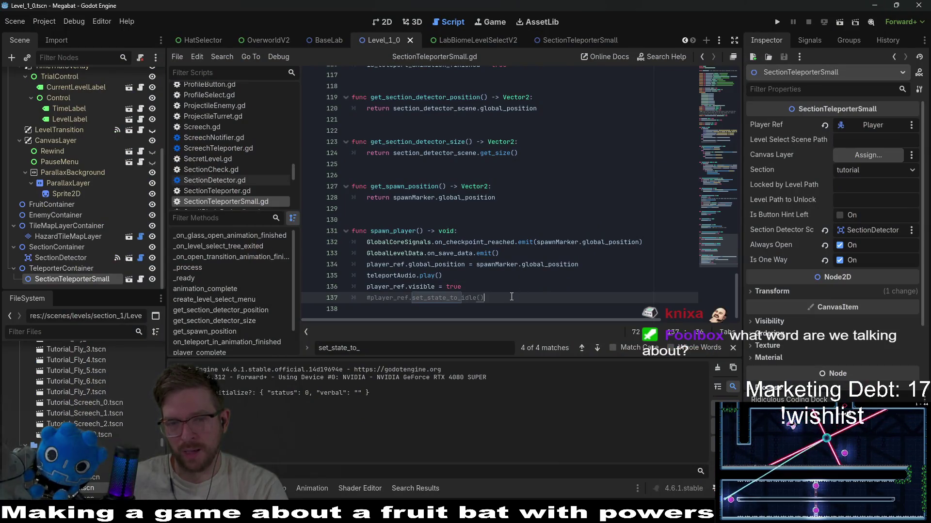
{"action": "left_click_drag", "start_coordinate": [515, 298], "coordinate": [514, 291]}
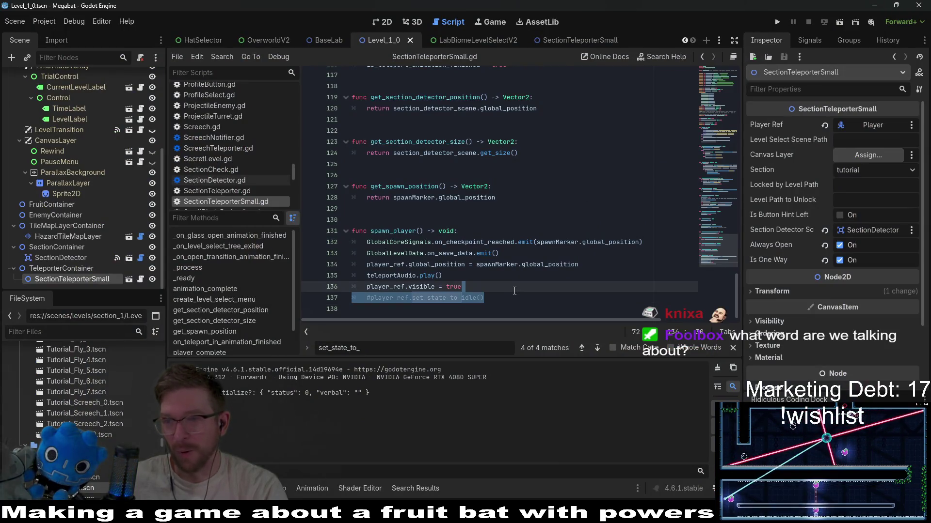
{"action": "left_click", "coordinate": [511, 290]}
{"action": "key", "text": "ctrl+s"}
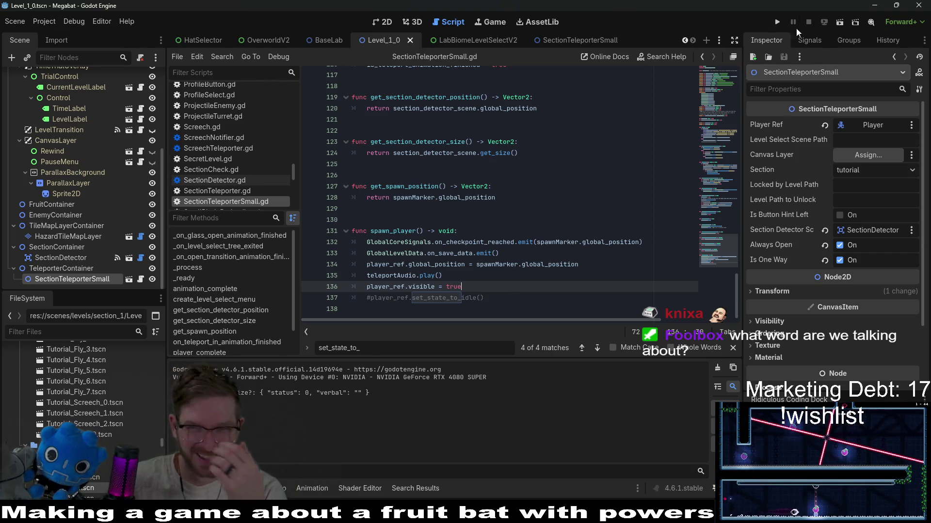
{"action": "left_click", "coordinate": [776, 23]}
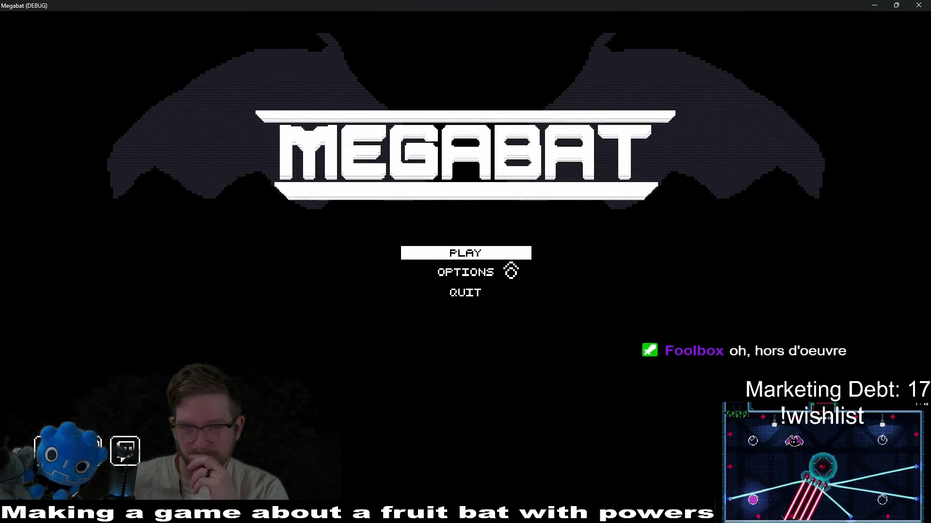
Start Megabat with the first profile and launch the forest world's first level.
{"action": "left_click", "coordinate": [458, 254]}
{"action": "left_click", "coordinate": [421, 218]}
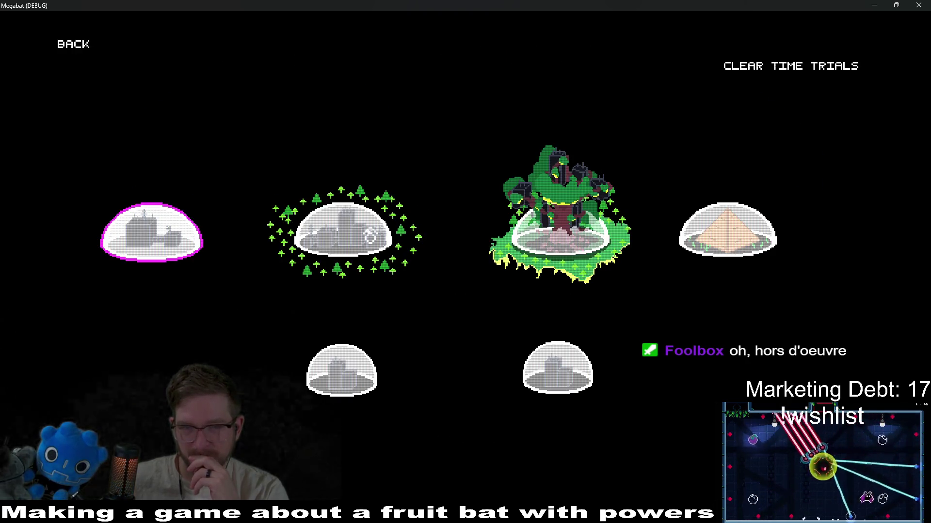
{"action": "left_click", "coordinate": [350, 250]}
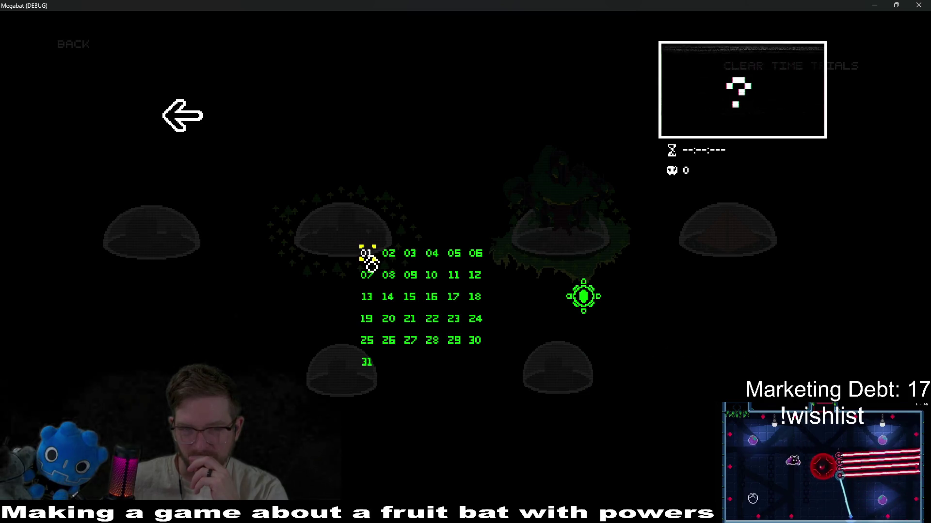
{"action": "key", "text": "Return"}
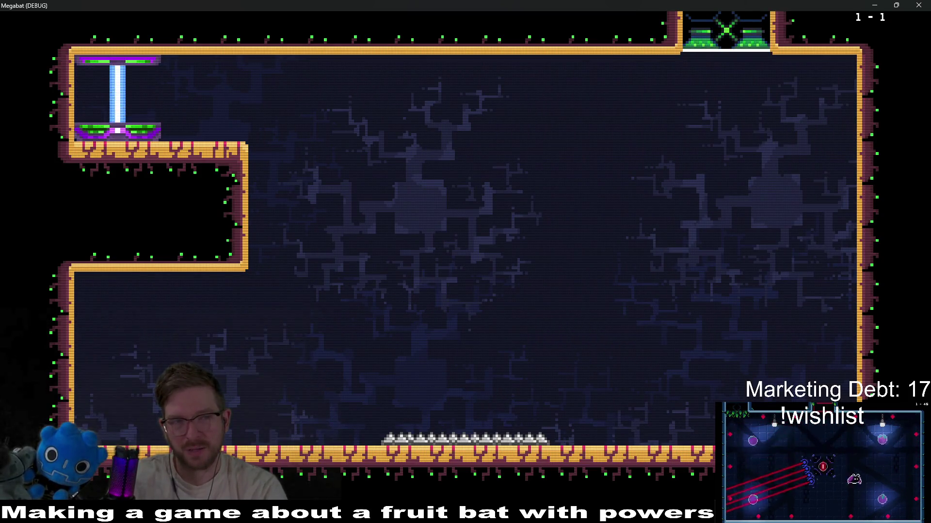
Fly the bat through the opening level, collecting fruit and reaching the exit door.
{"action": "key", "text": "Right"}
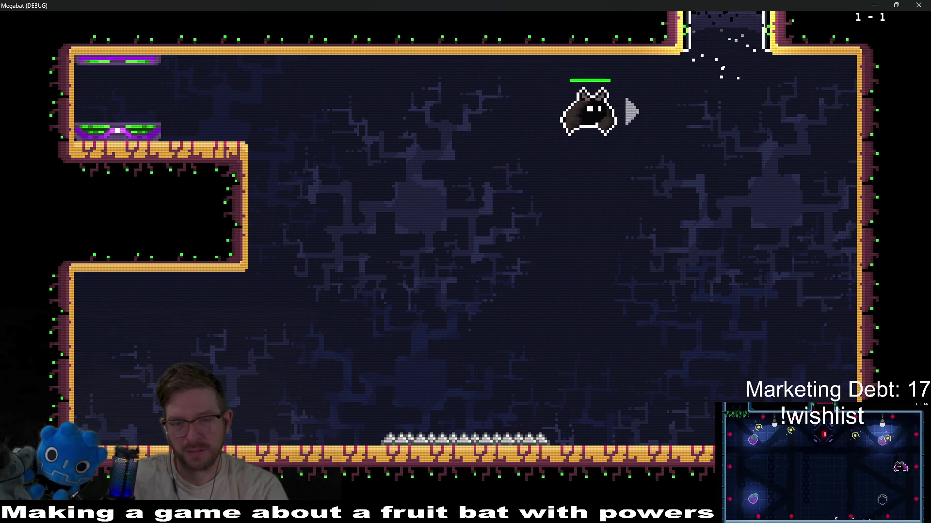
{"action": "key", "text": "Left"}
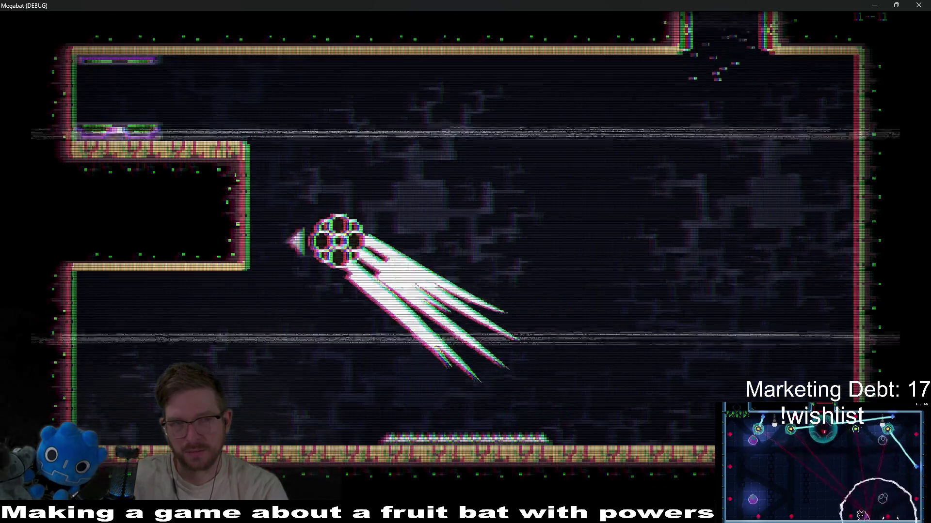
{"action": "key", "text": "Right"}
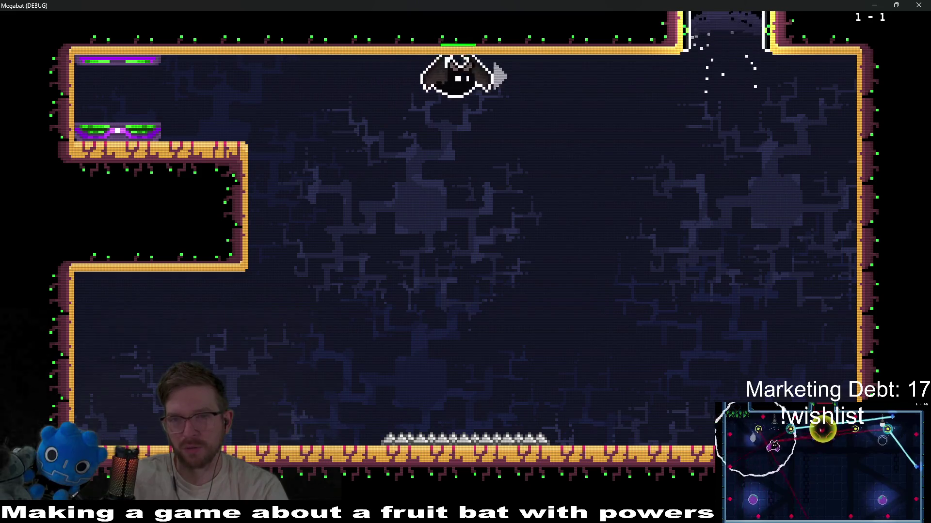
{"action": "key", "text": "Up"}
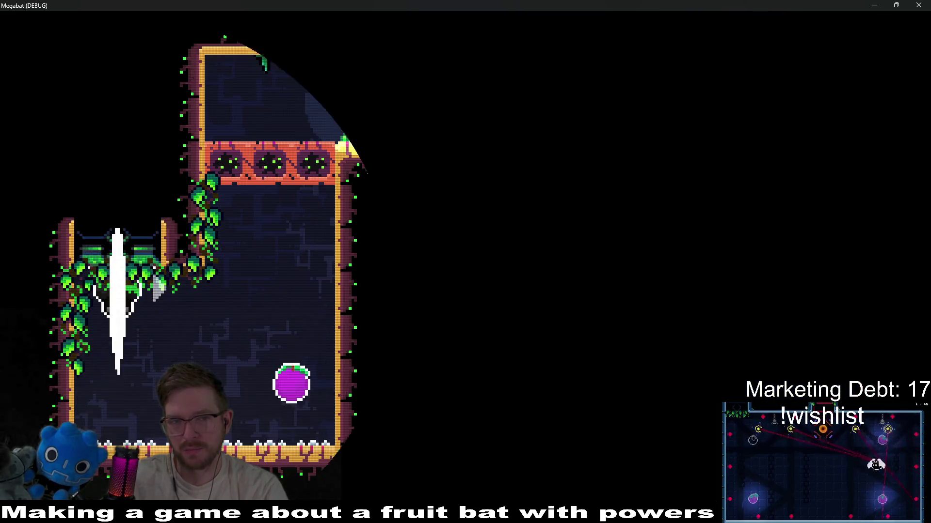
{"action": "key", "text": "Right"}
{"action": "key", "text": "Up"}
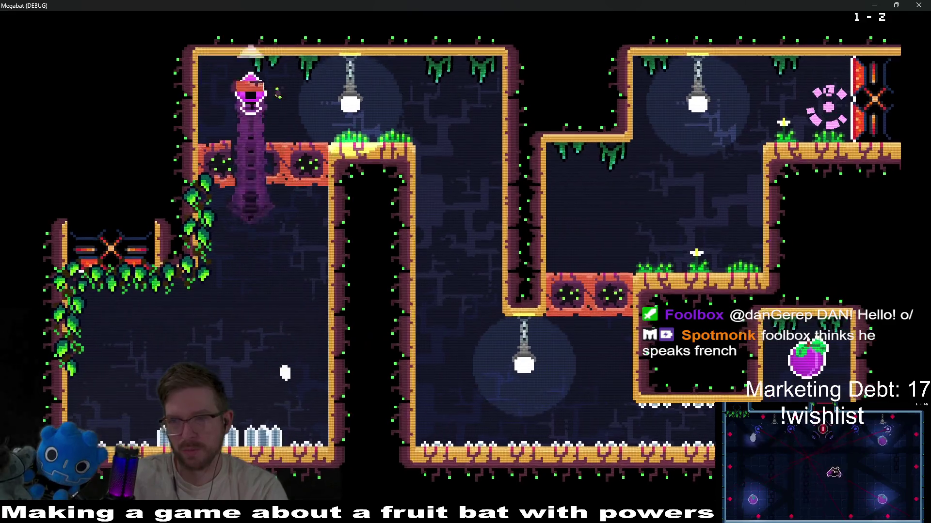
{"action": "key", "text": "Down"}
{"action": "key", "text": "Right"}
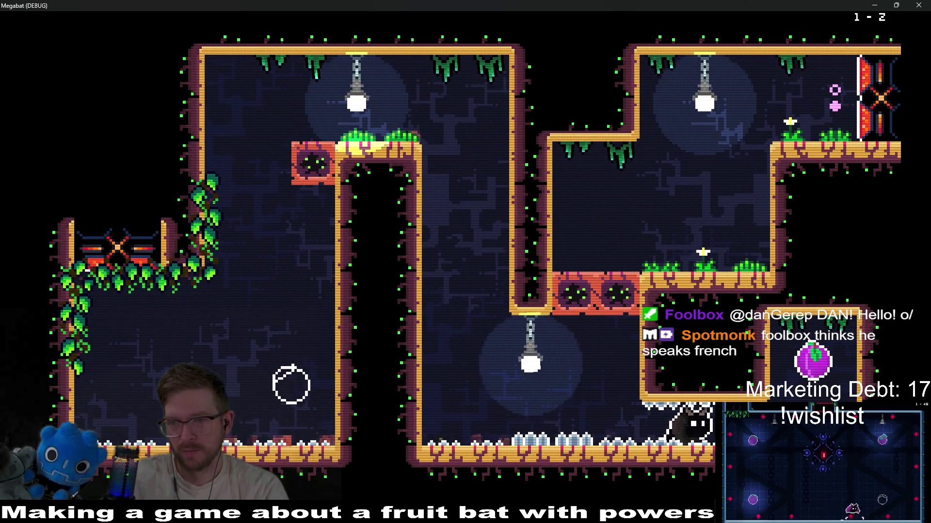
{"action": "key", "text": "Up"}
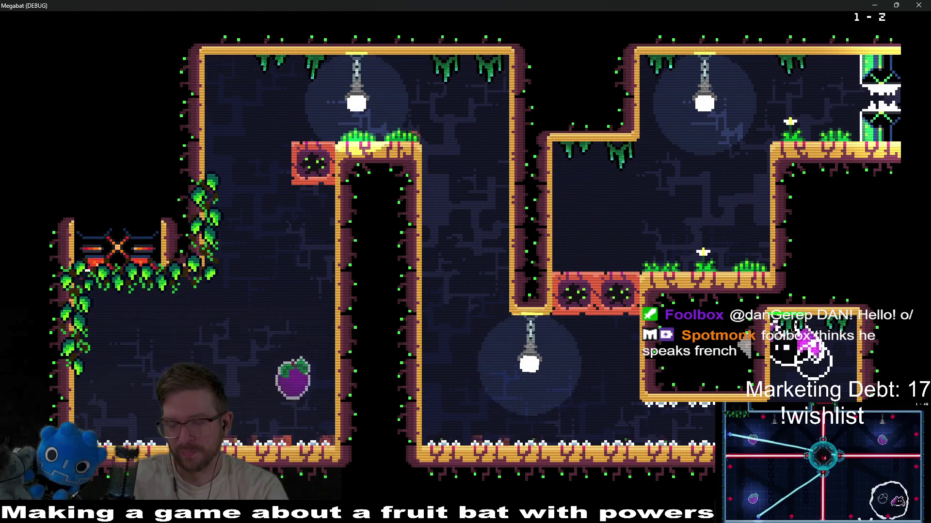
Fly the bat up the central shaft and across the room to finish level 1-3.
{"action": "key", "text": "Up"}
{"action": "key", "text": "Right"}
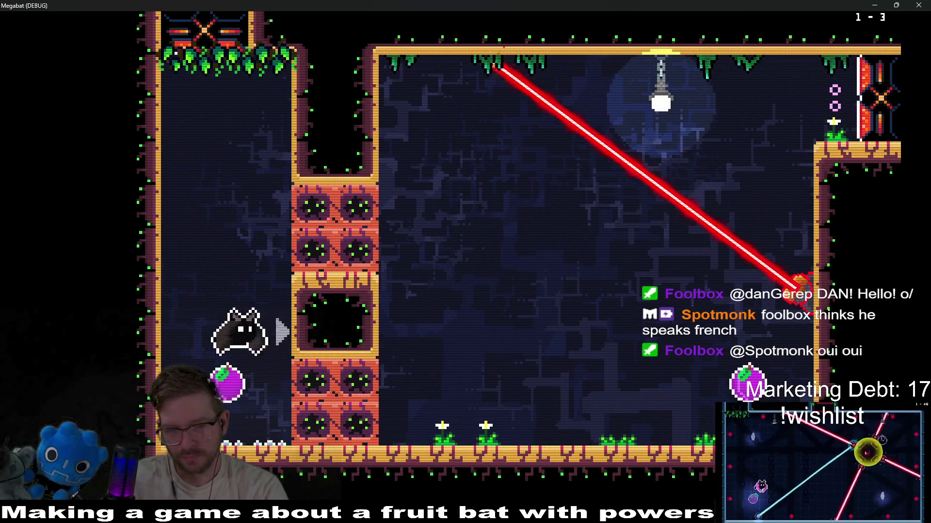
{"action": "key", "text": "Up"}
{"action": "key", "text": "Right"}
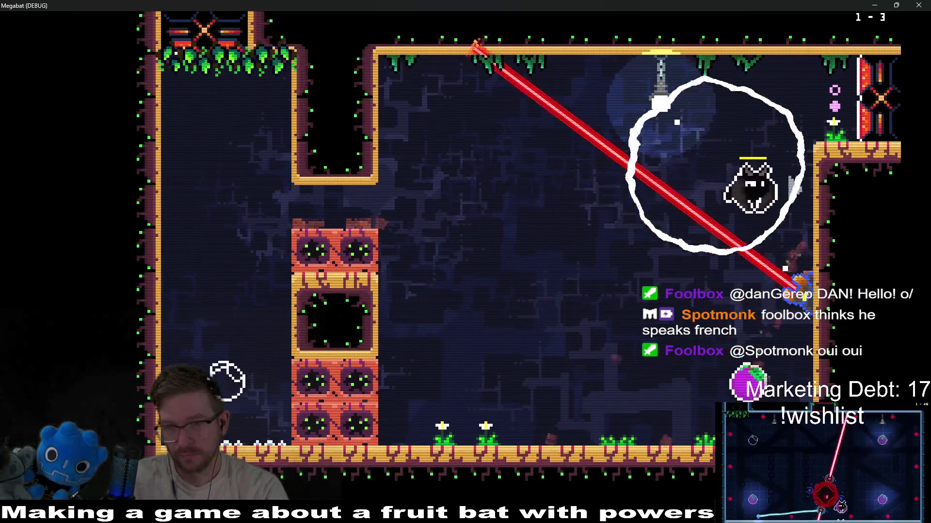
{"action": "key", "text": "Up"}
{"action": "key", "text": "Right"}
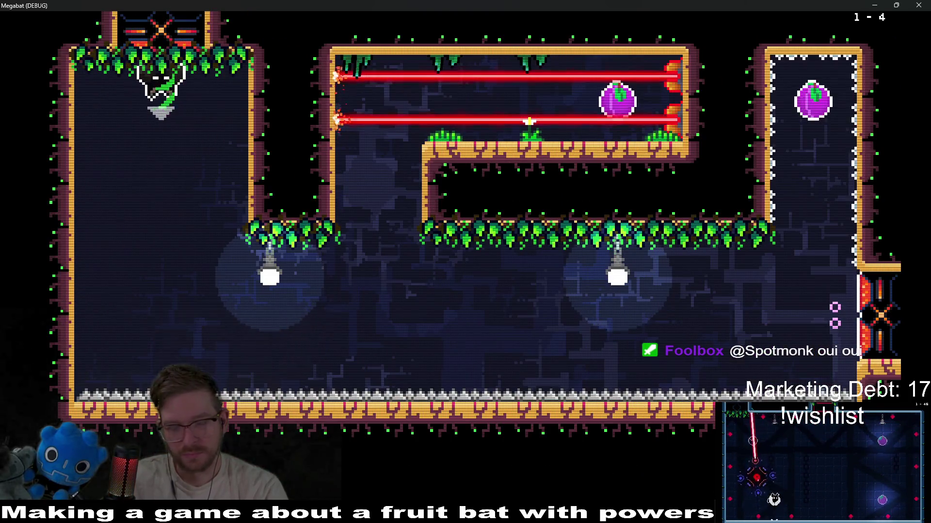
Guide the bat through level 1-4's lower corridor and laser chamber, eating the fruit.
{"action": "key", "text": "Right"}
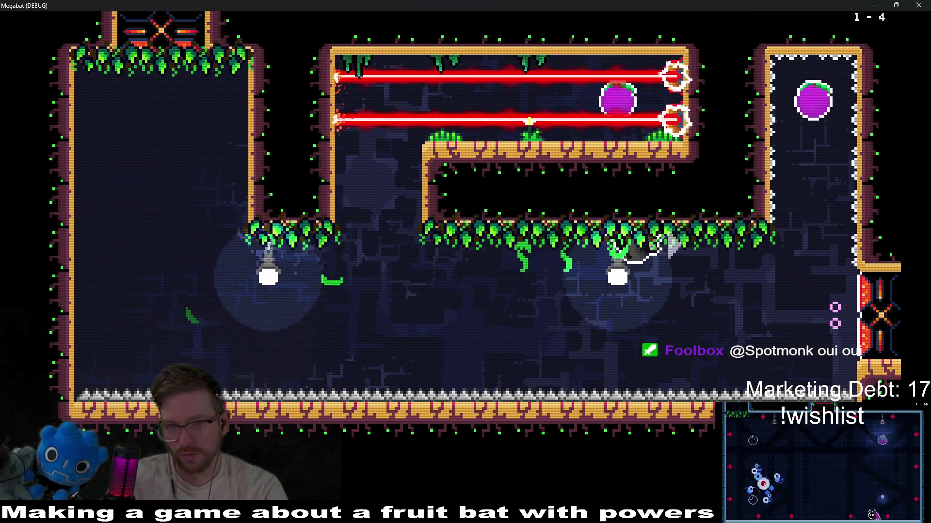
{"action": "key", "text": "Up"}
{"action": "key", "text": "Down"}
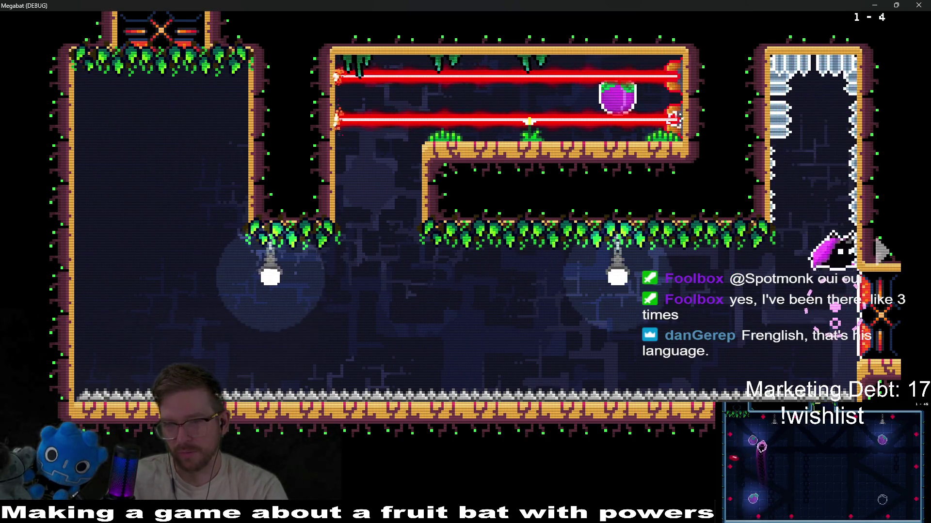
{"action": "key", "text": "Left"}
{"action": "key", "text": "Up"}
{"action": "key", "text": "Right"}
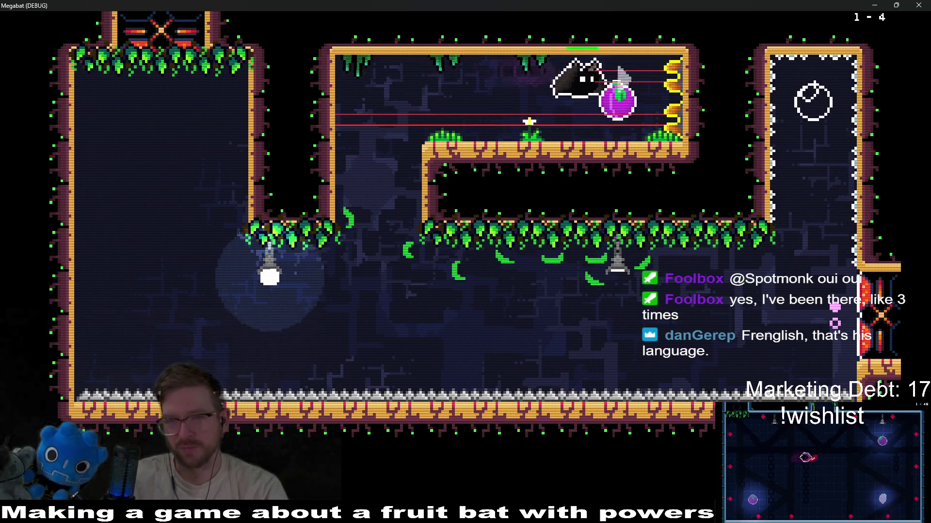
{"action": "key", "text": "Left"}
{"action": "key", "text": "Down"}
{"action": "key", "text": "Right"}
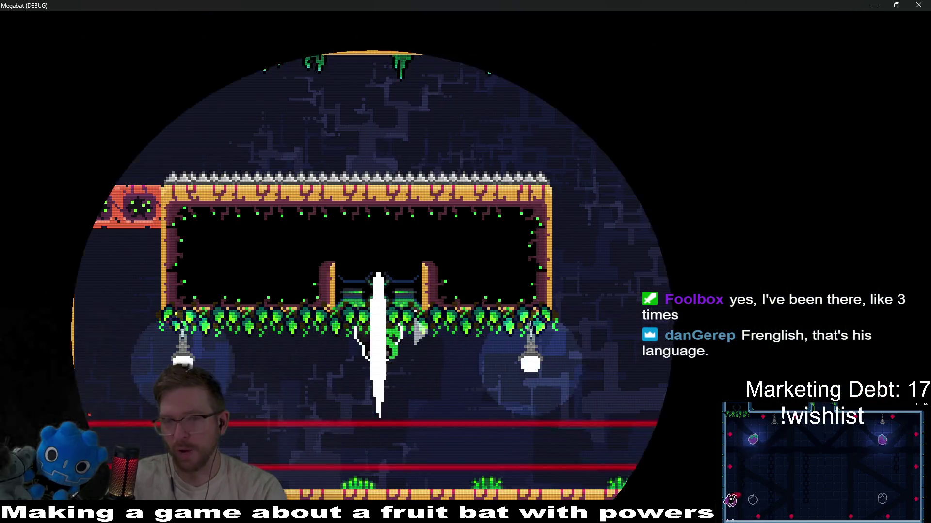
Clear level 1-5 using the vines and pulse, enter level 1-6, then stop the game with F8.
{"action": "key", "text": "Right"}
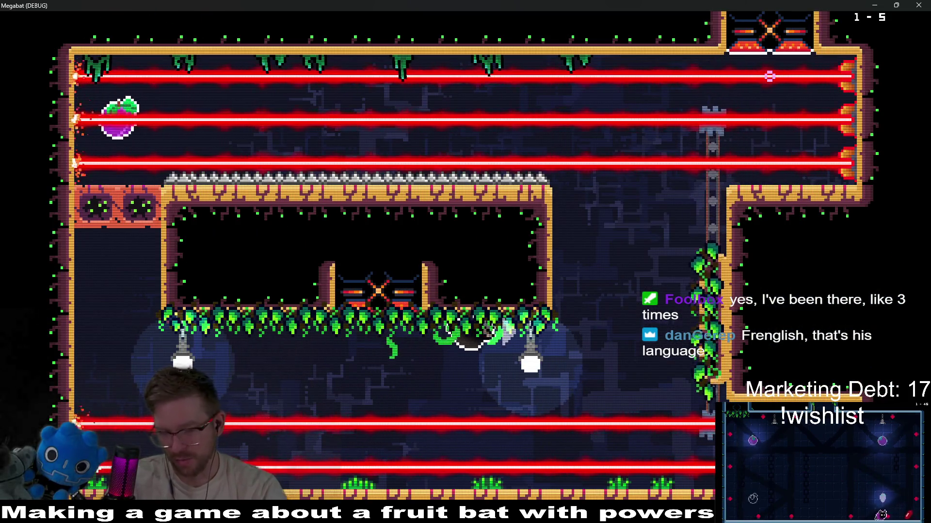
{"action": "key", "text": "Right"}
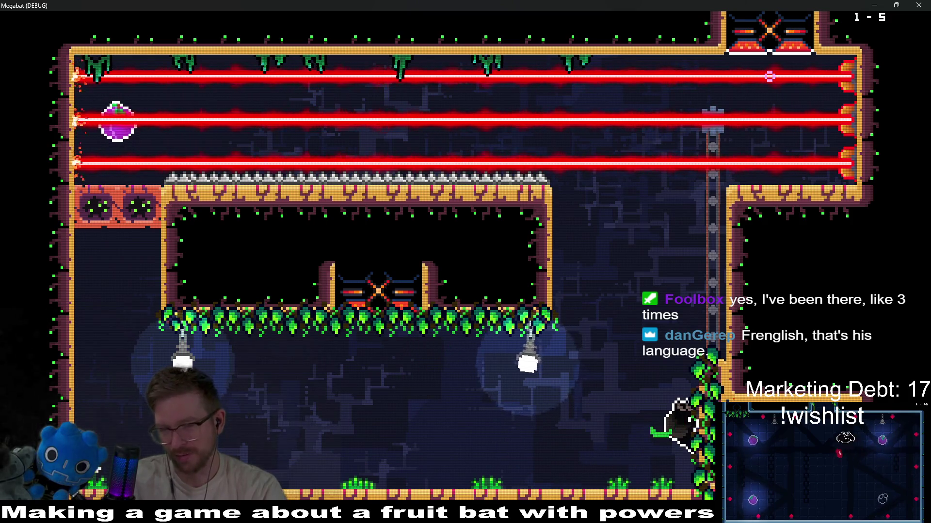
{"action": "key", "text": "Up"}
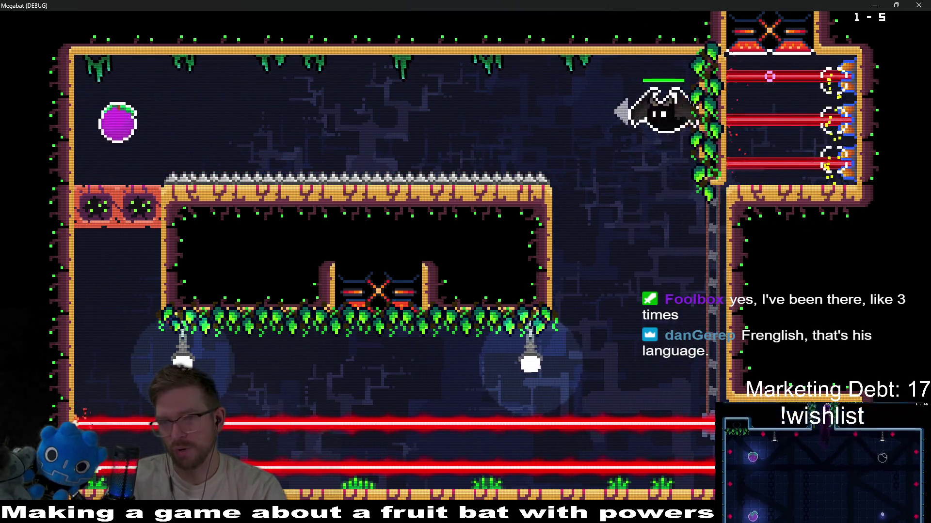
{"action": "key", "text": "Left"}
{"action": "key", "text": "Down"}
{"action": "key", "text": "Right"}
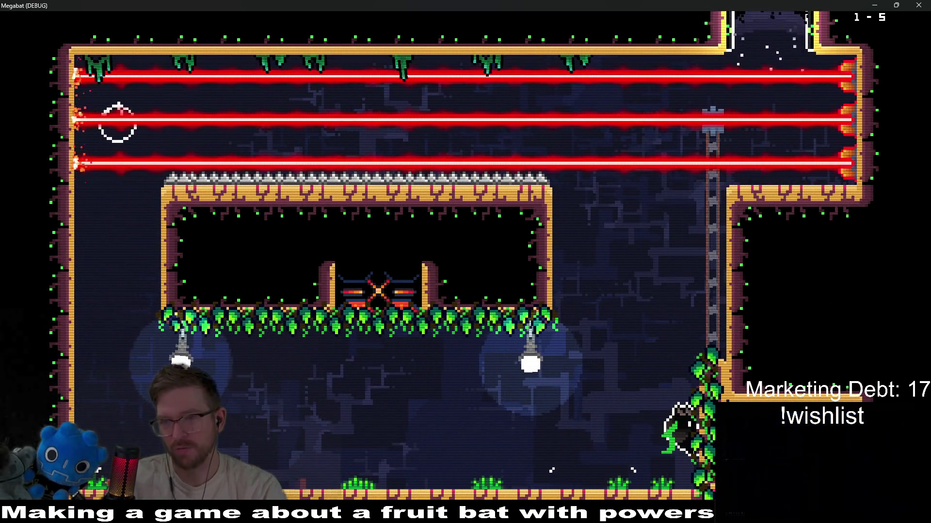
{"action": "key", "text": "Up"}
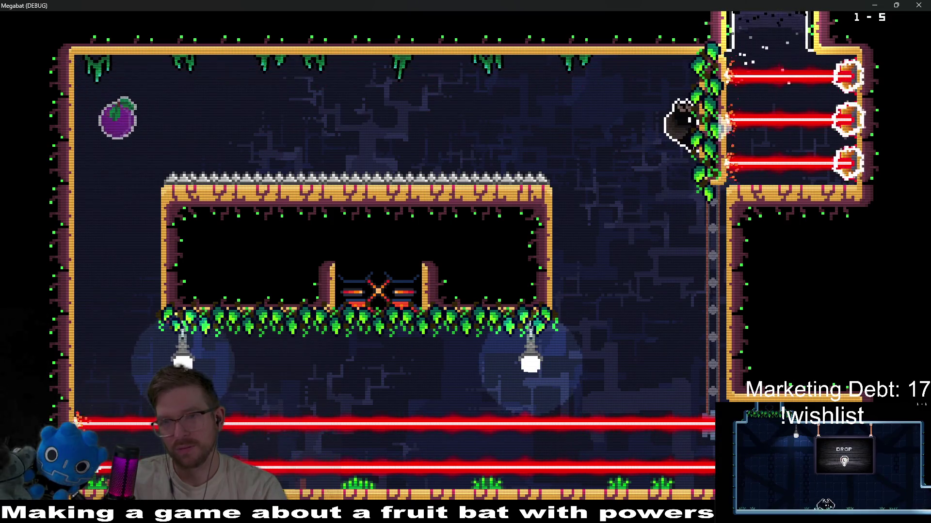
{"action": "key", "text": "x"}
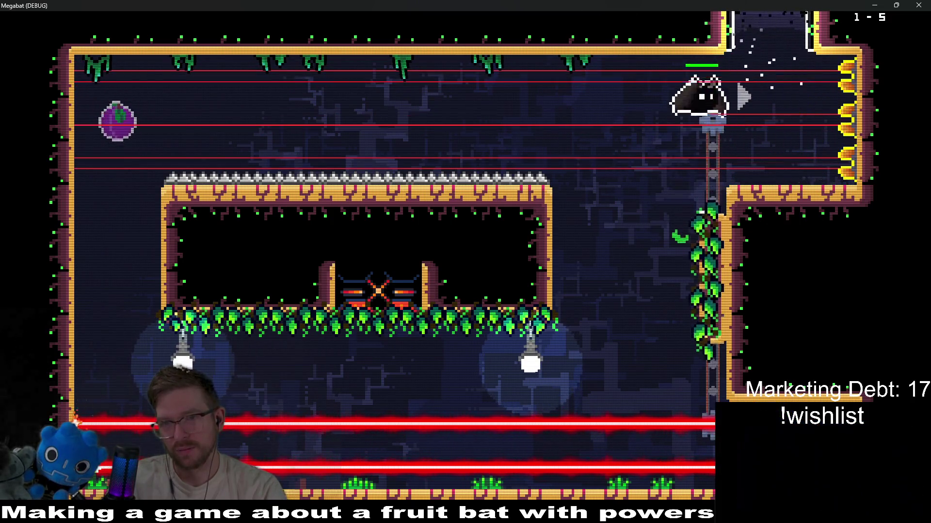
{"action": "key", "text": "Up"}
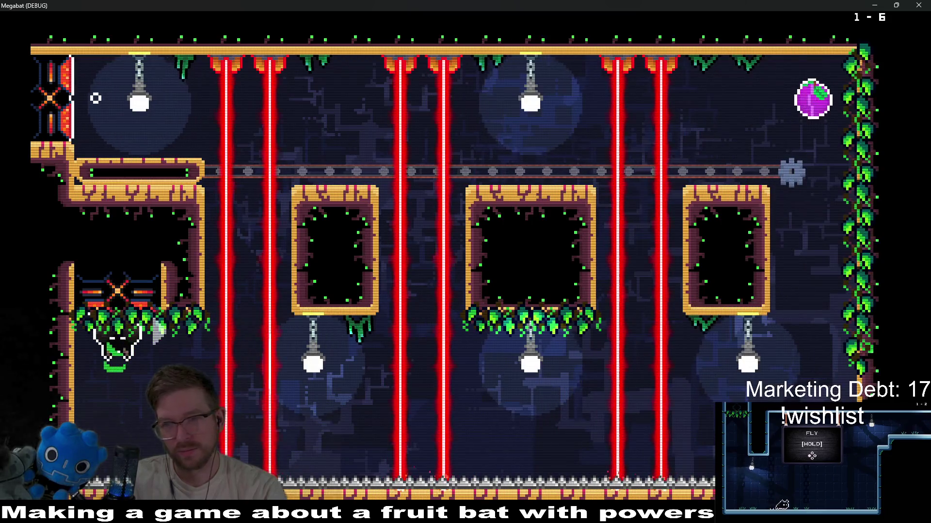
{"action": "key", "text": "Right"}
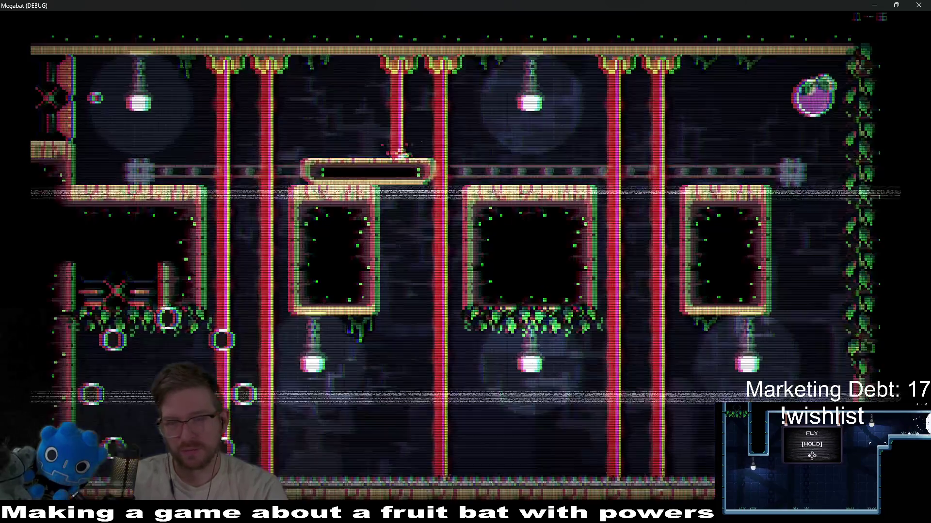
{"action": "key", "text": "F8"}
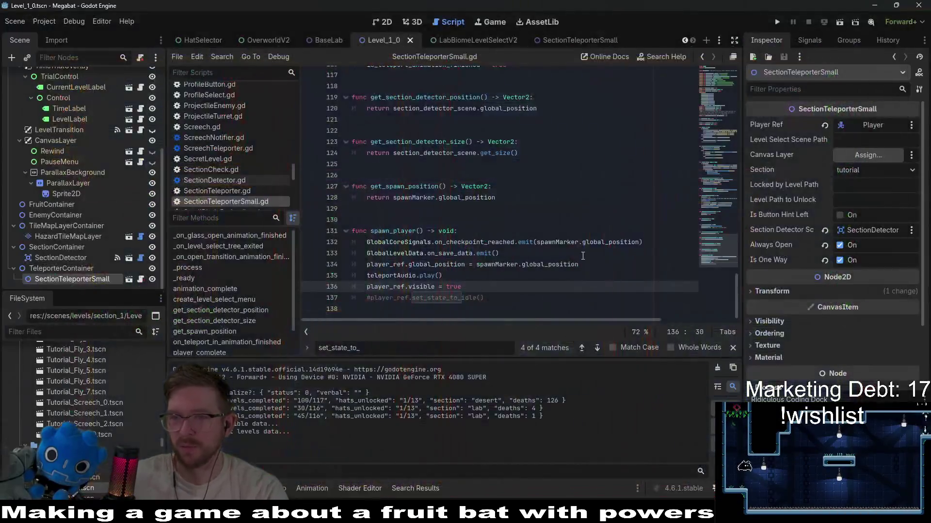
Delete the commented '#player_ref.set_state_to_idle()' line 137 and select the commented set_state_to_none line in _ready.
{"action": "key", "text": "shift+Down"}
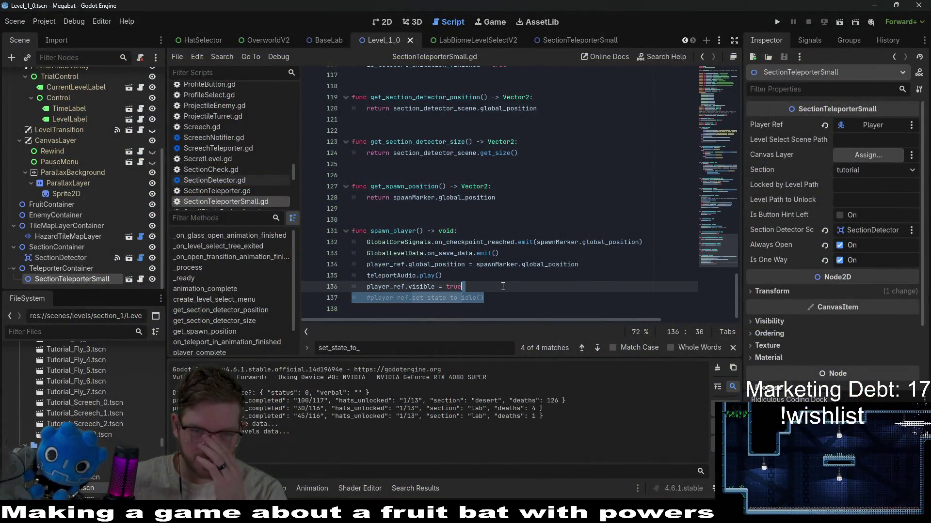
{"action": "key", "text": "BackSpace"}
{"action": "scroll", "coordinate": [500, 267], "scroll_direction": "up", "scroll_amount": 5}
{"action": "scroll", "coordinate": [500, 268], "scroll_direction": "up", "scroll_amount": 20}
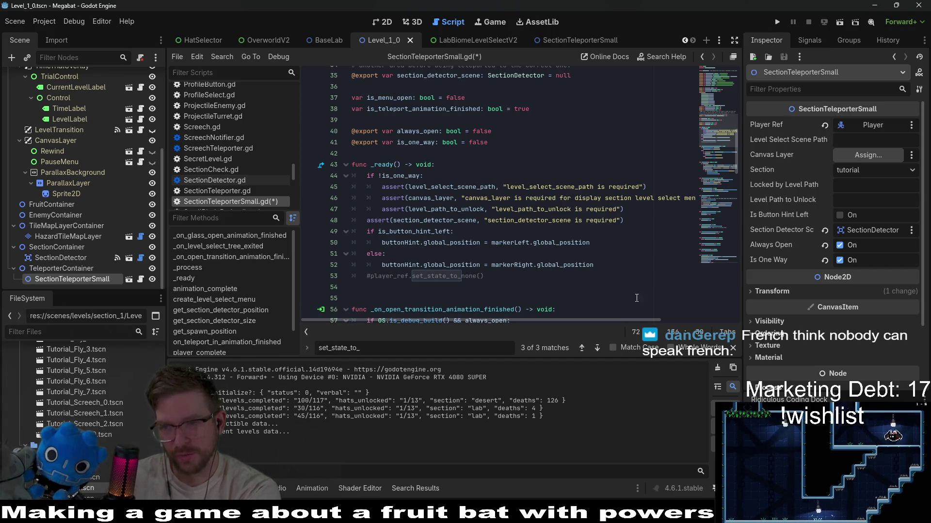
{"action": "left_click", "coordinate": [610, 264]}
{"action": "key", "text": "shift+Down"}
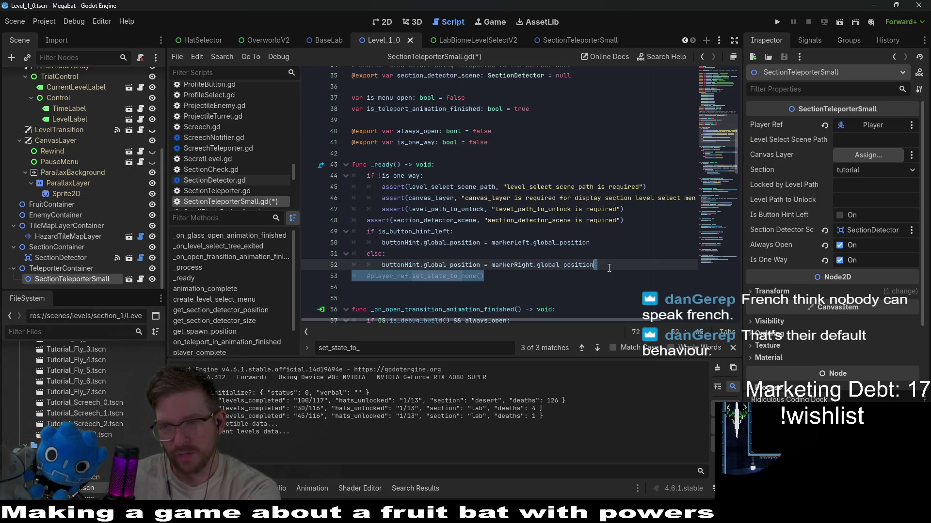
Delete the commented '#player_ref.set_state_to_none()' line 53 and save SectionTeleporterSmall.gd.
{"action": "key", "text": "BackSpace"}
{"action": "key", "text": "ctrl+s"}
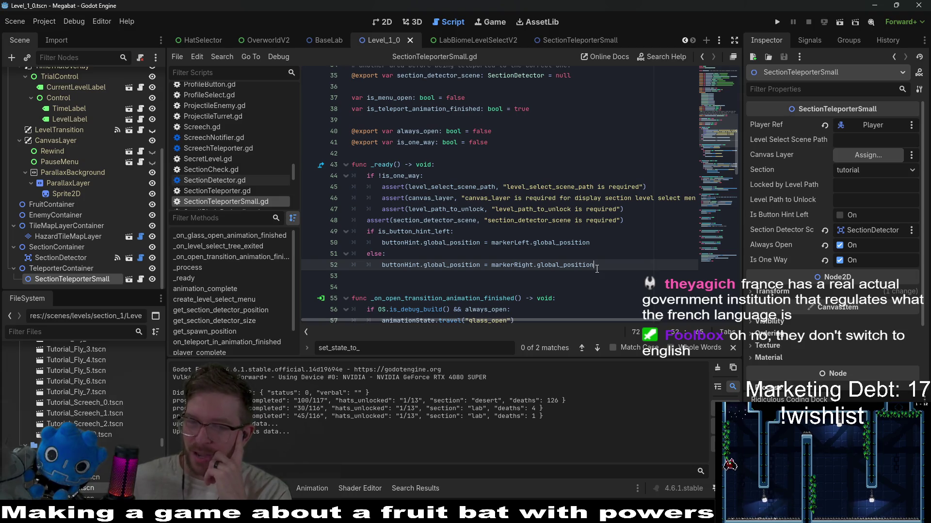
{"action": "left_click", "coordinate": [589, 273]}
{"action": "left_click", "coordinate": [578, 287]}
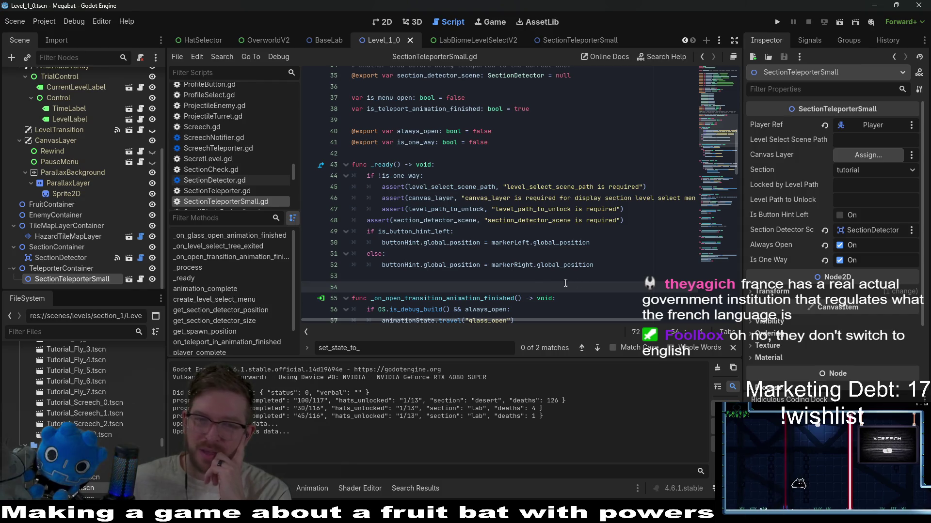
{"action": "left_click", "coordinate": [548, 277]}
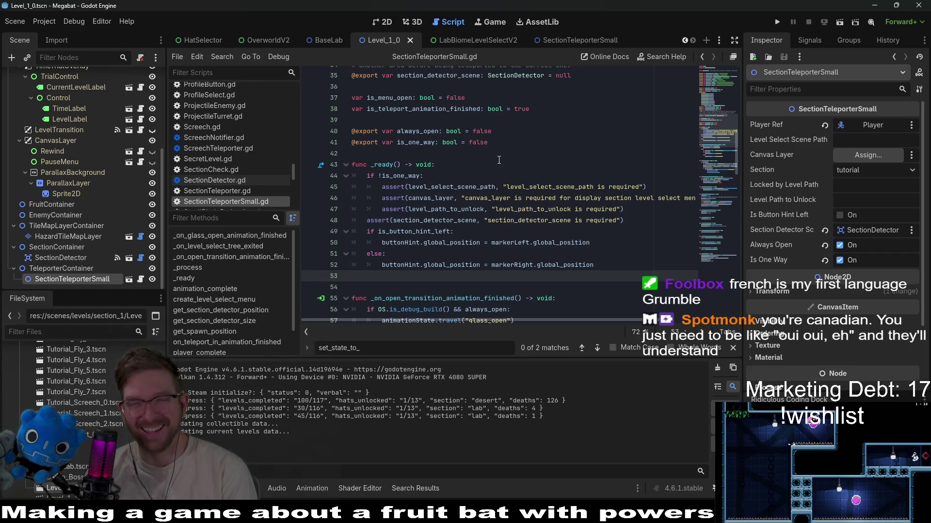
{"action": "scroll", "coordinate": [499, 160], "scroll_direction": "down", "scroll_amount": 8}
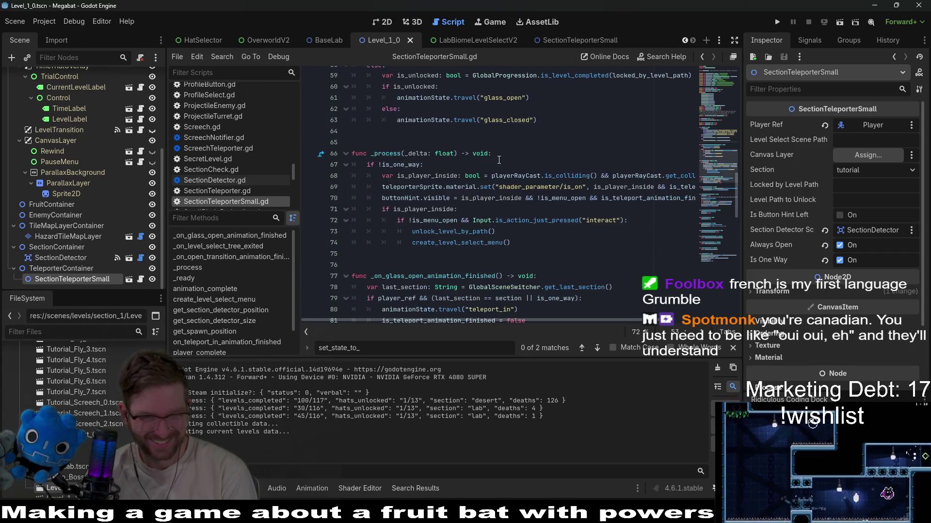
Review the NOTE comment in SectionTeleporterSmall.gd, then return to the Level_1_0 scene's 2D view.
{"action": "scroll", "coordinate": [498, 160], "scroll_direction": "up", "scroll_amount": 13}
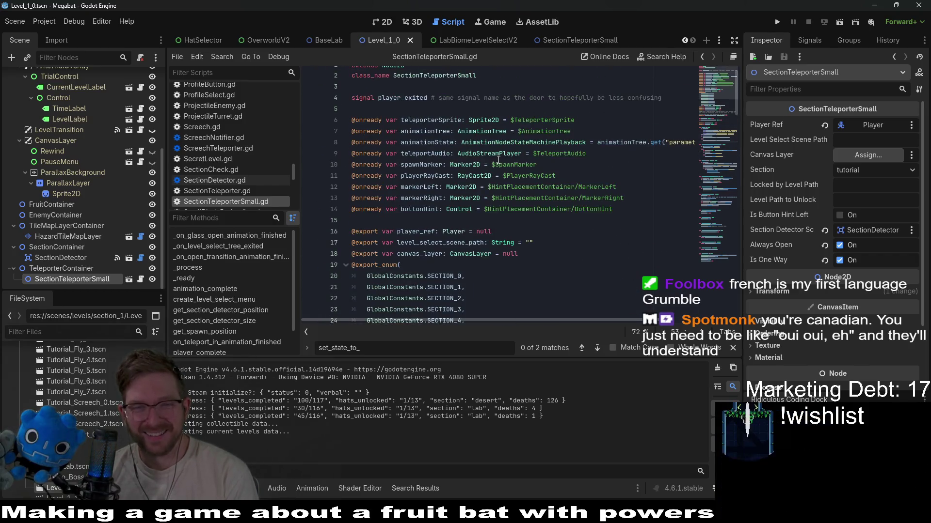
{"action": "left_click_drag", "start_coordinate": [615, 232], "coordinate": [608, 201]}
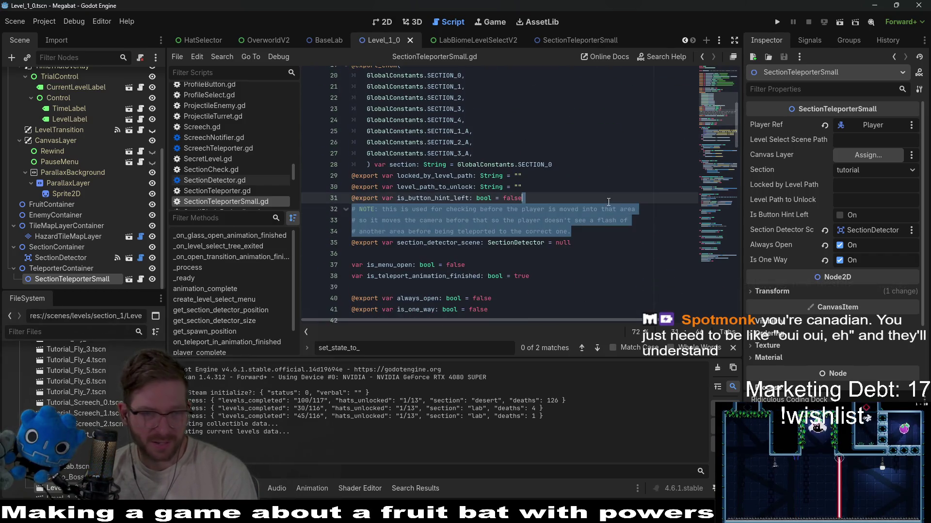
{"action": "left_click", "coordinate": [601, 220]}
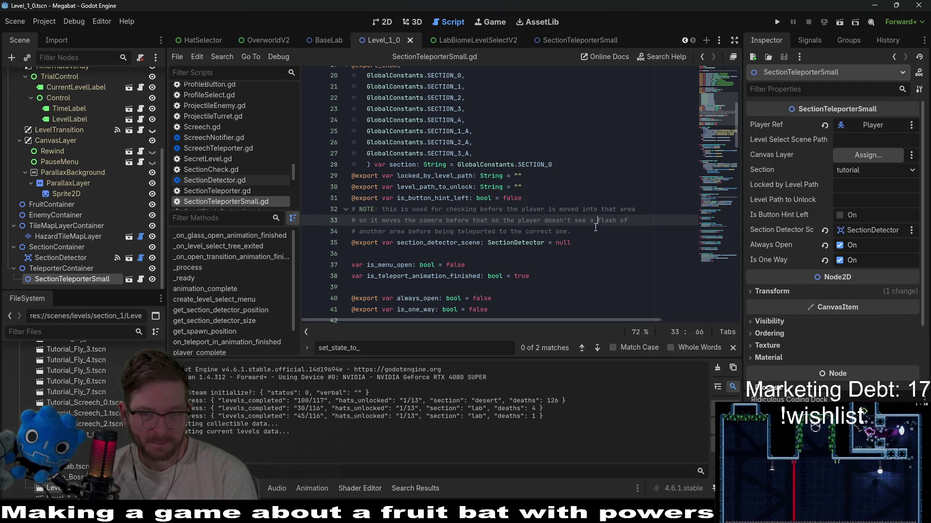
{"action": "left_click", "coordinate": [596, 228]}
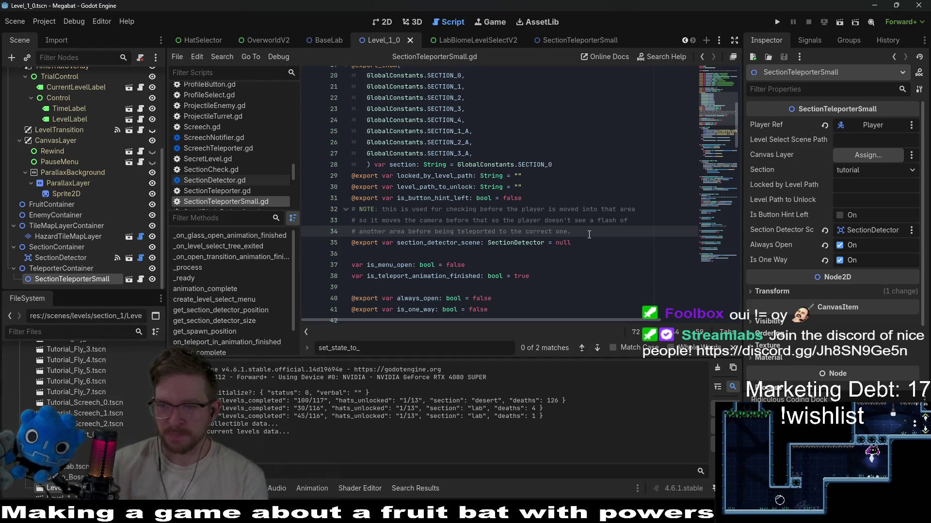
{"action": "scroll", "coordinate": [587, 242], "scroll_direction": "down", "scroll_amount": 5}
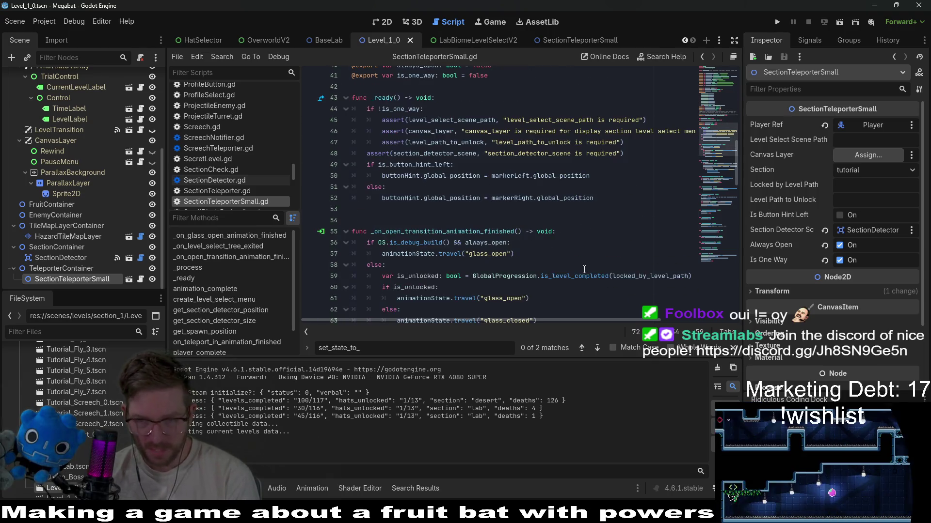
{"action": "scroll", "coordinate": [611, 257], "scroll_direction": "up", "scroll_amount": 3}
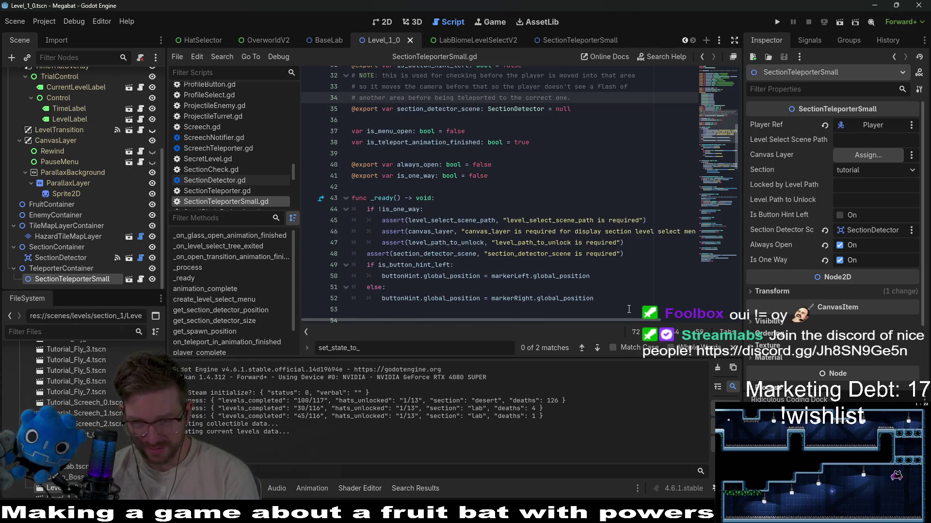
{"action": "scroll", "coordinate": [628, 309], "scroll_direction": "down", "scroll_amount": 2}
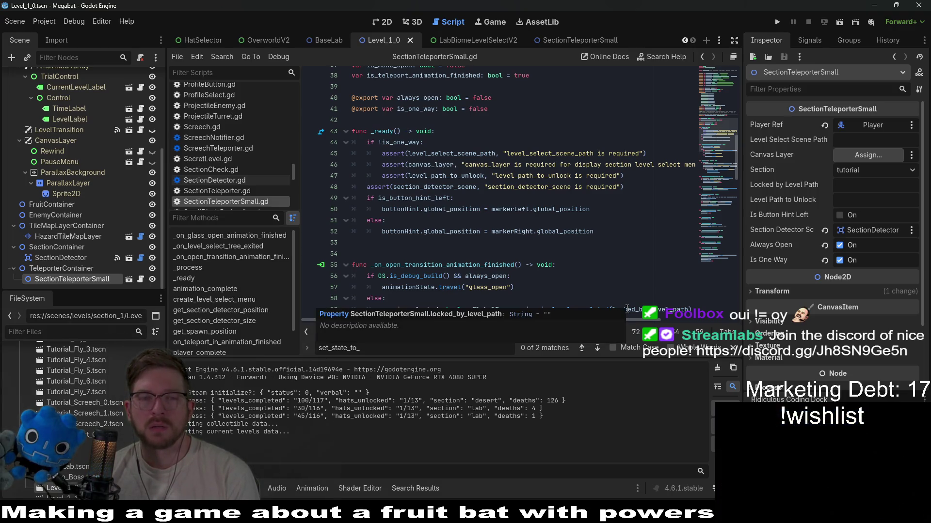
{"action": "left_click", "coordinate": [375, 24]}
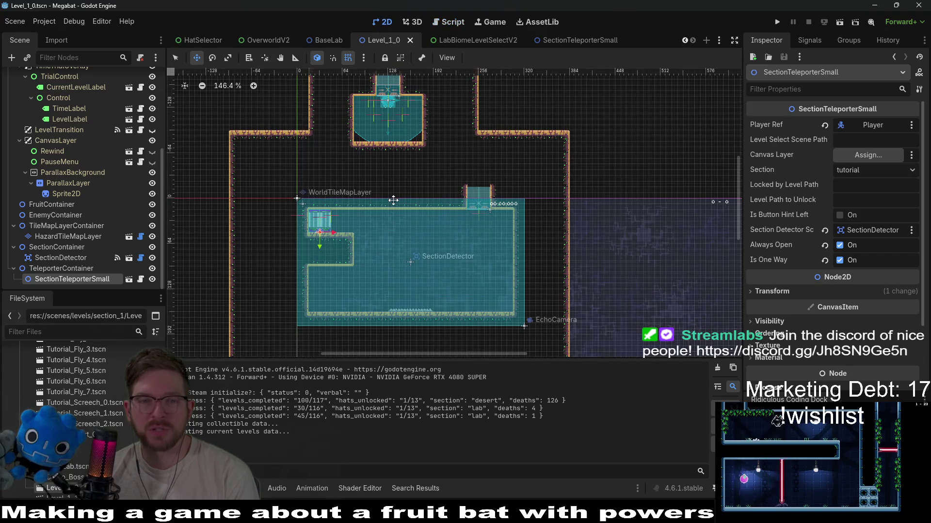
{"action": "scroll", "coordinate": [393, 199], "scroll_direction": "up", "scroll_amount": 3}
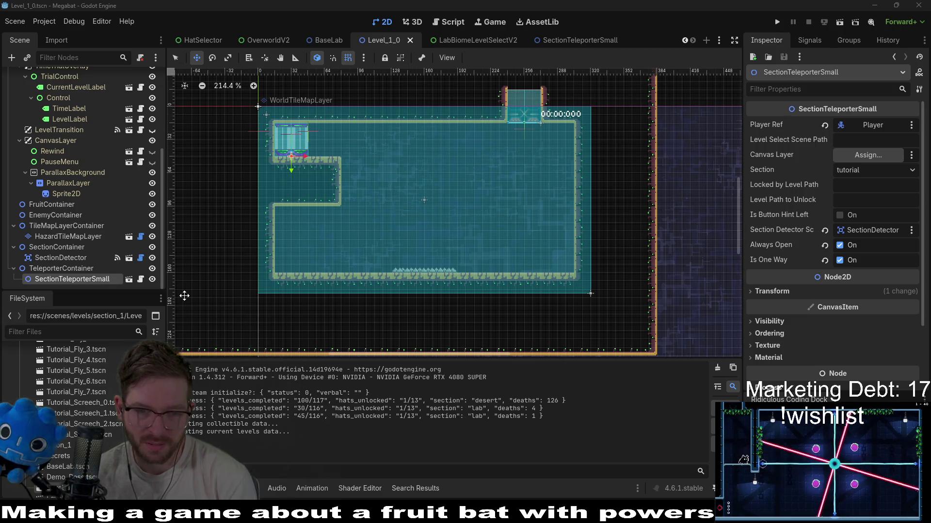
{"action": "left_click_drag", "start_coordinate": [563, 420], "coordinate": [209, 401]}
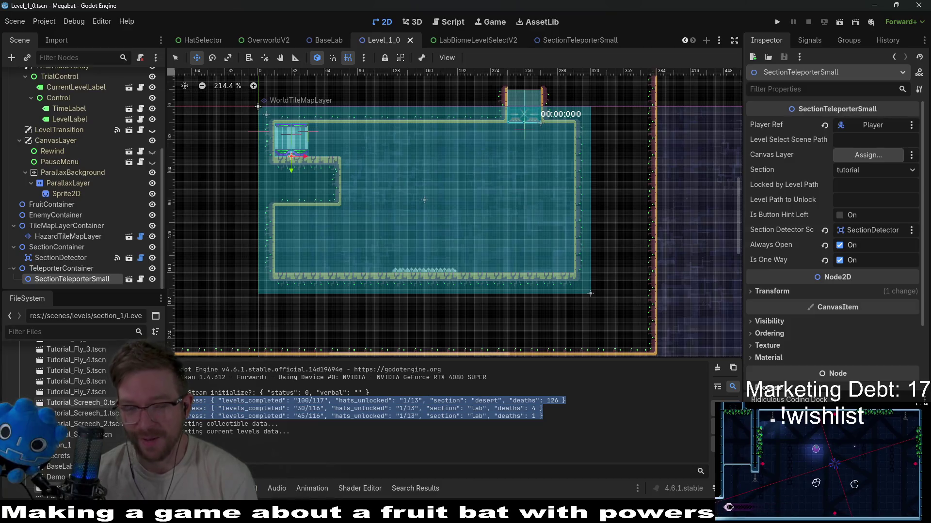
{"action": "left_click", "coordinate": [524, 412]}
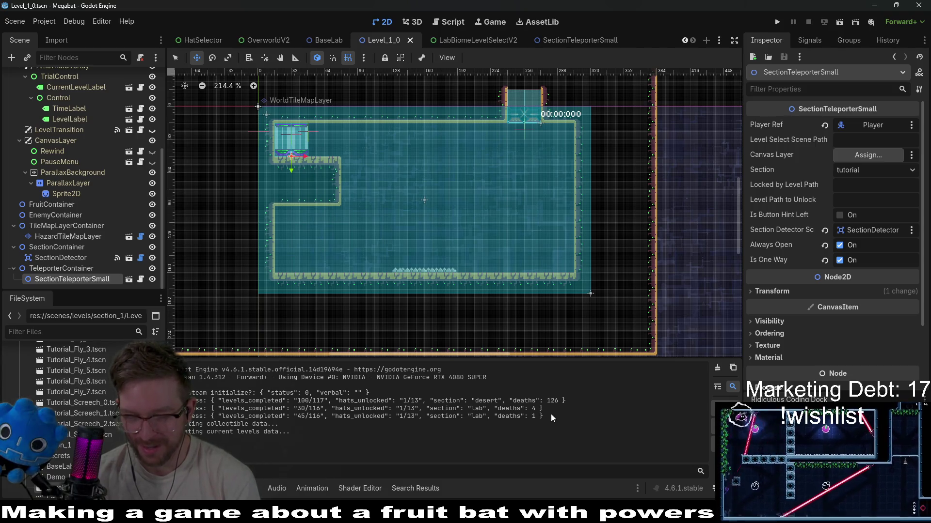
{"action": "mouse_move", "coordinate": [554, 417]}
{"action": "left_mouse_down"}
{"action": "mouse_move", "coordinate": [252, 421]}
{"action": "mouse_move", "coordinate": [206, 409]}
{"action": "left_mouse_up"}
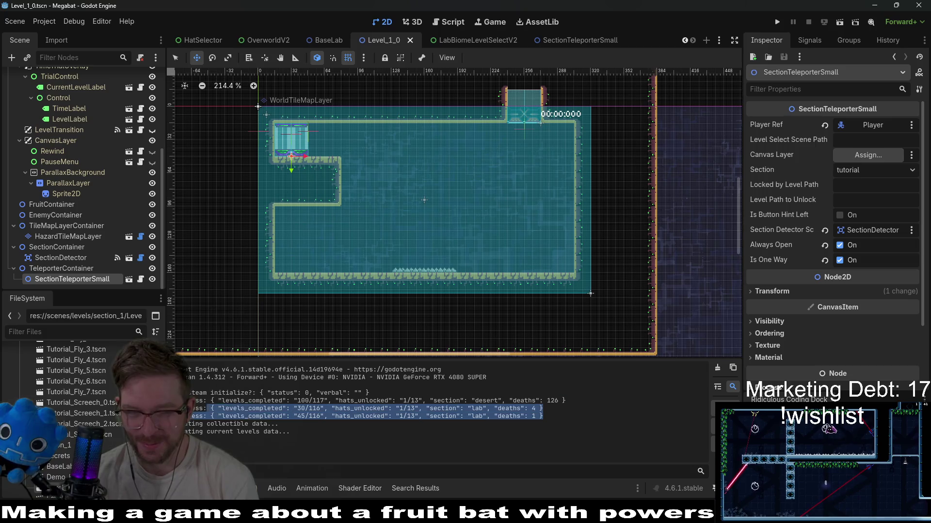
{"action": "left_click", "coordinate": [598, 409]}
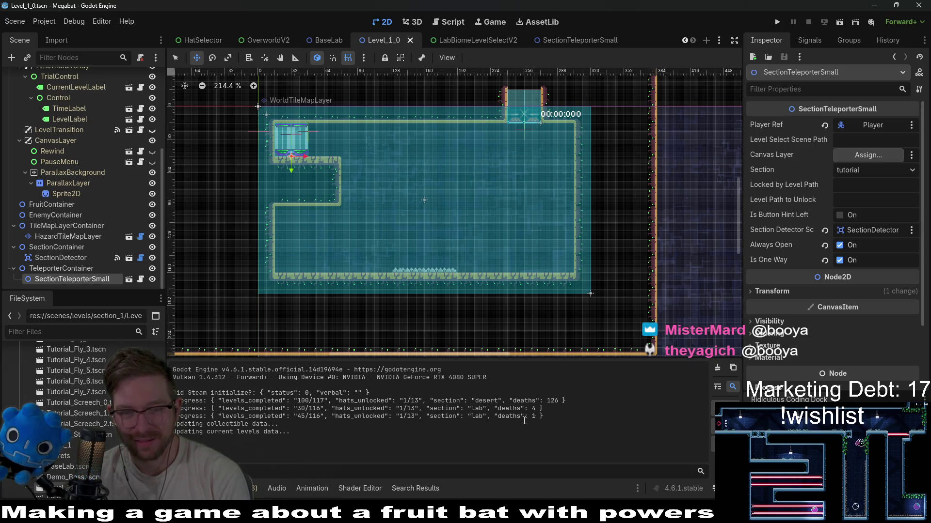
{"action": "mouse_move", "coordinate": [544, 417]}
{"action": "left_mouse_down"}
{"action": "mouse_move", "coordinate": [213, 411]}
{"action": "mouse_move", "coordinate": [210, 401]}
{"action": "left_mouse_up"}
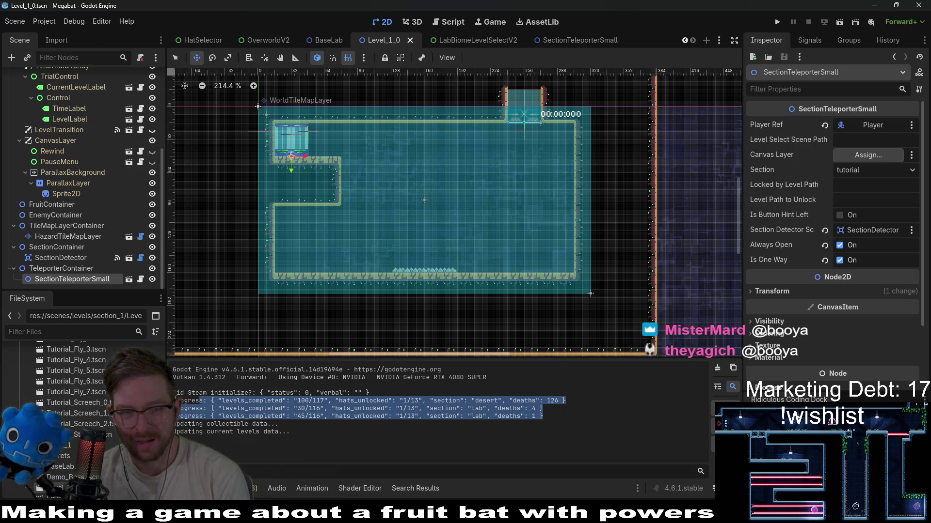
{"action": "left_click", "coordinate": [556, 415]}
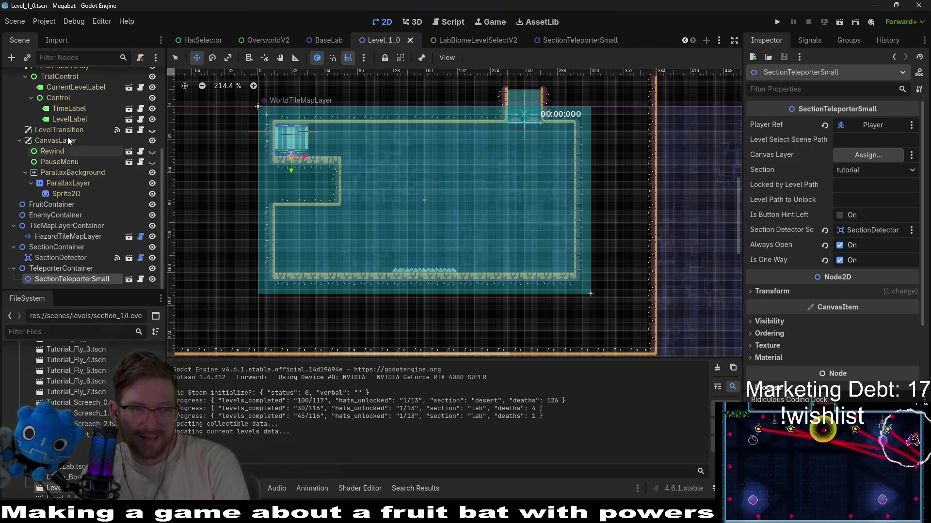
{"action": "scroll", "coordinate": [68, 138], "scroll_direction": "up", "scroll_amount": 5}
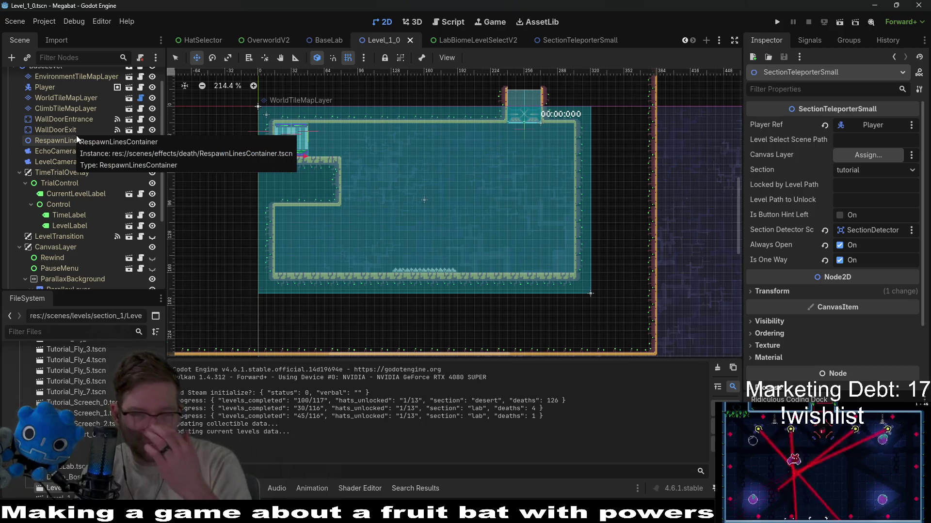
{"action": "scroll", "coordinate": [74, 138], "scroll_direction": "up", "scroll_amount": 1}
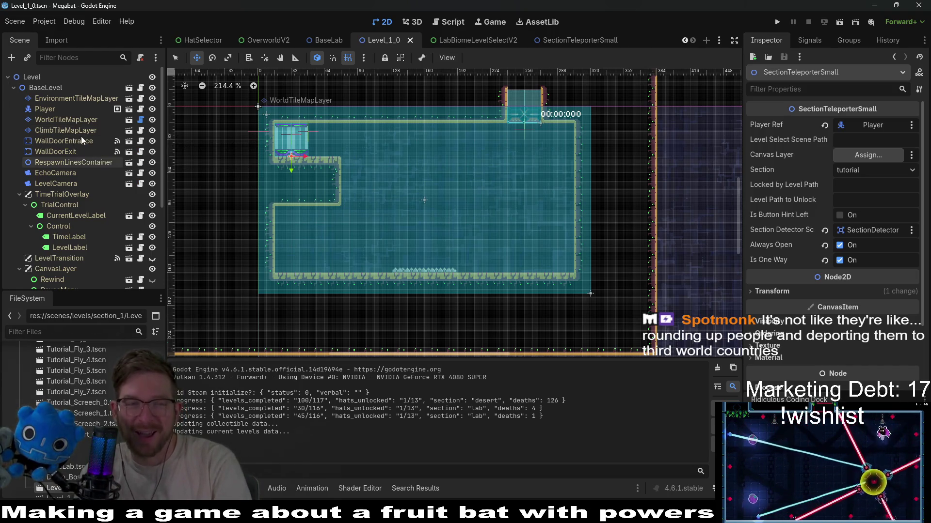
Paint WorldTileMapLayer terrain to fill the top-wall gap and carve a small upper-right wall opening.
{"action": "left_click", "coordinate": [51, 118]}
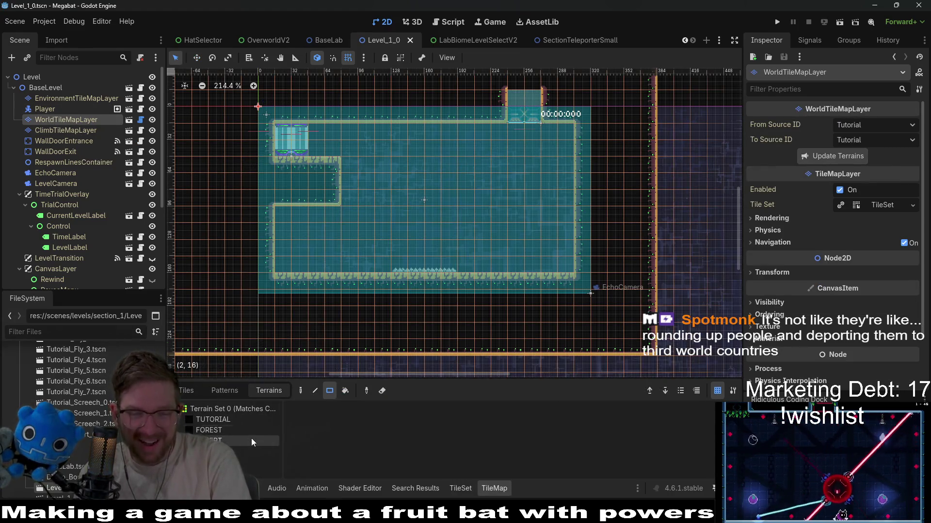
{"action": "left_click", "coordinate": [229, 438]}
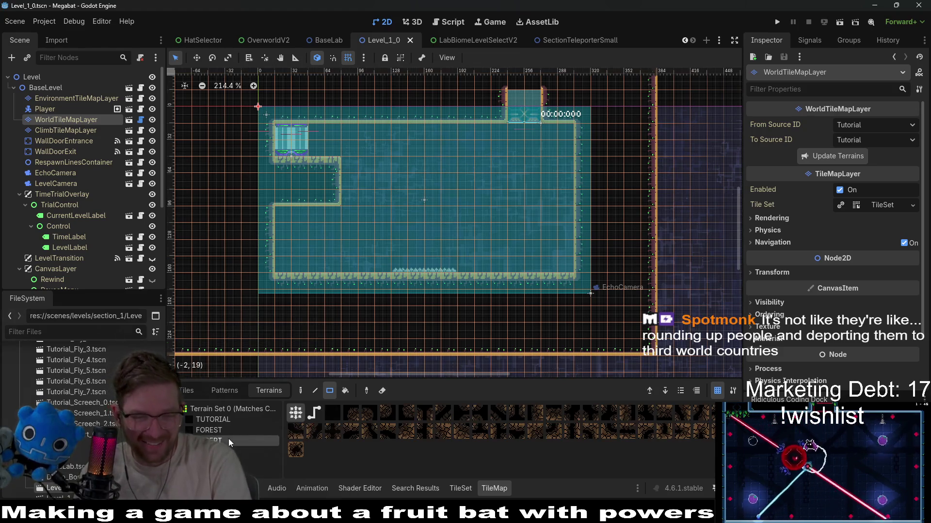
{"action": "left_click", "coordinate": [228, 451]}
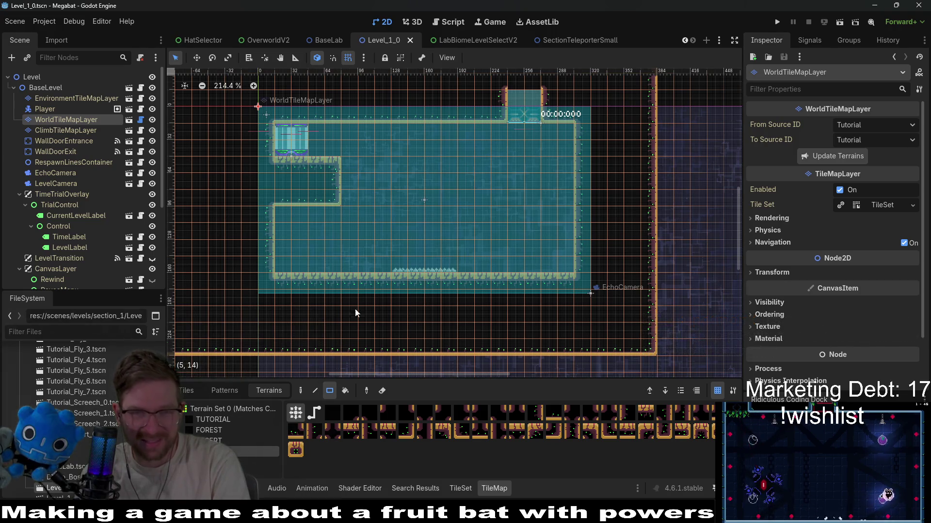
{"action": "mouse_move", "coordinate": [512, 96]}
{"action": "left_mouse_down"}
{"action": "mouse_move", "coordinate": [536, 116]}
{"action": "mouse_move", "coordinate": [566, 112]}
{"action": "left_mouse_up"}
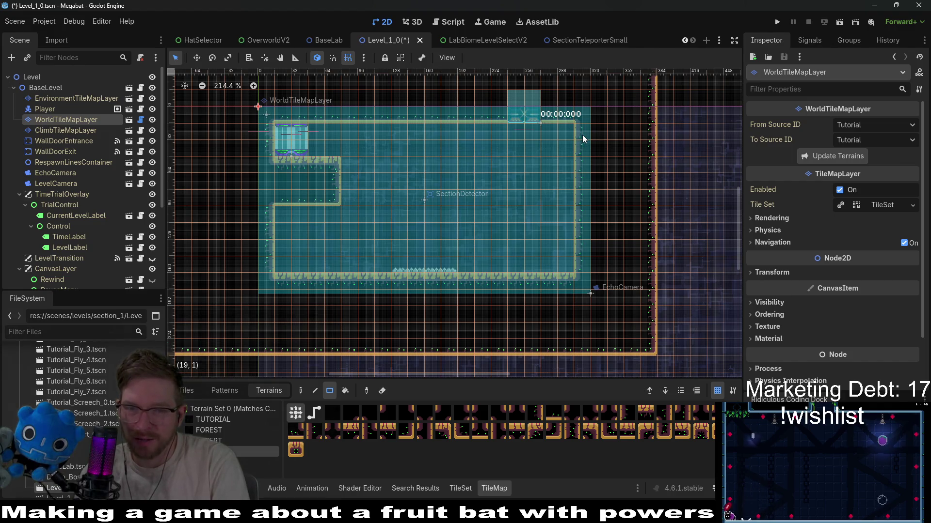
{"action": "left_click_drag", "start_coordinate": [583, 135], "coordinate": [593, 153]}
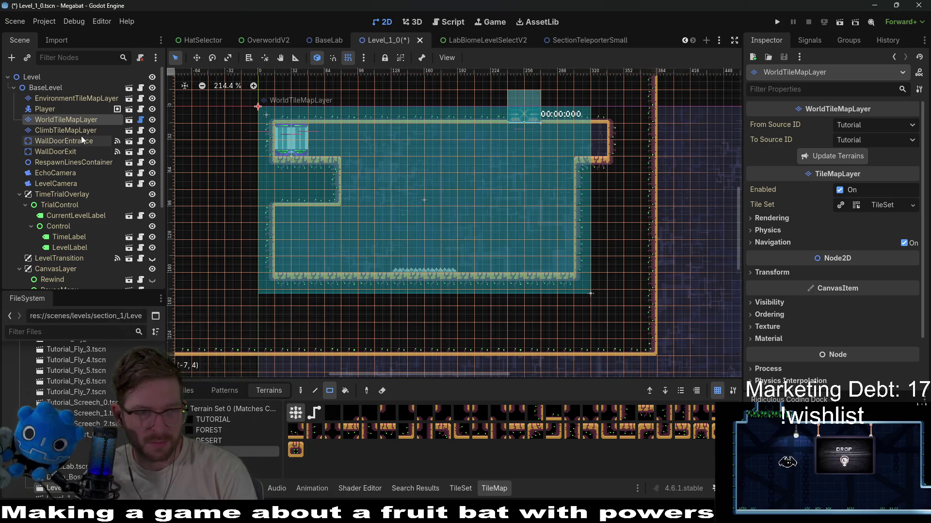
Drag WallDoorExit into the room and set its rotation to 270° in the Inspector.
{"action": "left_click", "coordinate": [77, 151]}
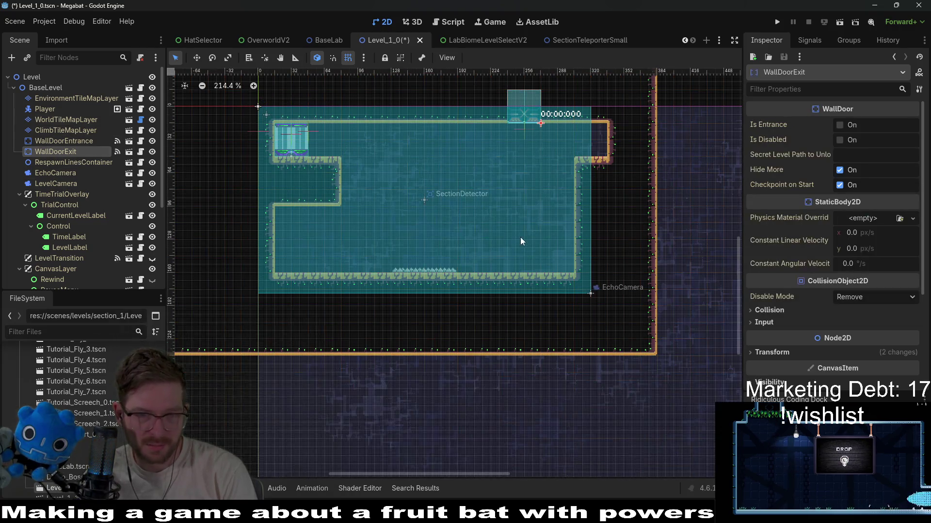
{"action": "key", "text": "w"}
{"action": "left_click_drag", "start_coordinate": [549, 125], "coordinate": [527, 189]}
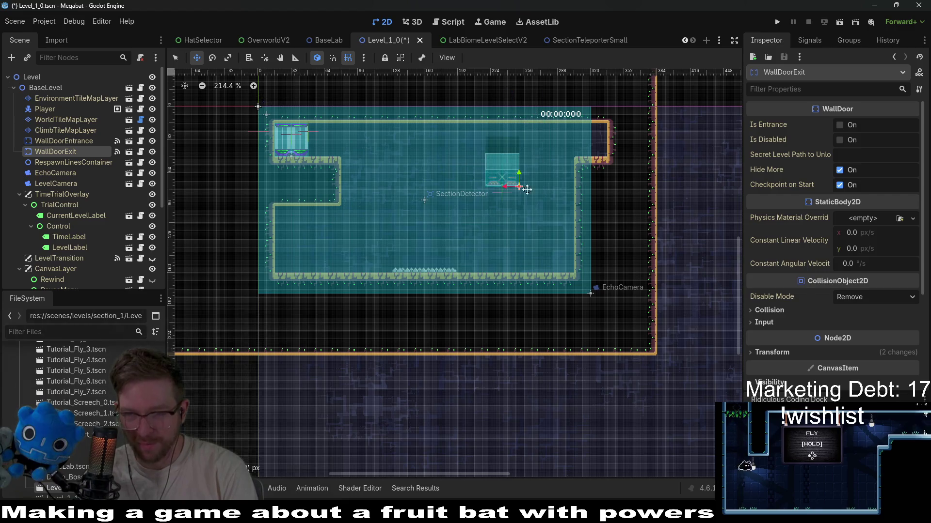
{"action": "left_click", "coordinate": [792, 353]}
{"action": "scroll", "coordinate": [792, 358], "scroll_direction": "down", "scroll_amount": 2}
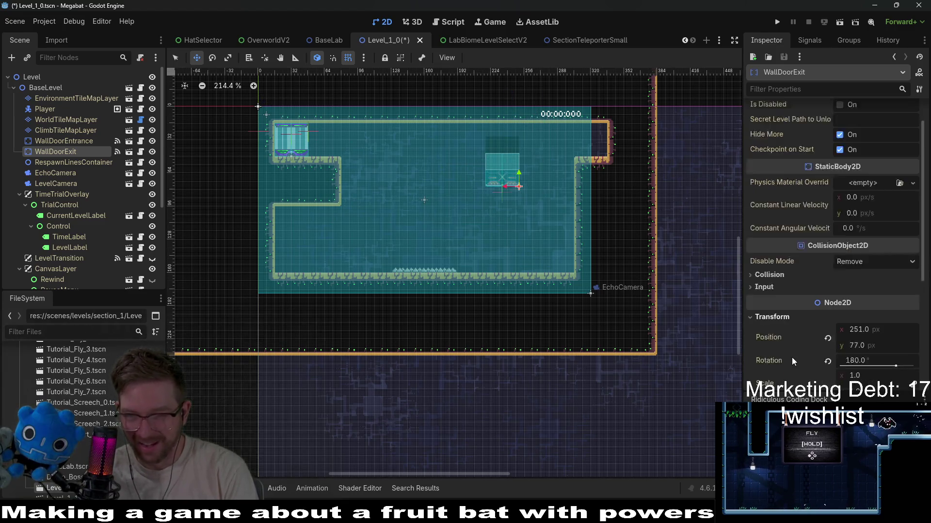
{"action": "scroll", "coordinate": [792, 357], "scroll_direction": "down", "scroll_amount": 2}
{"action": "left_click", "coordinate": [857, 322]}
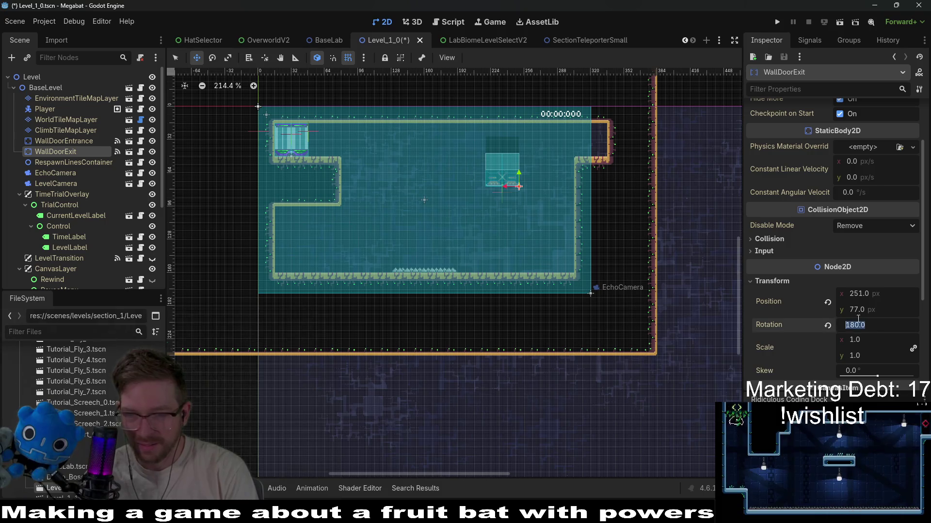
{"action": "type", "text": "90"}
{"action": "key", "text": "Return"}
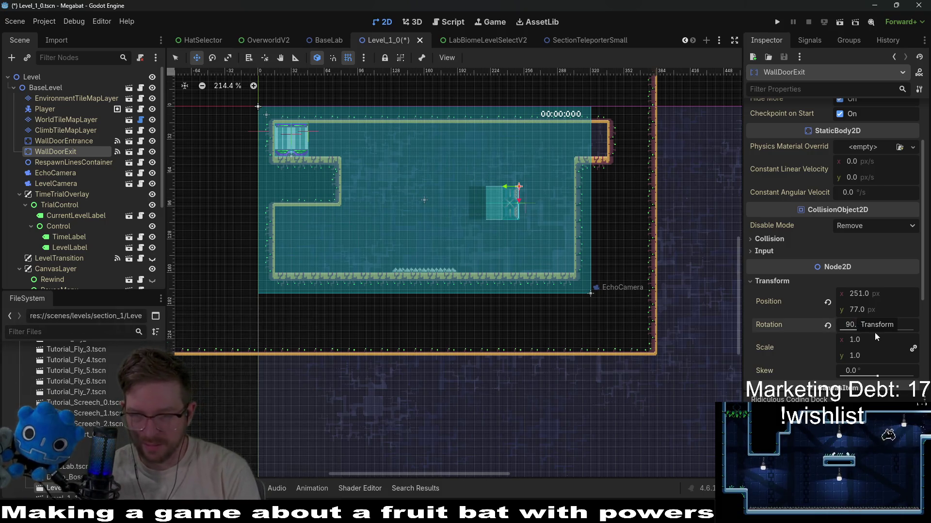
{"action": "left_click", "coordinate": [886, 324]}
{"action": "type", "text": "70"}
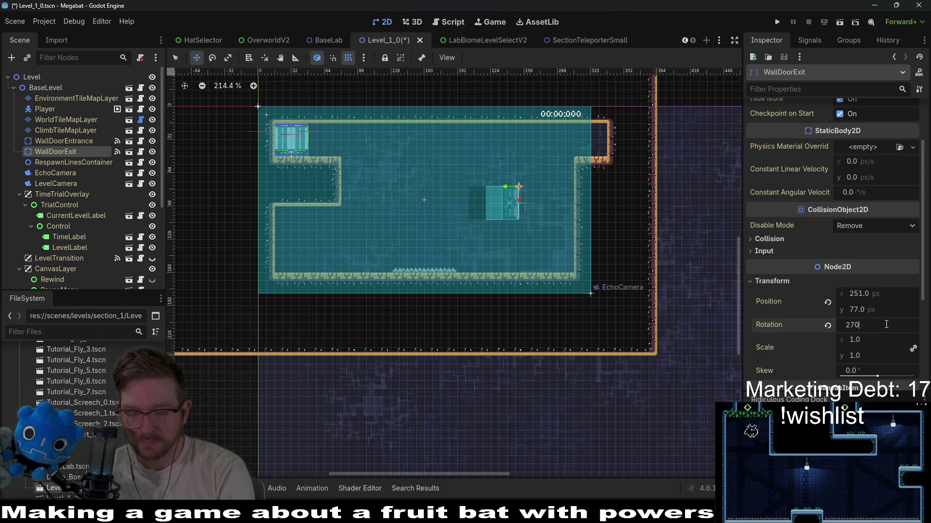
{"action": "key", "text": "Return"}
Move WallDoorExit into the new upper-right wall opening at position 304, 48.
{"action": "scroll", "coordinate": [580, 202], "scroll_direction": "up", "scroll_amount": 2}
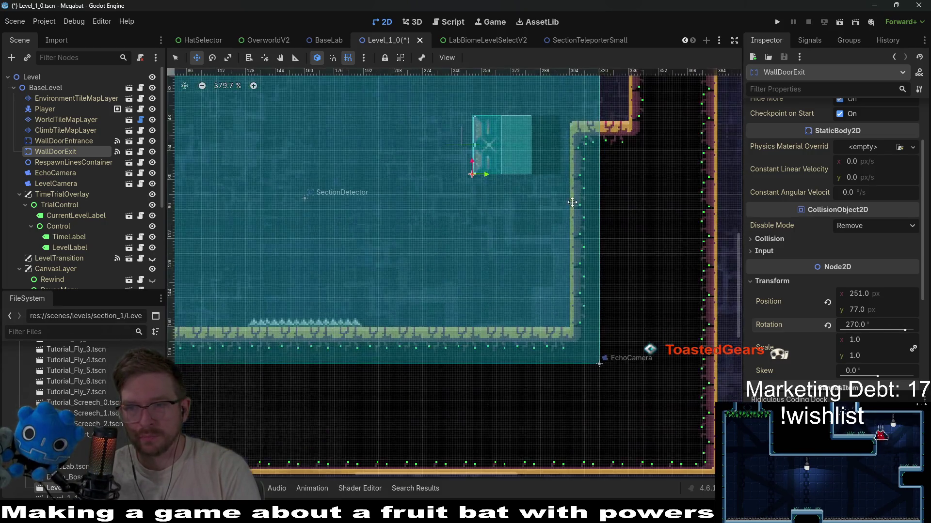
{"action": "left_click_drag", "start_coordinate": [572, 202], "coordinate": [606, 145]}
{"action": "scroll", "coordinate": [586, 190], "scroll_direction": "up", "scroll_amount": 2}
{"action": "left_click_drag", "start_coordinate": [587, 190], "coordinate": [563, 178]}
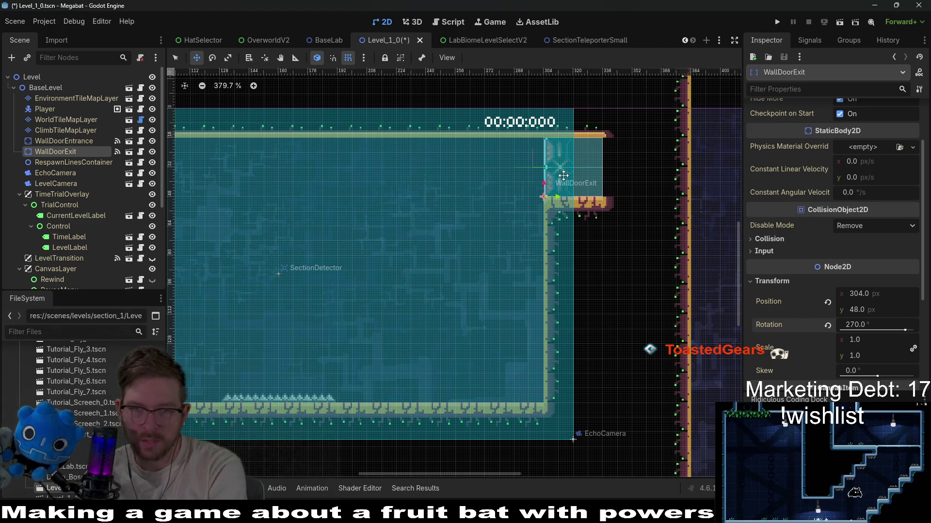
{"action": "scroll", "coordinate": [564, 178], "scroll_direction": "down", "scroll_amount": 2}
{"action": "scroll", "coordinate": [542, 249], "scroll_direction": "left", "scroll_amount": 5}
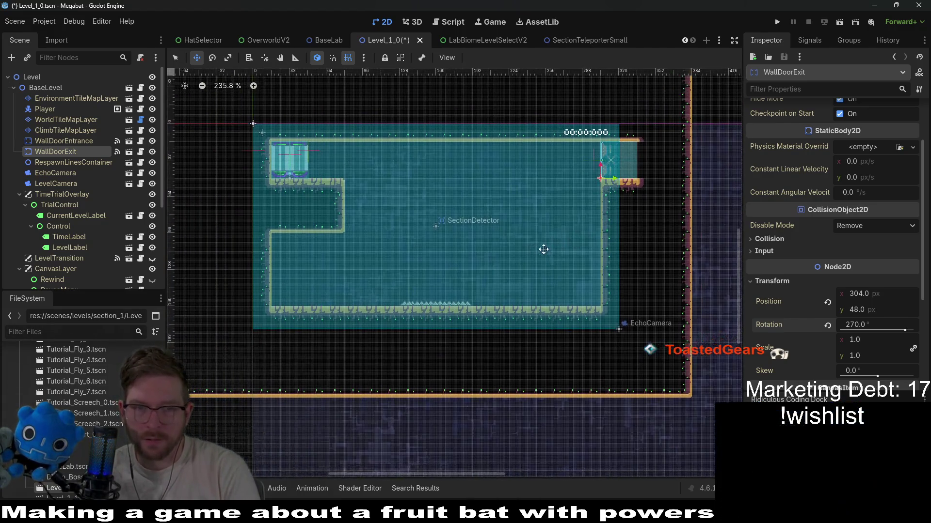
{"action": "scroll", "coordinate": [490, 239], "scroll_direction": "down", "scroll_amount": 2}
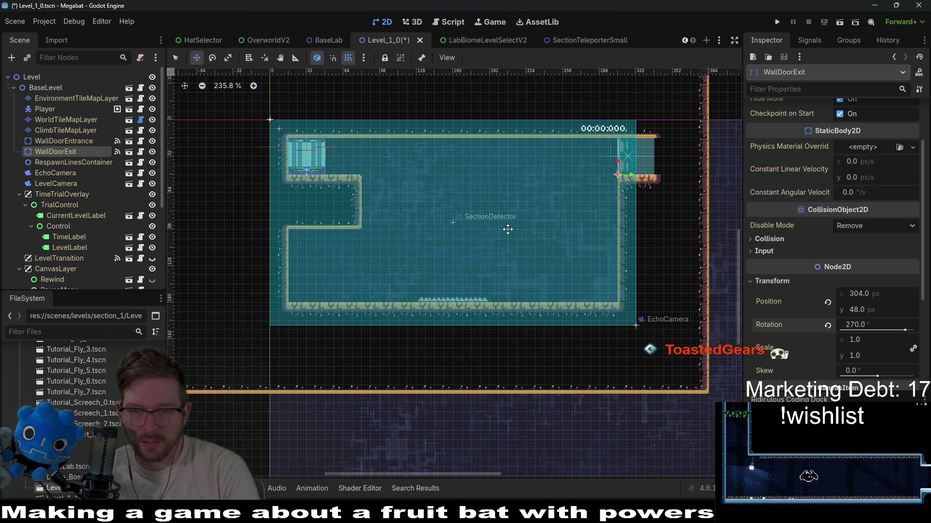
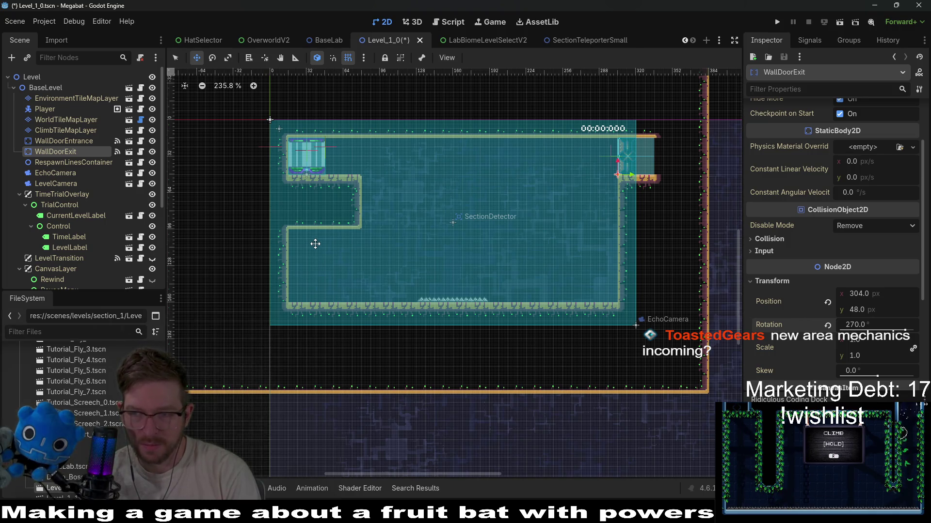
On WorldTileMapLayer, select the fourth lab terrain with orange wall tiles.
{"action": "scroll", "coordinate": [356, 209], "scroll_direction": "up", "scroll_amount": 2}
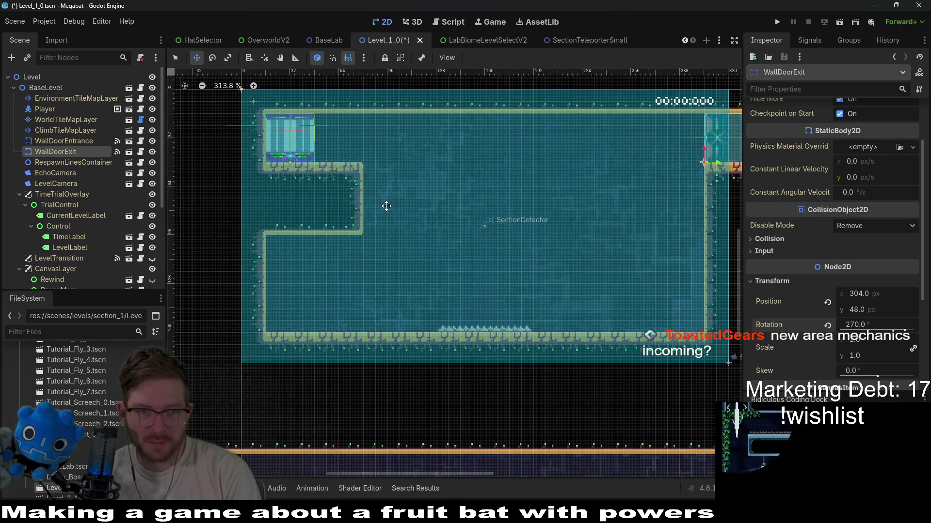
{"action": "scroll", "coordinate": [384, 204], "scroll_direction": "down", "scroll_amount": 2}
{"action": "left_click_drag", "start_coordinate": [441, 203], "coordinate": [403, 223]}
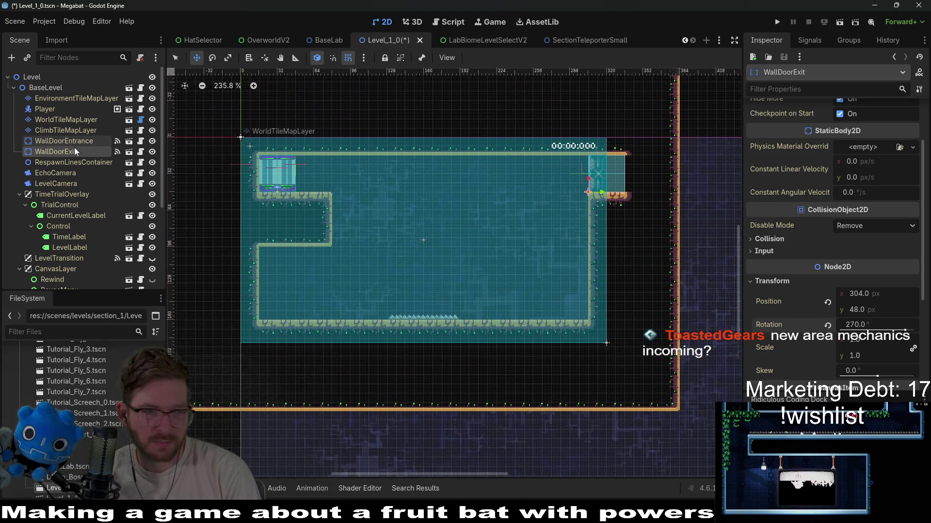
{"action": "left_click", "coordinate": [76, 121]}
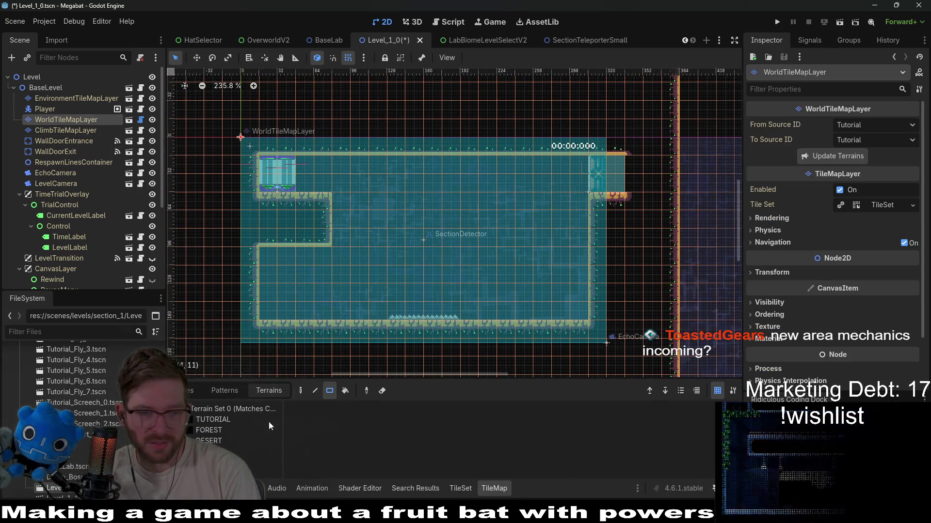
{"action": "left_click", "coordinate": [222, 433]}
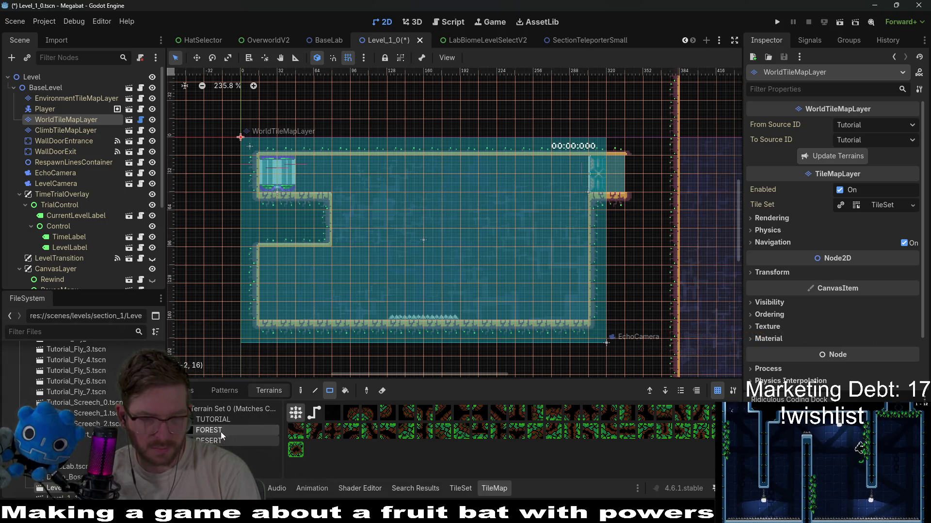
{"action": "key", "text": "Up"}
{"action": "left_click", "coordinate": [225, 451]}
Fill the lower-left pocket with wall terrain so the inner wall runs straight, and save Level_1_0.
{"action": "scroll", "coordinate": [339, 272], "scroll_direction": "down", "scroll_amount": 2}
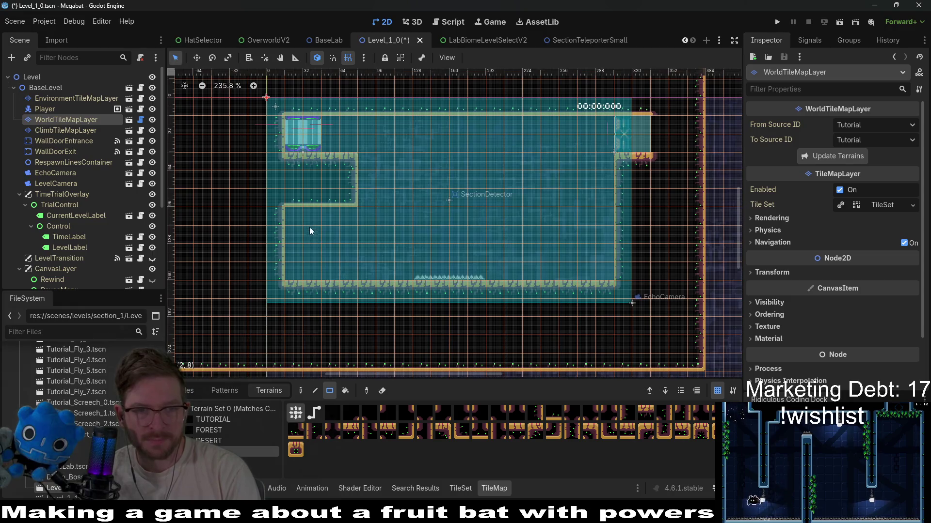
{"action": "mouse_move", "coordinate": [294, 198]}
{"action": "left_mouse_down"}
{"action": "mouse_move", "coordinate": [332, 277]}
{"action": "mouse_move", "coordinate": [374, 279]}
{"action": "mouse_move", "coordinate": [356, 279]}
{"action": "left_mouse_up"}
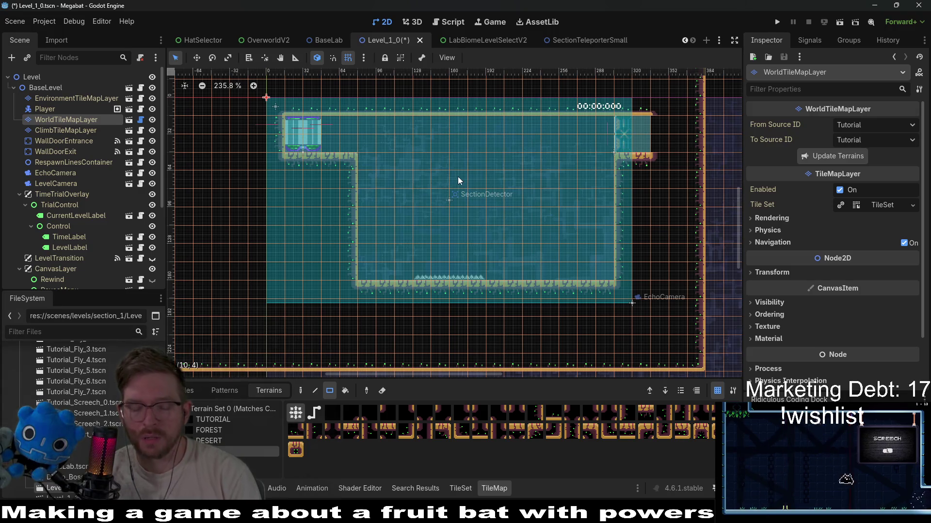
{"action": "key", "text": "ctrl+s"}
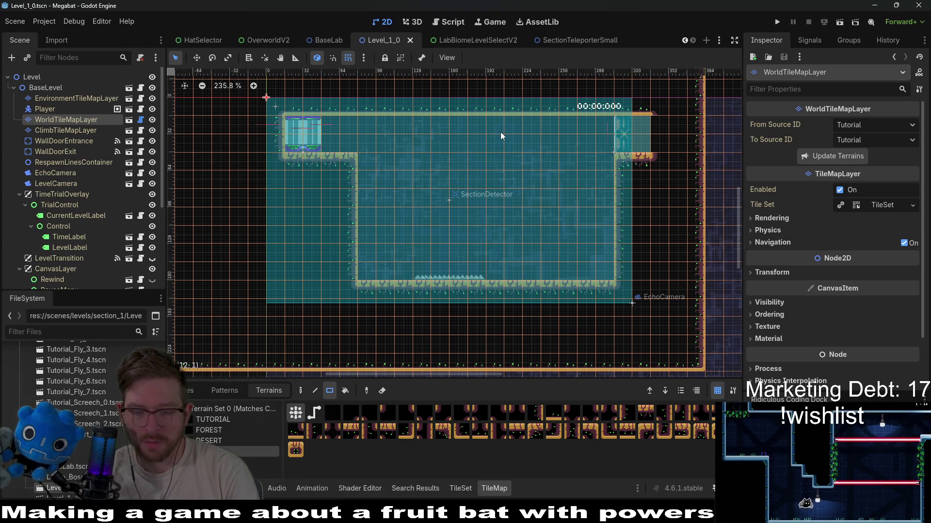
{"action": "key", "text": "shift+alt+o"}
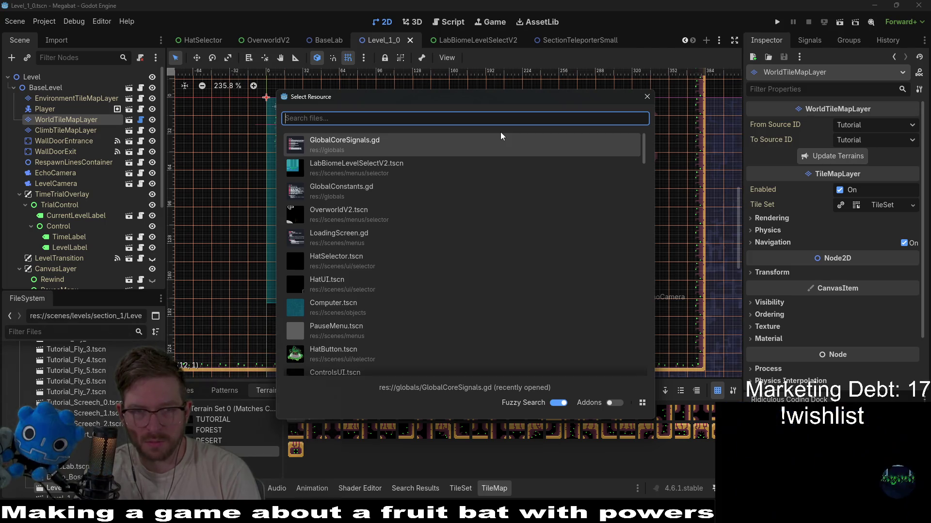
Search 'level_1_1' to open Level_1_1.tscn, then switch back to the Level_1_0 tab.
{"action": "type", "text": "level"}
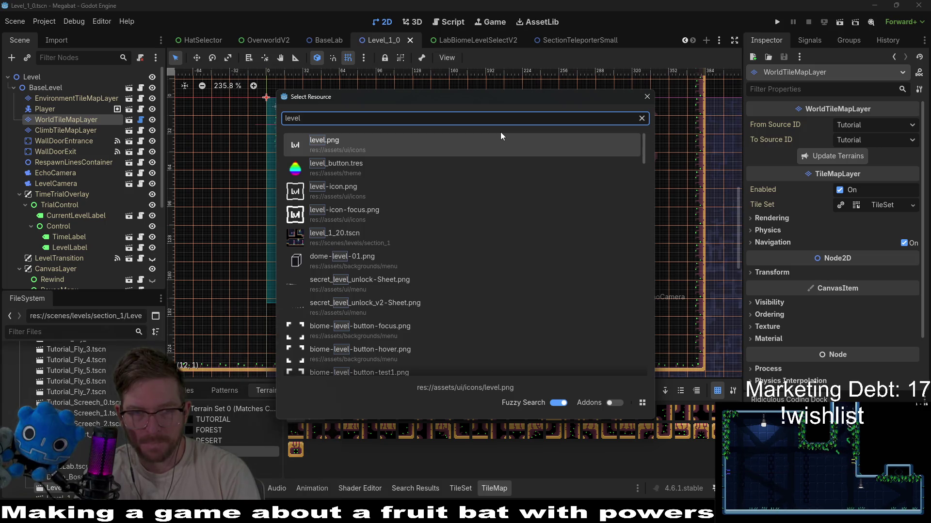
{"action": "type", "text": "_1"}
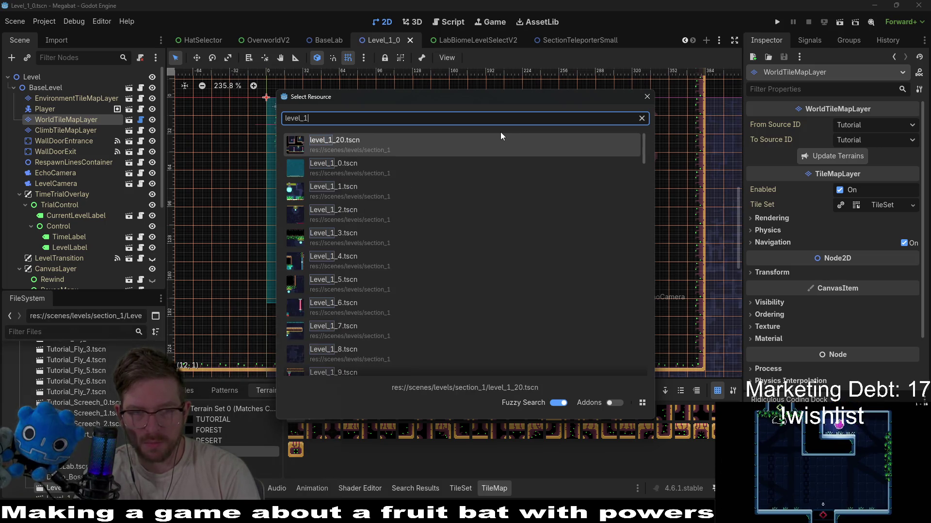
{"action": "type", "text": "_1"}
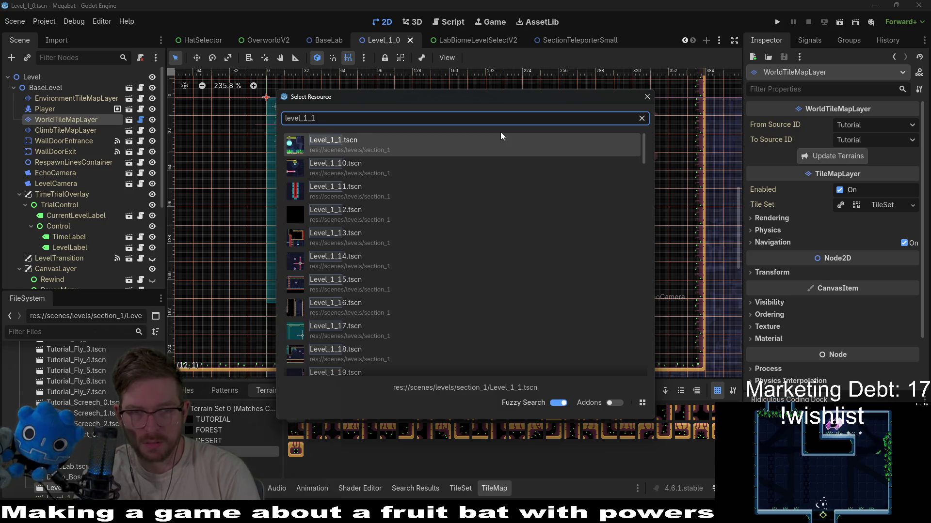
{"action": "key", "text": "Return"}
{"action": "scroll", "coordinate": [511, 221], "scroll_direction": "down", "scroll_amount": 5}
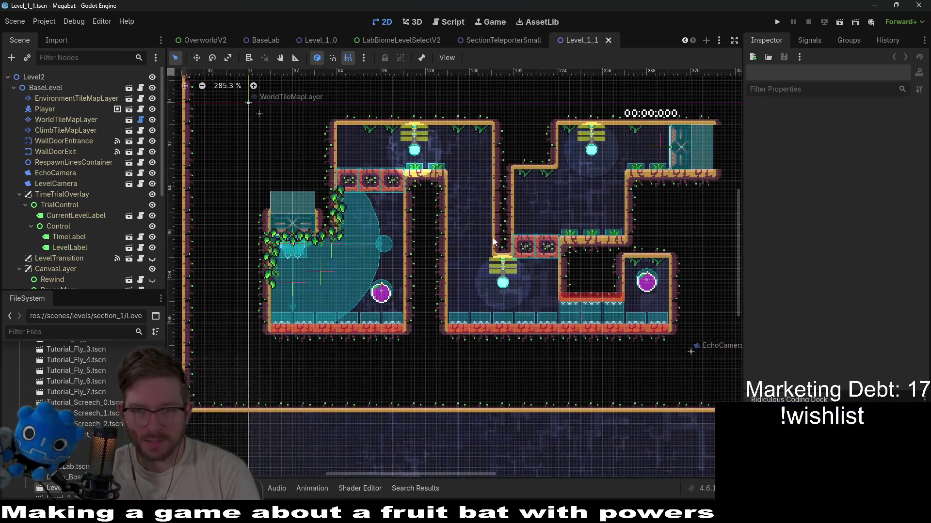
{"action": "left_click_drag", "start_coordinate": [320, 40], "coordinate": [556, 40]}
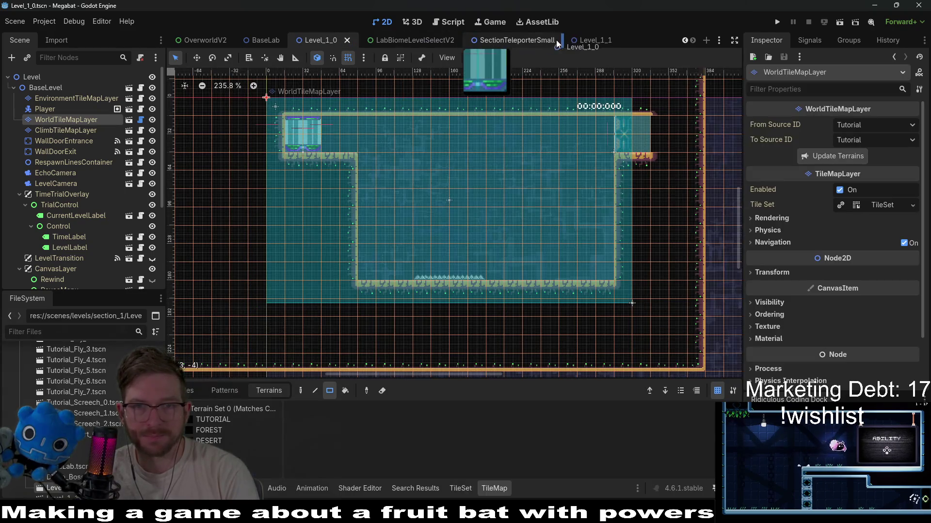
{"action": "scroll", "coordinate": [493, 193], "scroll_direction": "up", "scroll_amount": 2}
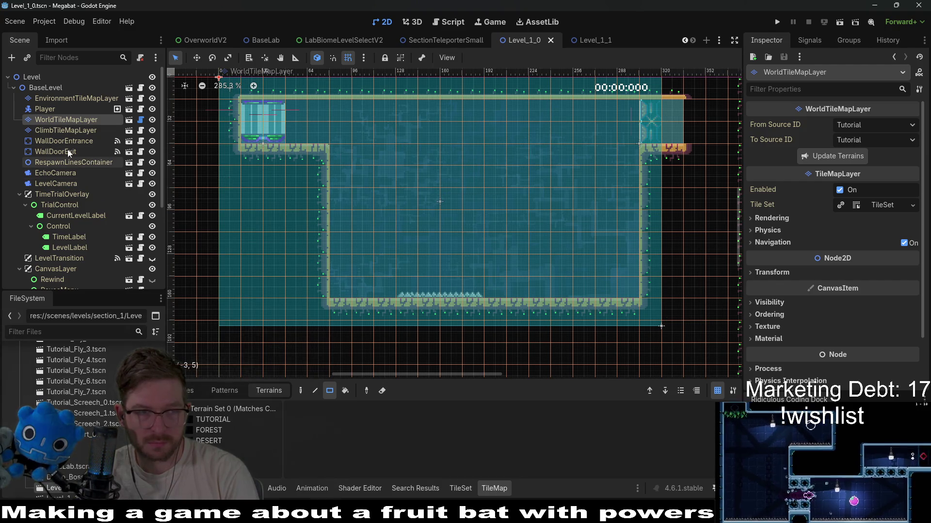
Paint a wall block down from the ceiling using the fourth orange lab terrain.
{"action": "left_click", "coordinate": [209, 431]}
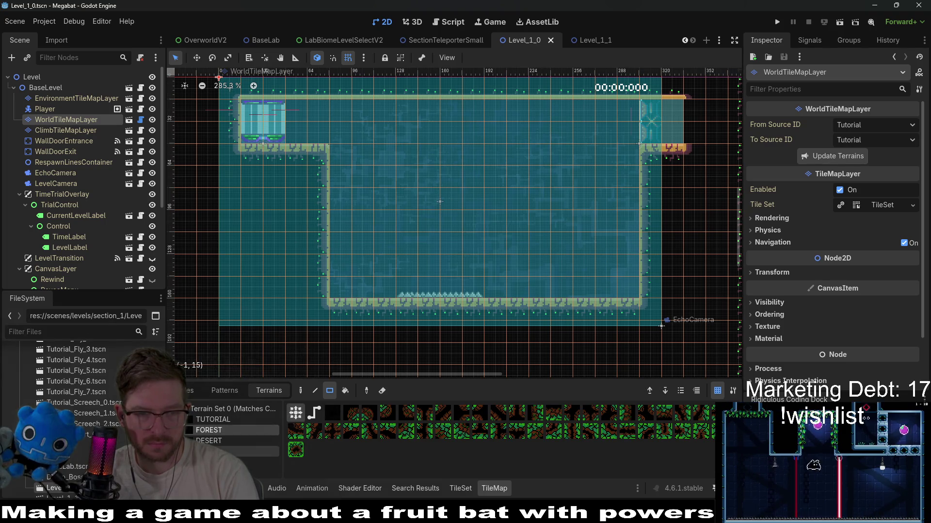
{"action": "left_click", "coordinate": [228, 451]}
{"action": "scroll", "coordinate": [433, 232], "scroll_direction": "right", "scroll_amount": 2}
{"action": "scroll", "coordinate": [408, 241], "scroll_direction": "up", "scroll_amount": 2}
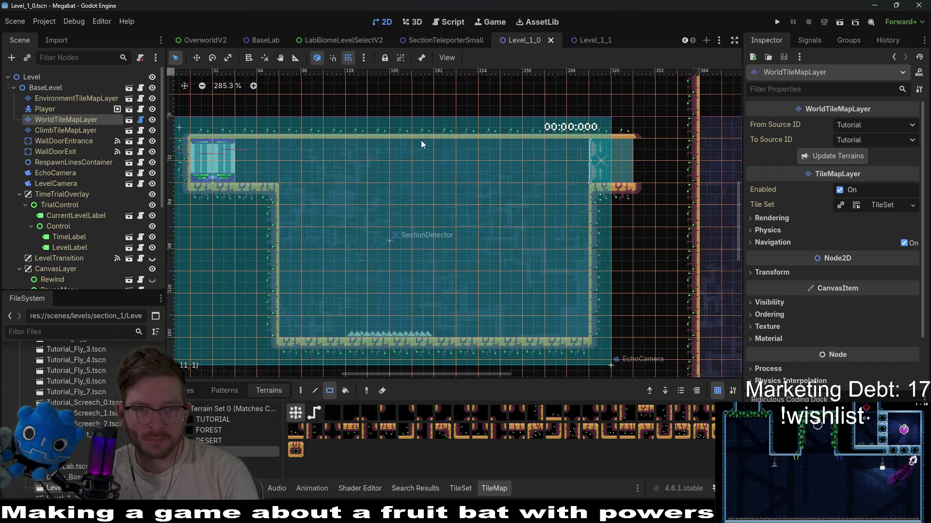
{"action": "mouse_move", "coordinate": [394, 145]}
{"action": "left_mouse_down"}
{"action": "mouse_move", "coordinate": [458, 204]}
{"action": "mouse_move", "coordinate": [469, 298]}
{"action": "left_mouse_up"}
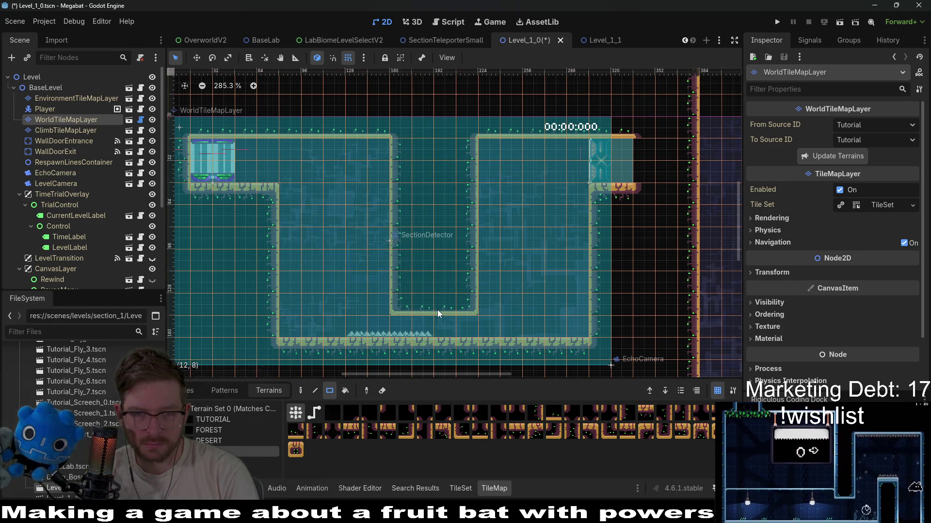
Reshape the block by adjusting its bottom, widening it both sides, and filling its lower-left notch.
{"action": "left_click_drag", "start_coordinate": [397, 310], "coordinate": [473, 304]}
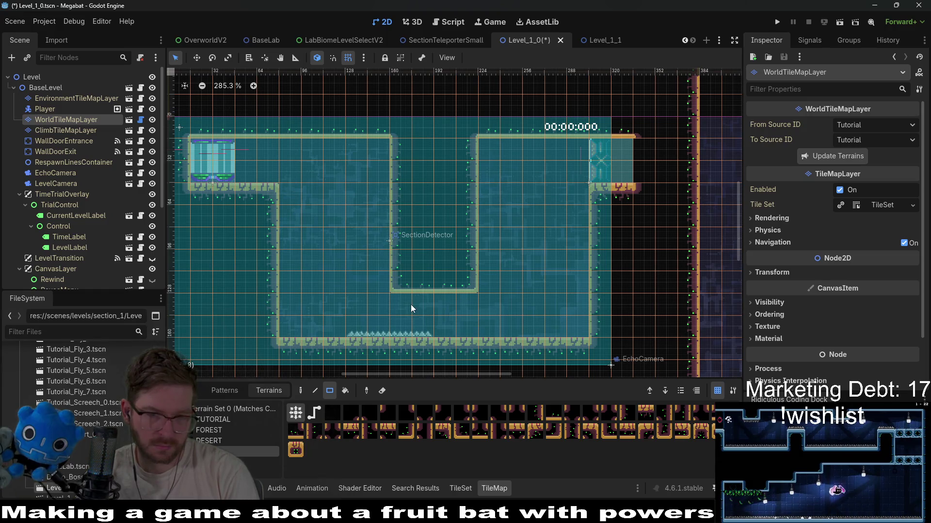
{"action": "left_click_drag", "start_coordinate": [398, 305], "coordinate": [470, 304]}
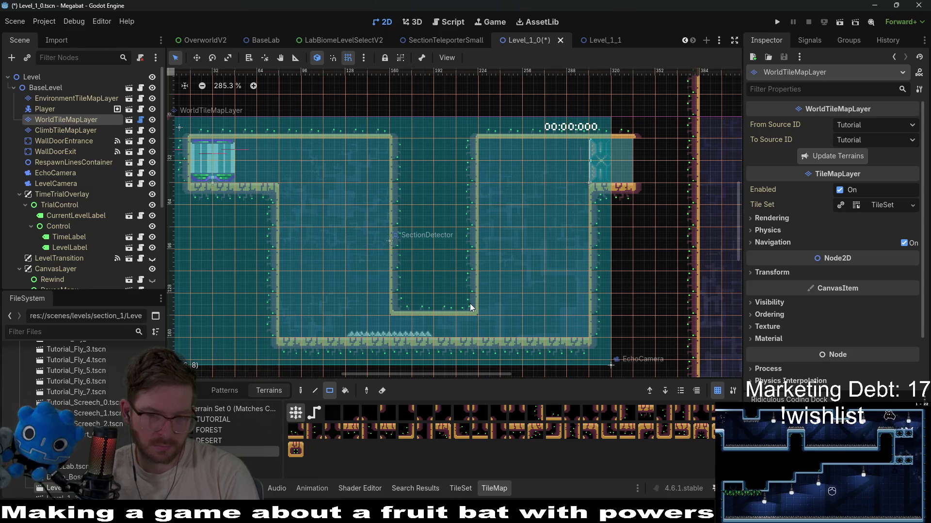
{"action": "left_click_drag", "start_coordinate": [359, 150], "coordinate": [396, 233]}
{"action": "mouse_move", "coordinate": [489, 138]}
{"action": "left_mouse_down"}
{"action": "mouse_move", "coordinate": [503, 211]}
{"action": "mouse_move", "coordinate": [516, 143]}
{"action": "left_mouse_up"}
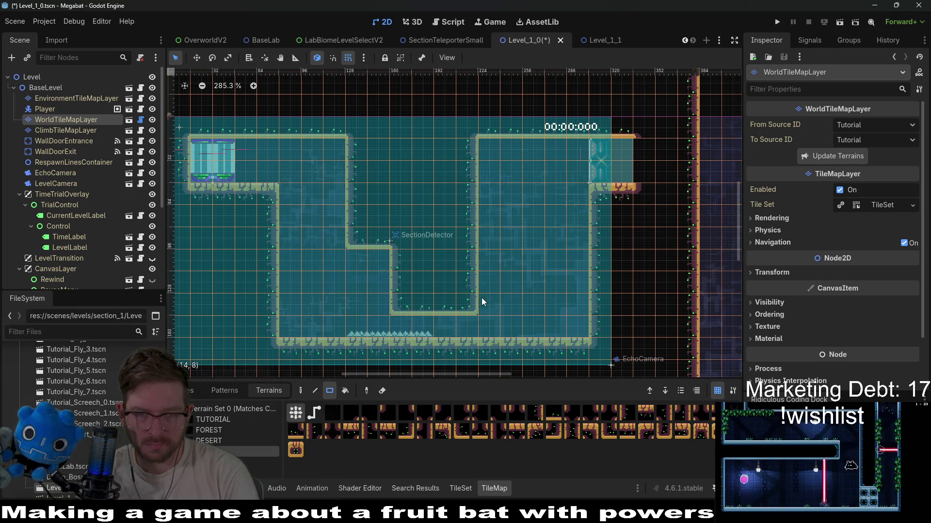
{"action": "left_click_drag", "start_coordinate": [481, 297], "coordinate": [481, 149]}
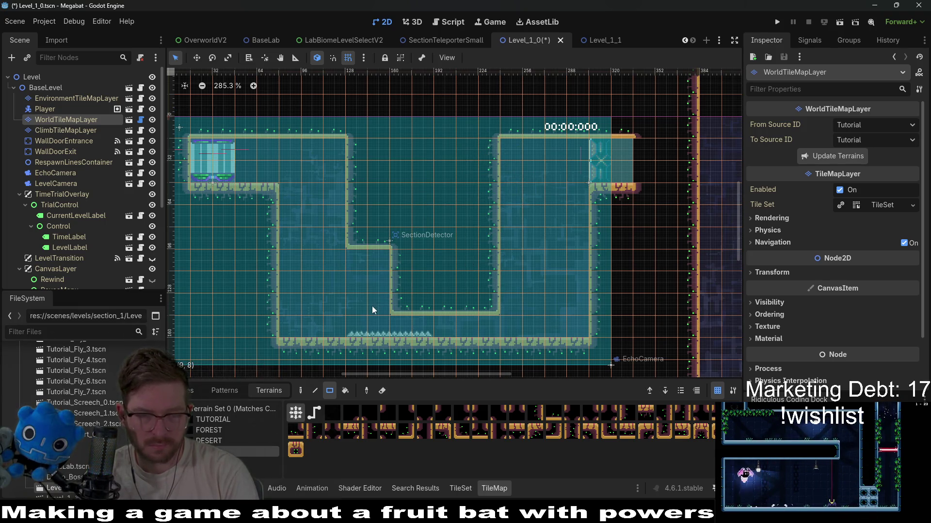
{"action": "left_click_drag", "start_coordinate": [379, 306], "coordinate": [357, 268]}
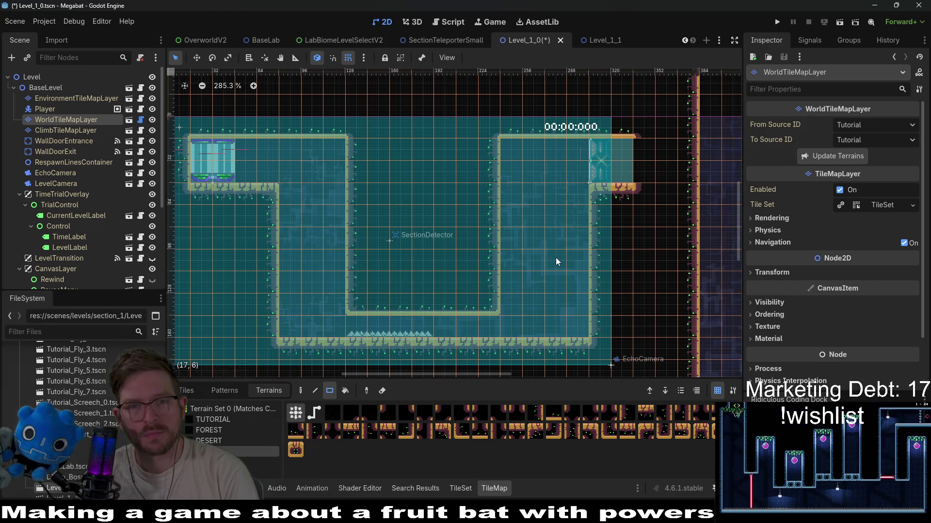
{"action": "scroll", "coordinate": [69, 208], "scroll_direction": "down", "scroll_amount": 5}
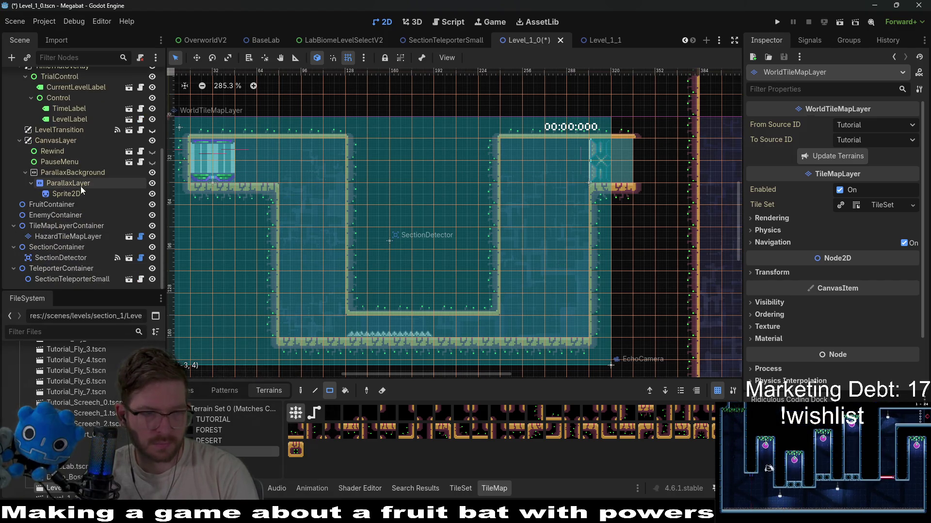
On HazardTileMapLayer, select the RetractableSpikesUp tile from the spike scenes collection.
{"action": "left_click", "coordinate": [53, 237]}
{"action": "left_click", "coordinate": [187, 390]}
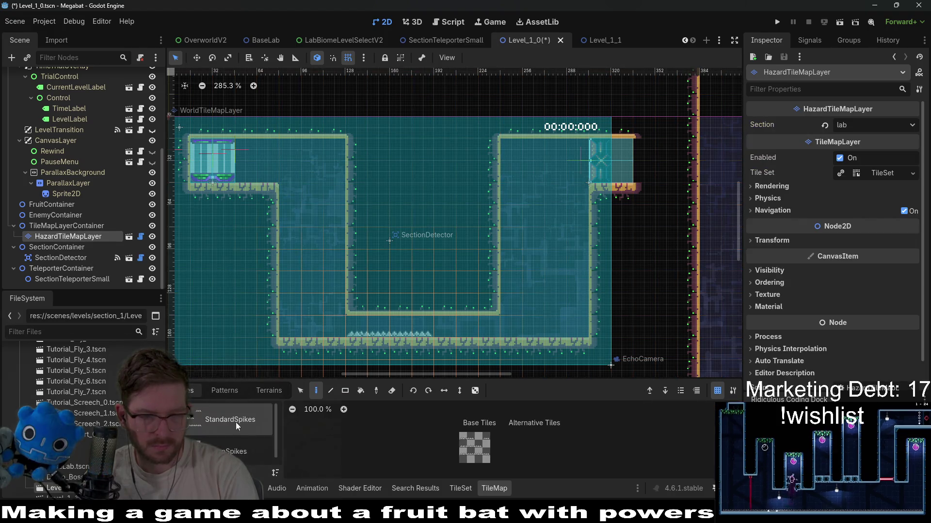
{"action": "left_click", "coordinate": [237, 441]}
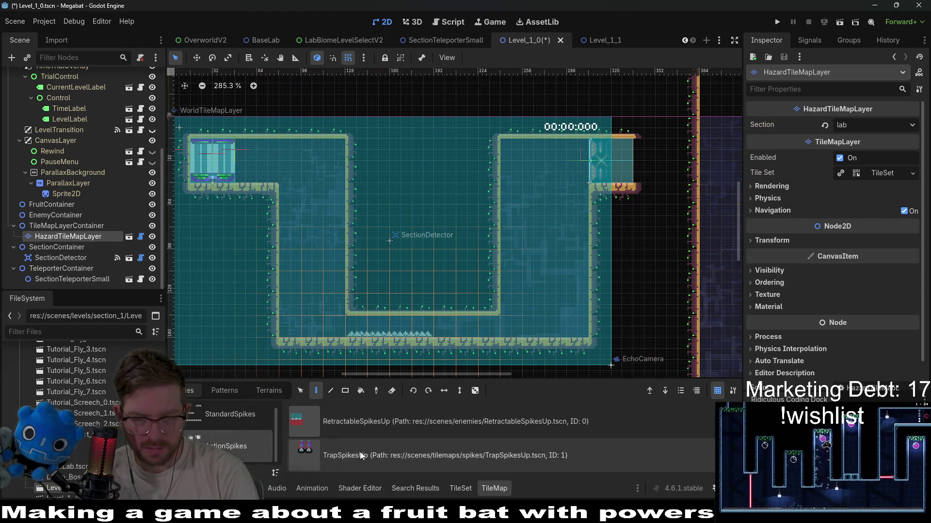
{"action": "left_click", "coordinate": [378, 422]}
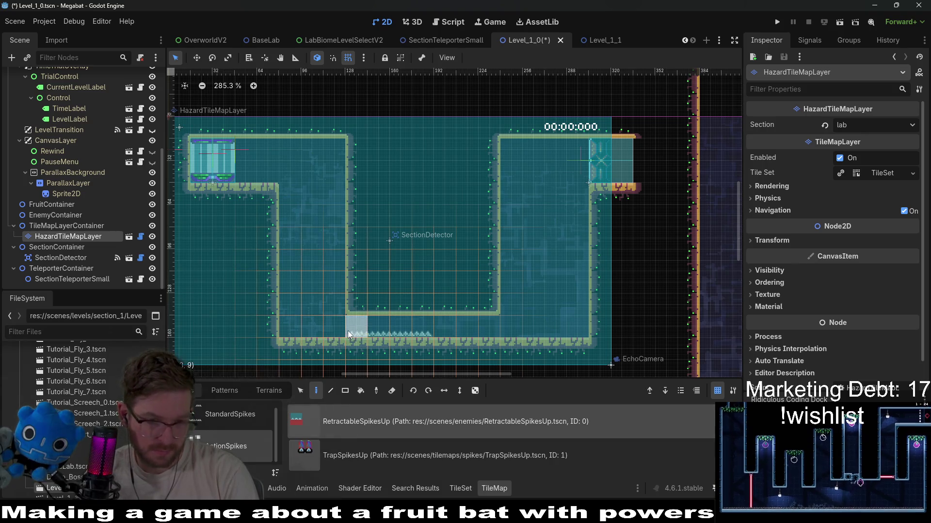
Paint retractable spikes along the whole bottom corridor floor, comparing against Level_1_1.
{"action": "left_click_drag", "start_coordinate": [347, 331], "coordinate": [444, 332]}
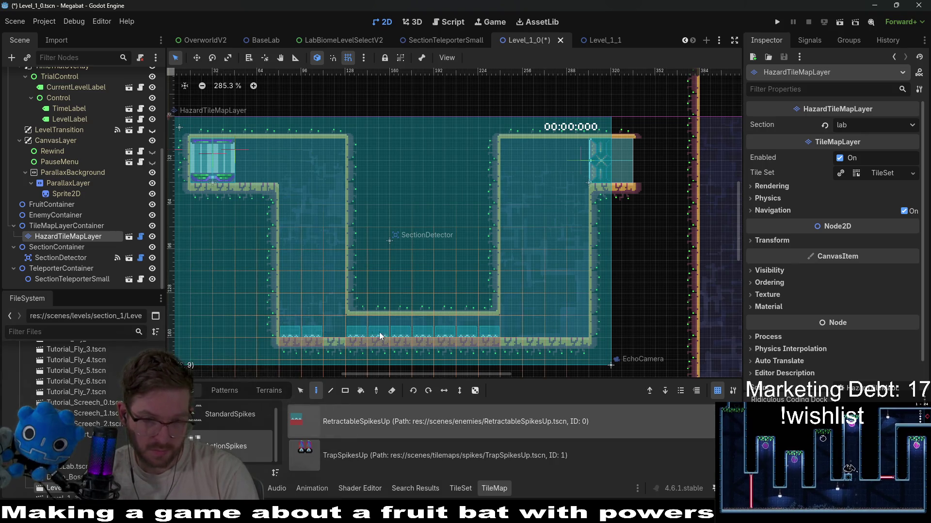
{"action": "left_click_drag", "start_coordinate": [379, 333], "coordinate": [563, 333]}
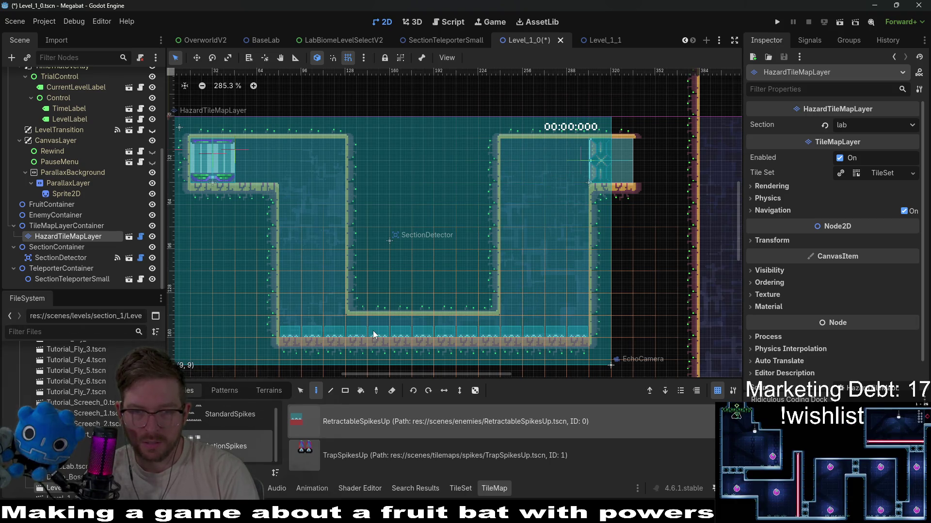
{"action": "left_click", "coordinate": [601, 41]}
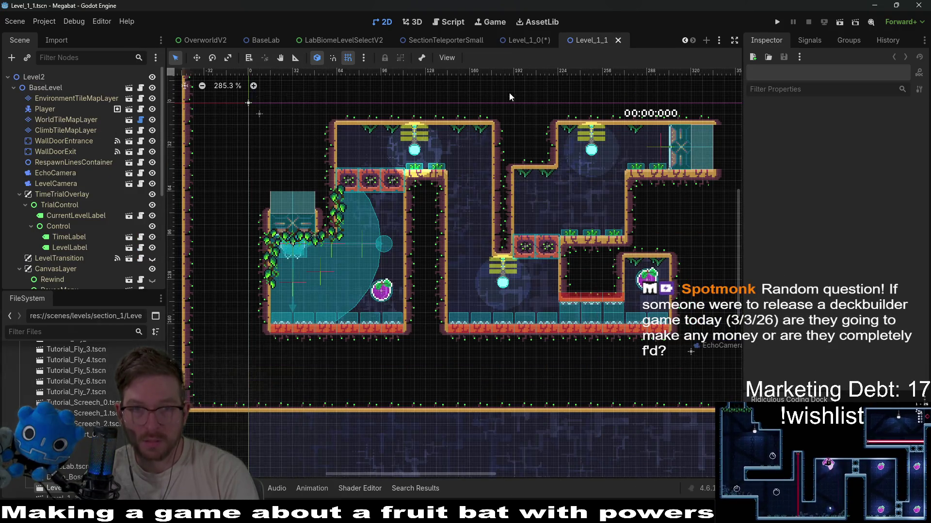
{"action": "left_click", "coordinate": [527, 42]}
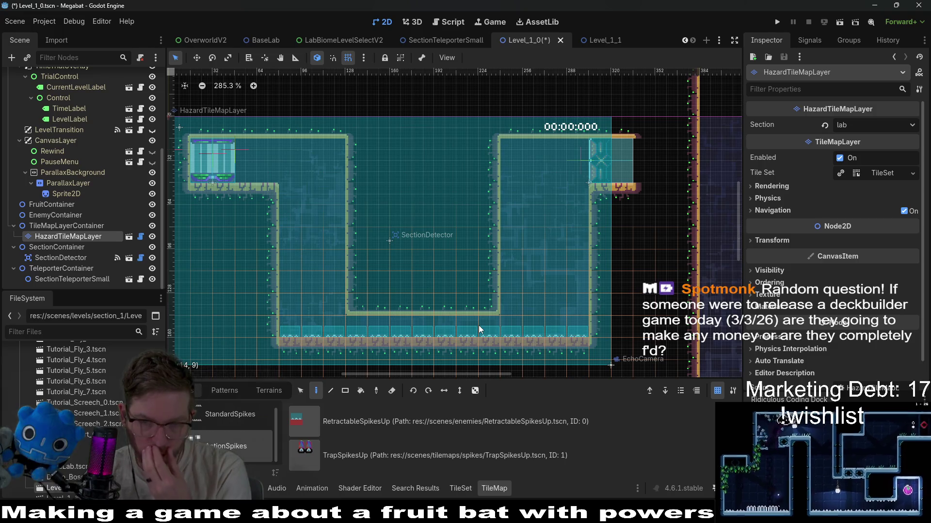
Instantiate a second HazardTileMapLayer scene under the tile layer container.
{"action": "right_click", "coordinate": [63, 226]}
{"action": "left_click", "coordinate": [113, 246]}
{"action": "type", "text": "hazard"}
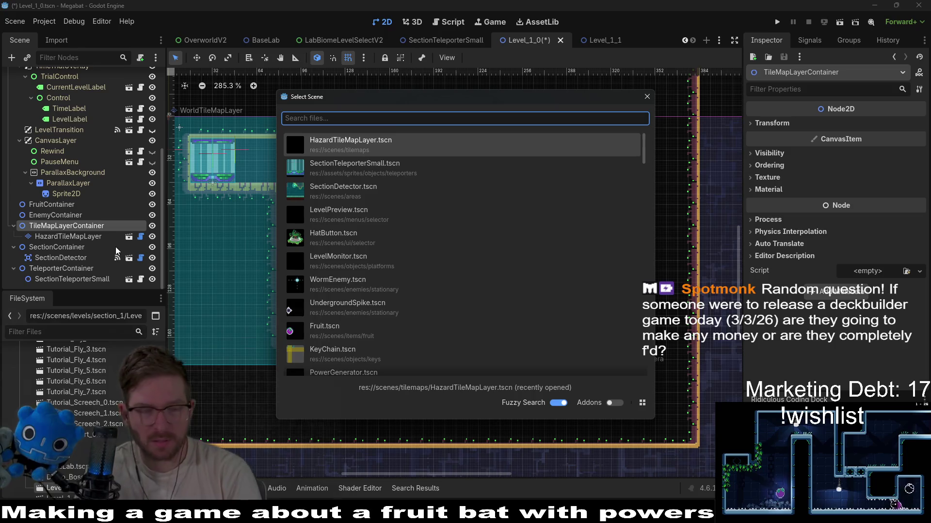
{"action": "key", "text": "Return"}
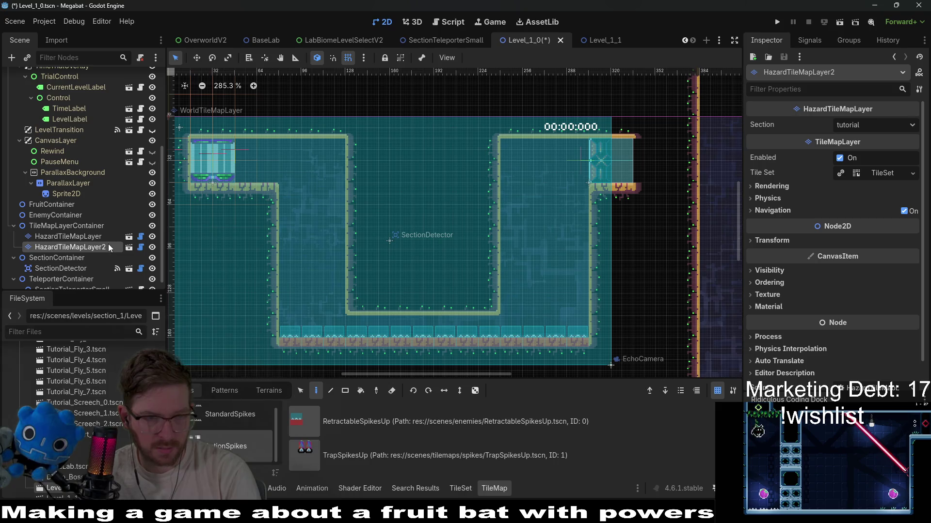
Rename HazardTileMapLayer2 to HazardTileMapLayerRight.
{"action": "double_click", "coordinate": [109, 247]}
{"action": "key", "text": "BackSpace"}
{"action": "type", "text": "Righ"}
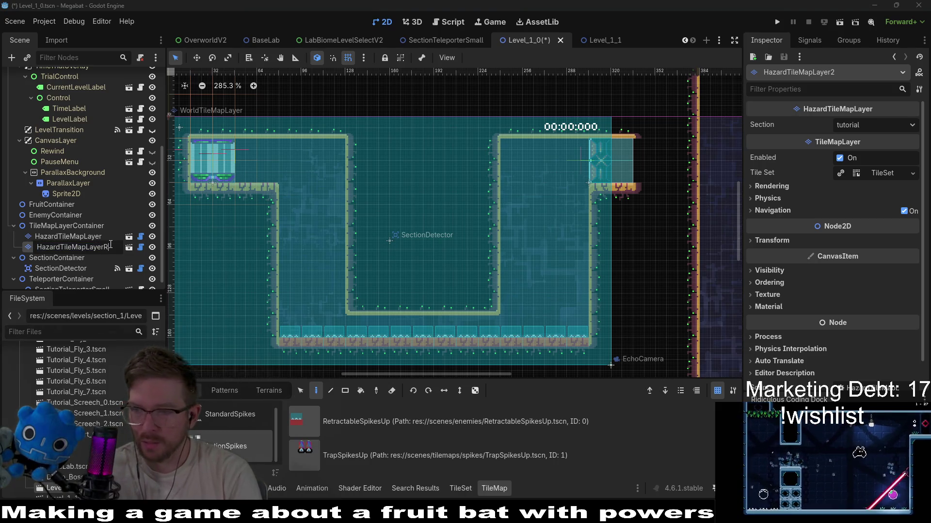
{"action": "type", "text": "t"}
{"action": "key", "text": "Return"}
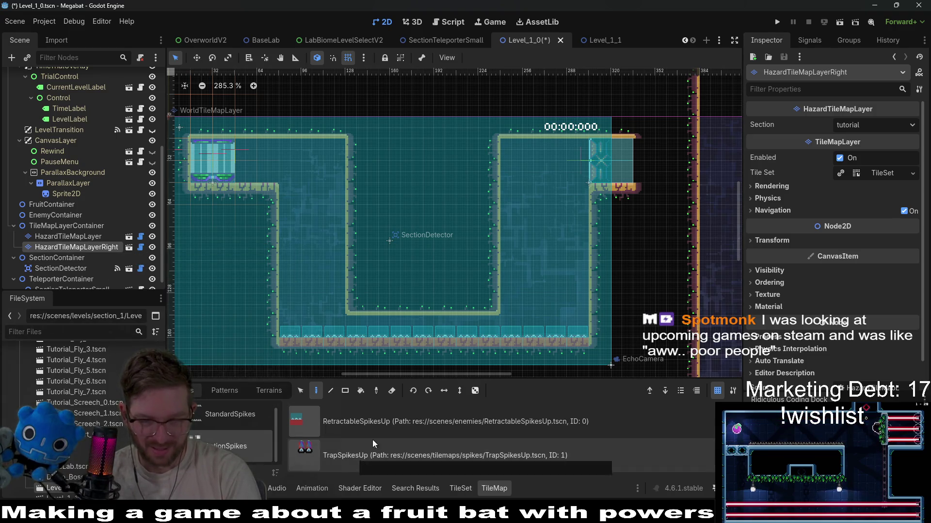
{"action": "left_click", "coordinate": [340, 428]}
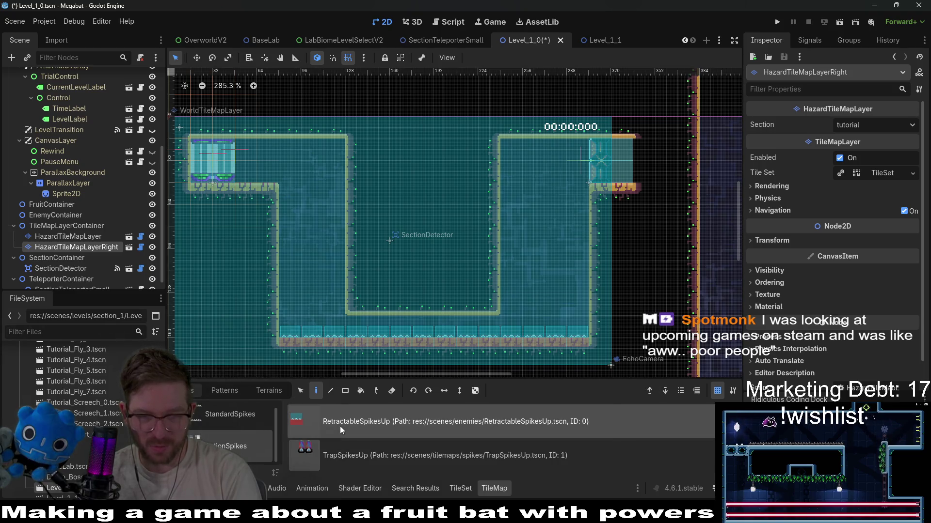
Set HazardTileMapLayerRight's Transform rotation to 90°.
{"action": "left_click", "coordinate": [790, 240]}
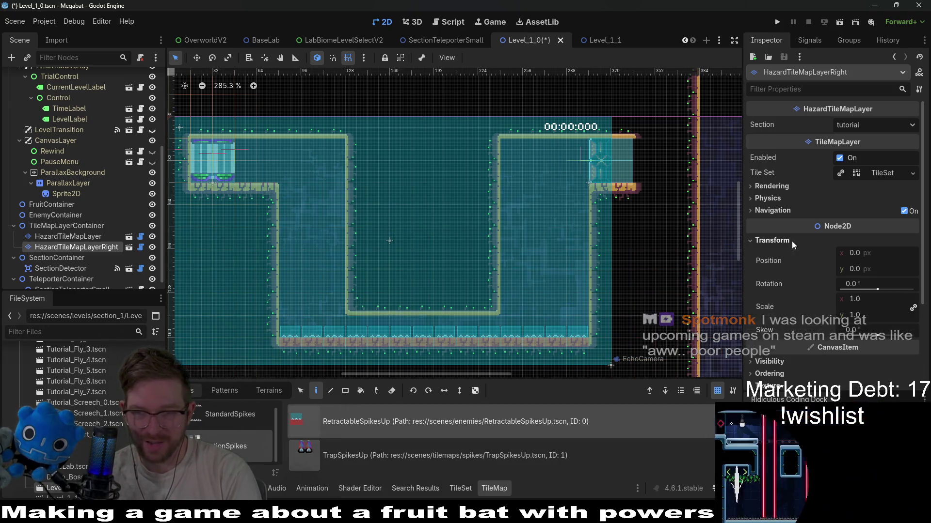
{"action": "left_click", "coordinate": [846, 281]}
{"action": "type", "text": "90"}
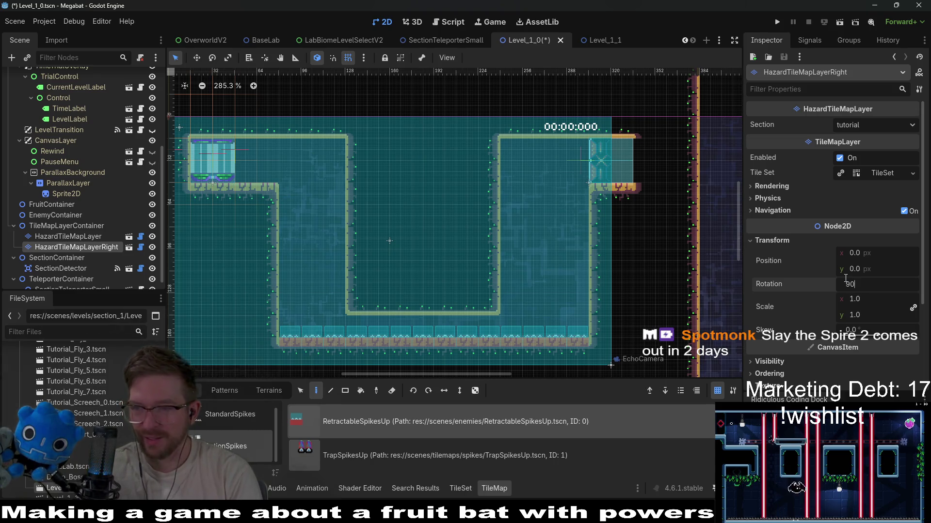
{"action": "key", "text": "Return"}
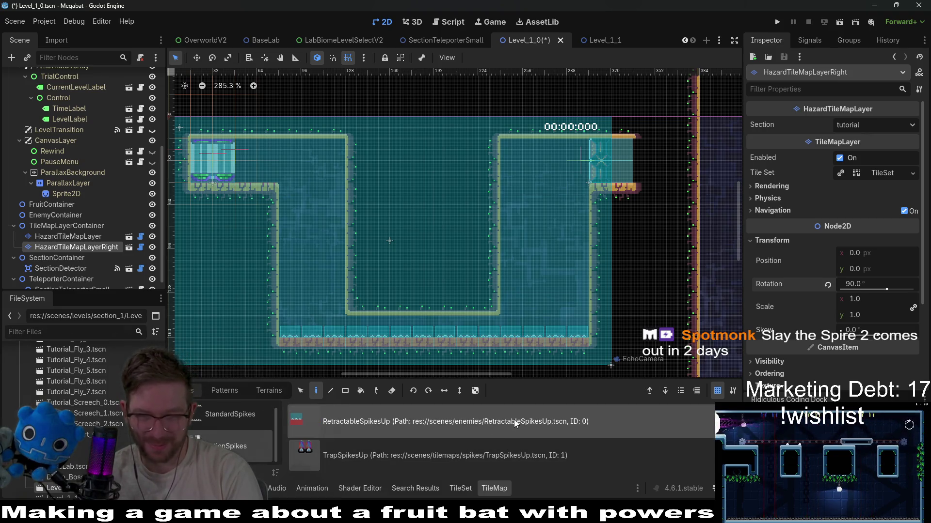
Paint a column of Spikes terrain up the vertical wall beside the hanging block.
{"action": "left_click_drag", "start_coordinate": [501, 307], "coordinate": [504, 187]}
{"action": "mouse_move", "coordinate": [501, 301]}
{"action": "left_mouse_down"}
{"action": "mouse_move", "coordinate": [498, 223]}
{"action": "mouse_move", "coordinate": [498, 258]}
{"action": "left_mouse_up"}
{"action": "left_click", "coordinate": [263, 392]}
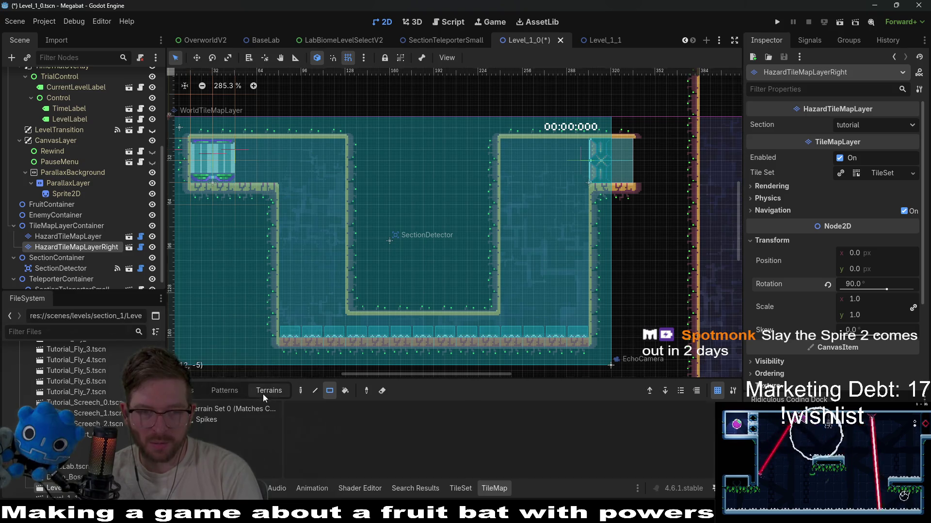
{"action": "left_click_drag", "start_coordinate": [510, 301], "coordinate": [505, 145]}
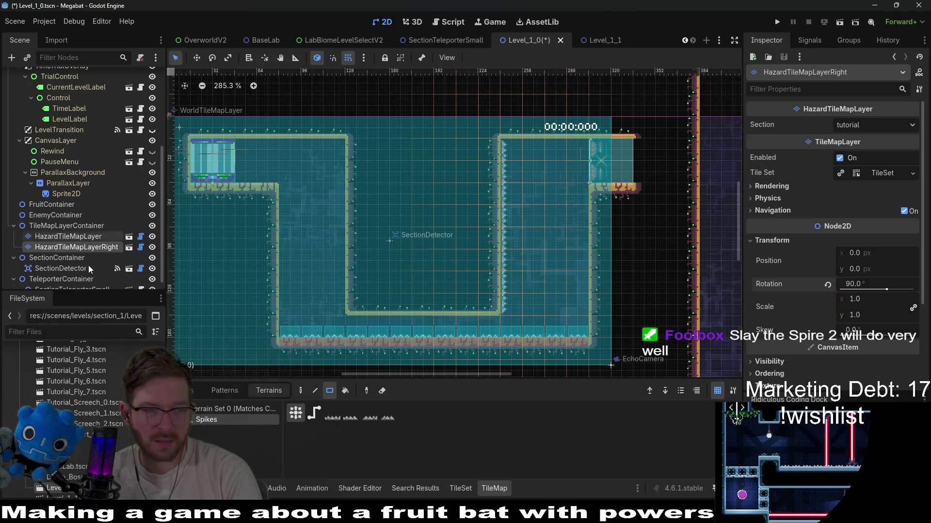
{"action": "right_click", "coordinate": [97, 226]}
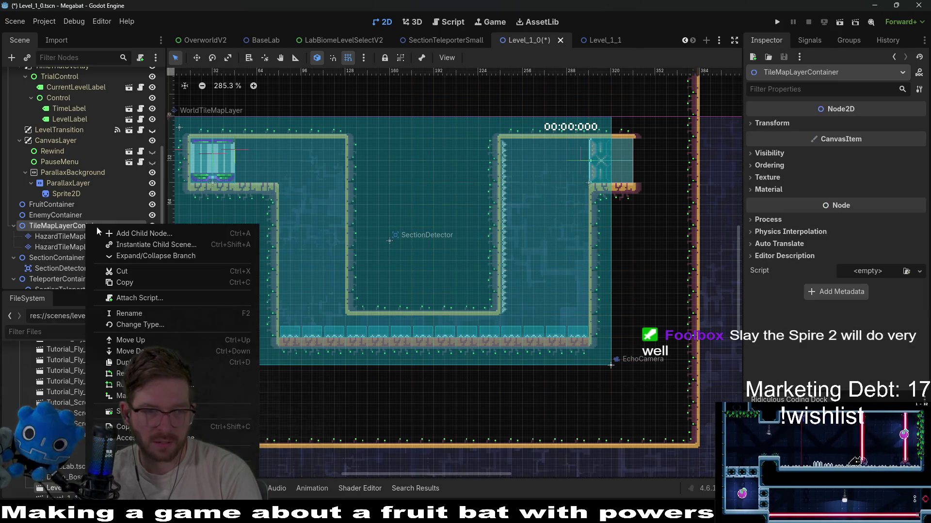
{"action": "left_click", "coordinate": [194, 246]}
Add another HazardTileMapLayer.tscn instance under TileMapLayerContainer.
{"action": "type", "text": "hazard"}
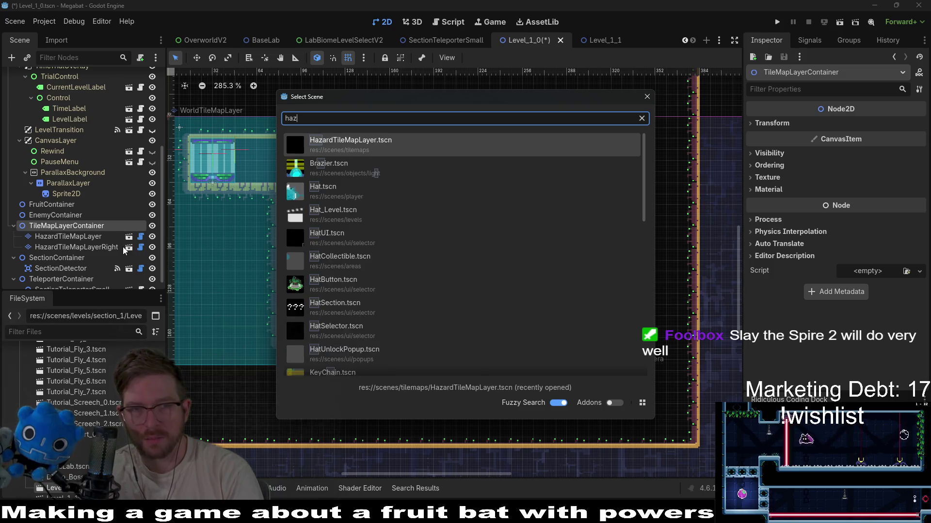
{"action": "key", "text": "Return"}
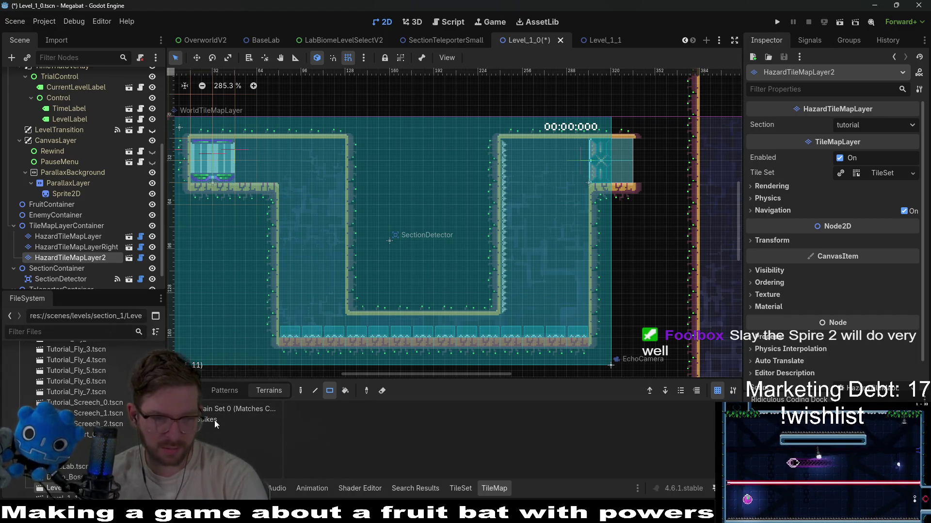
{"action": "left_click", "coordinate": [257, 420]}
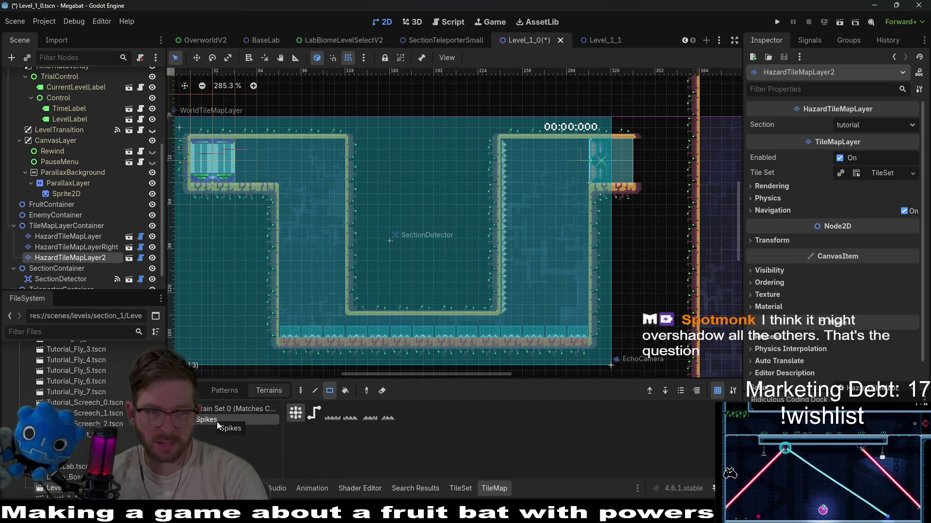
Rename the new HazardTileMapLayer2 node to HazardTileMapLayerLeft.
{"action": "double_click", "coordinate": [103, 259]}
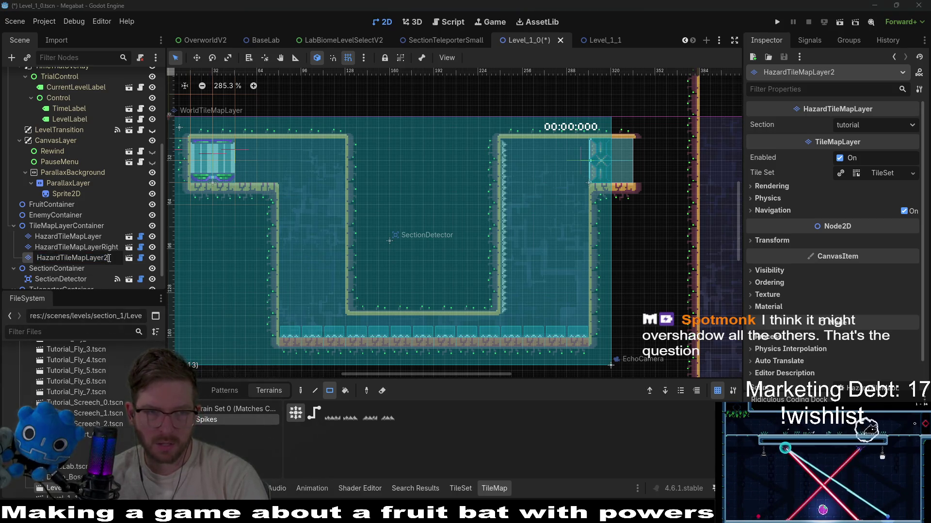
{"action": "key", "text": "BackSpace"}
{"action": "type", "text": "Left"}
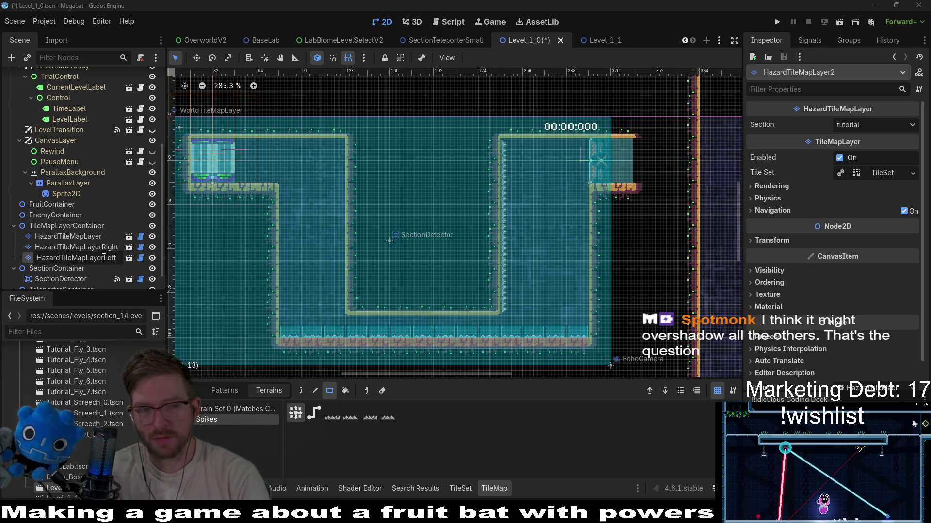
{"action": "key", "text": "Return"}
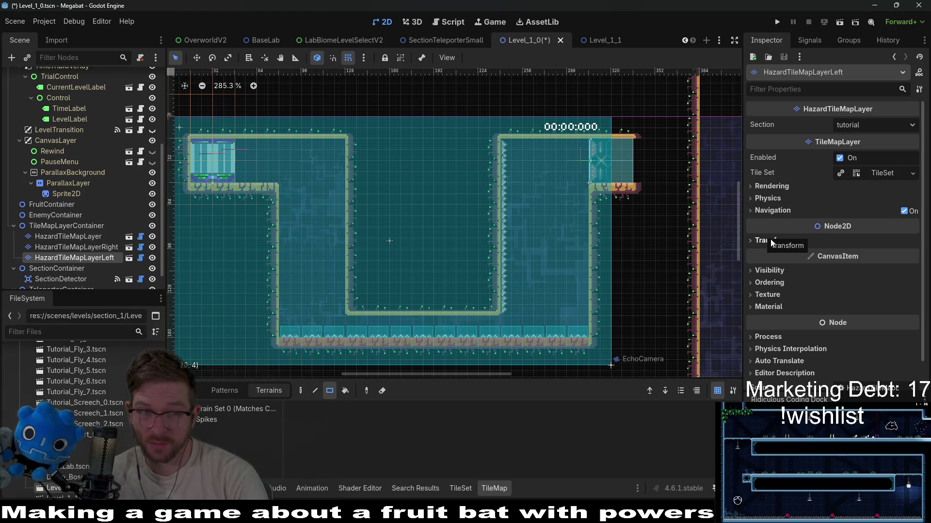
Set HazardTileMapLayerLeft's Transform rotation to 270°.
{"action": "left_click", "coordinate": [771, 241]}
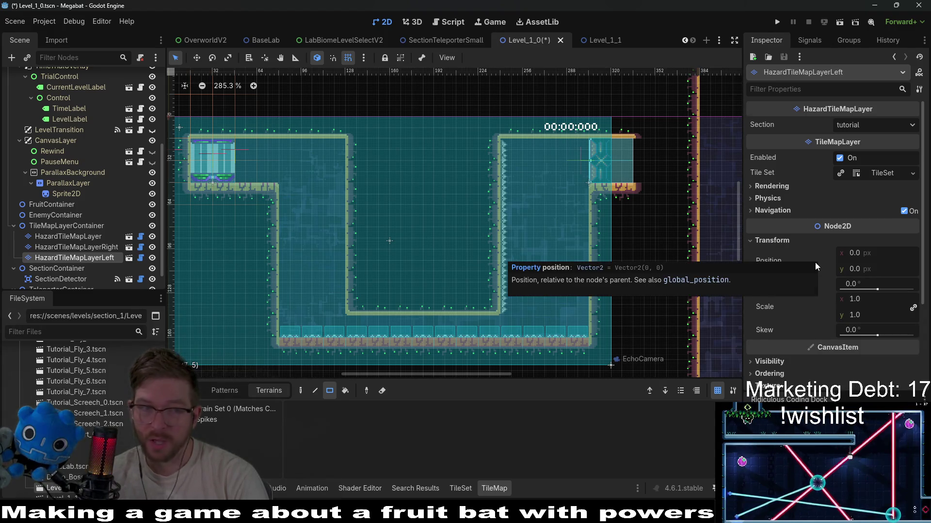
{"action": "left_click", "coordinate": [858, 283]}
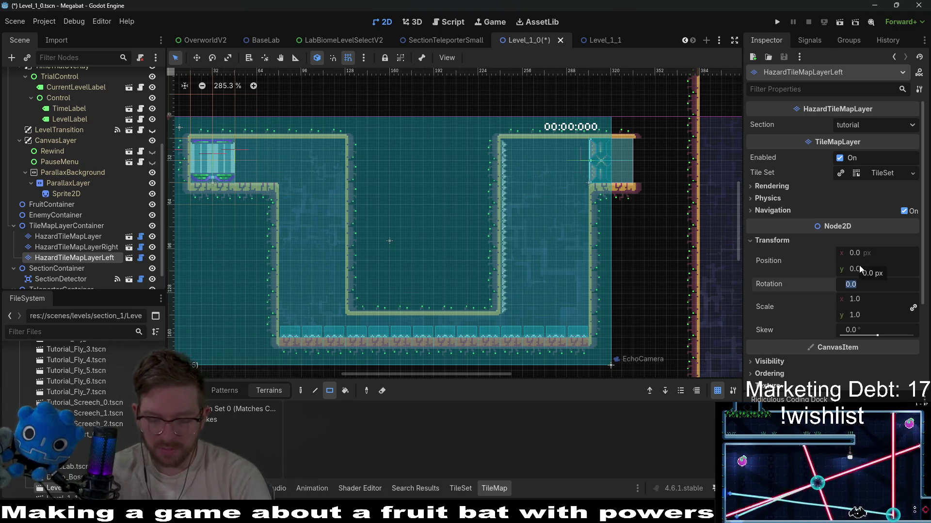
{"action": "type", "text": "0"}
{"action": "key", "text": "Return"}
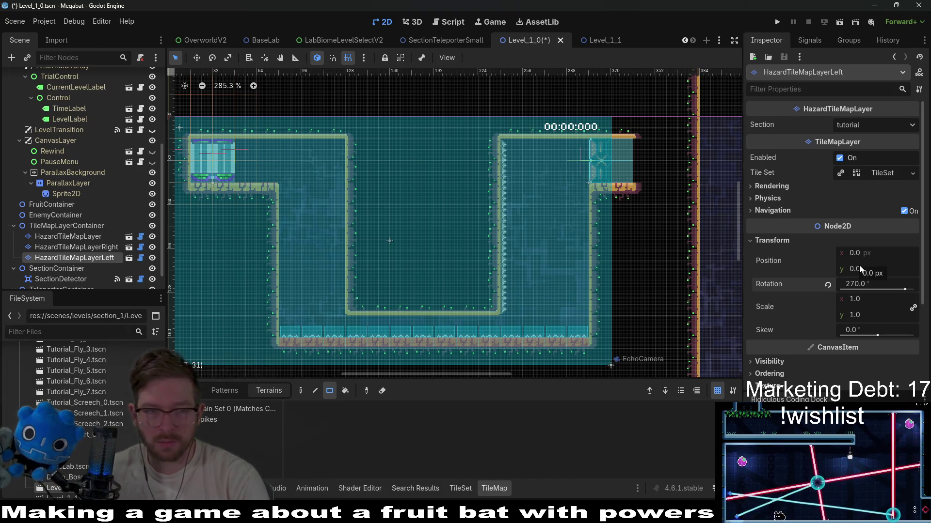
Paint a column of Spikes terrain up the left inner wall of the U corridor.
{"action": "left_click", "coordinate": [228, 421]}
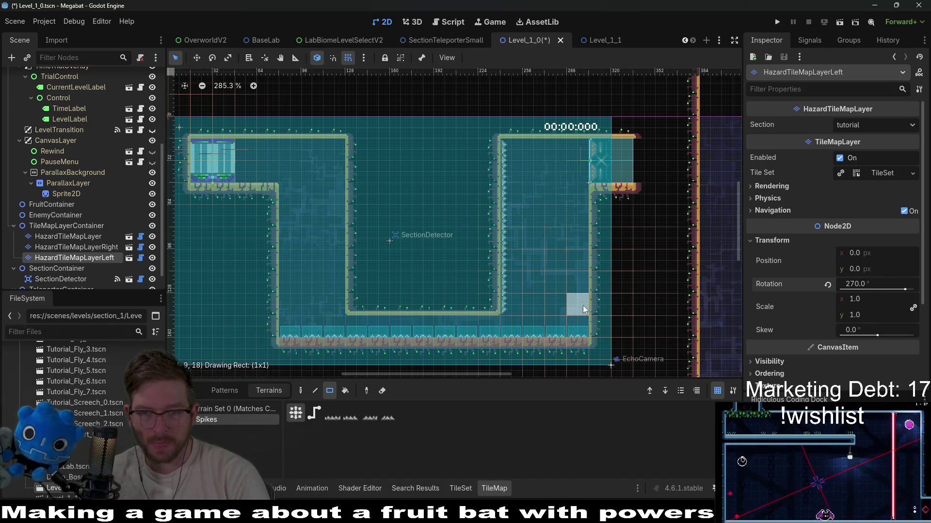
{"action": "left_click_drag", "start_coordinate": [582, 305], "coordinate": [578, 190]}
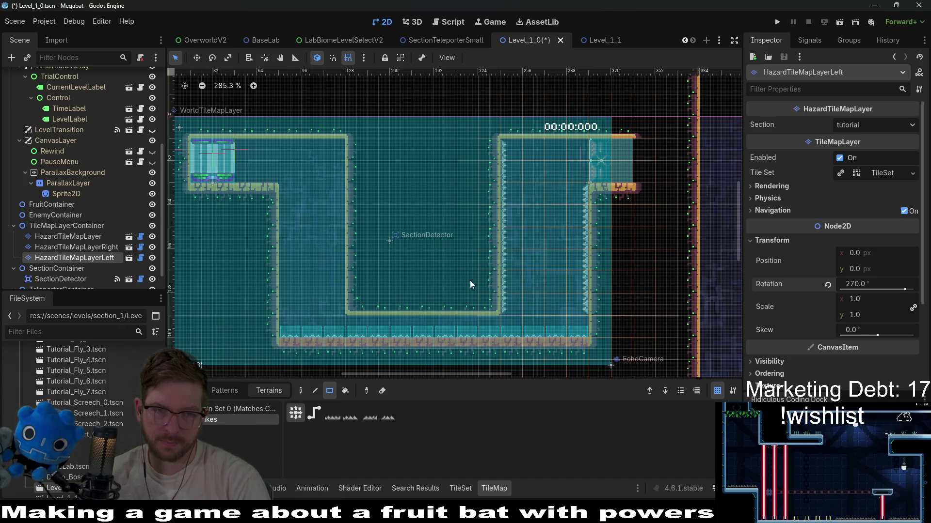
{"action": "left_click", "coordinate": [110, 247]}
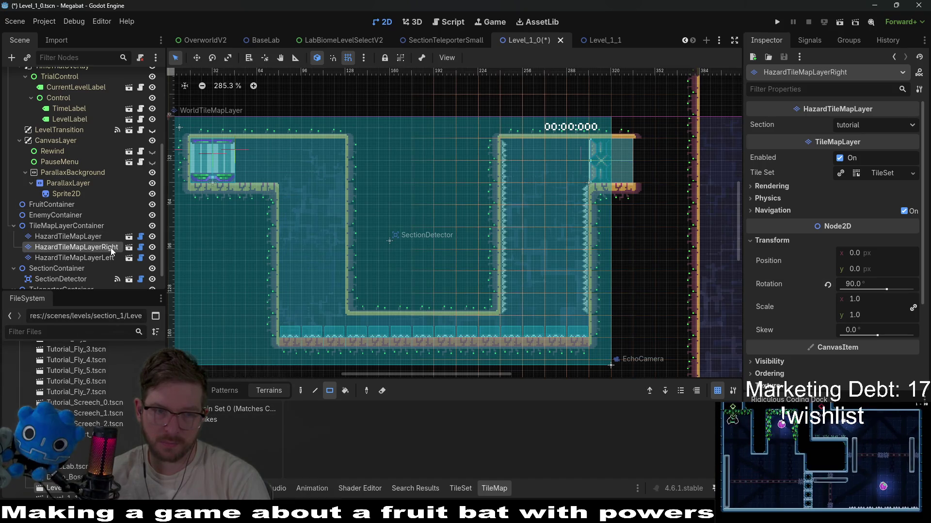
{"action": "left_click", "coordinate": [114, 258]}
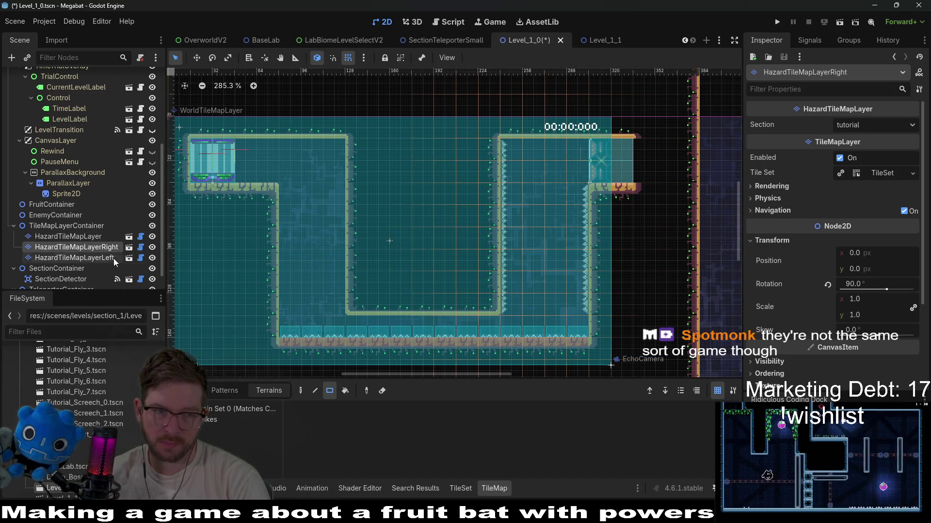
{"action": "left_click", "coordinate": [219, 418]}
{"action": "left_click_drag", "start_coordinate": [349, 308], "coordinate": [352, 242]}
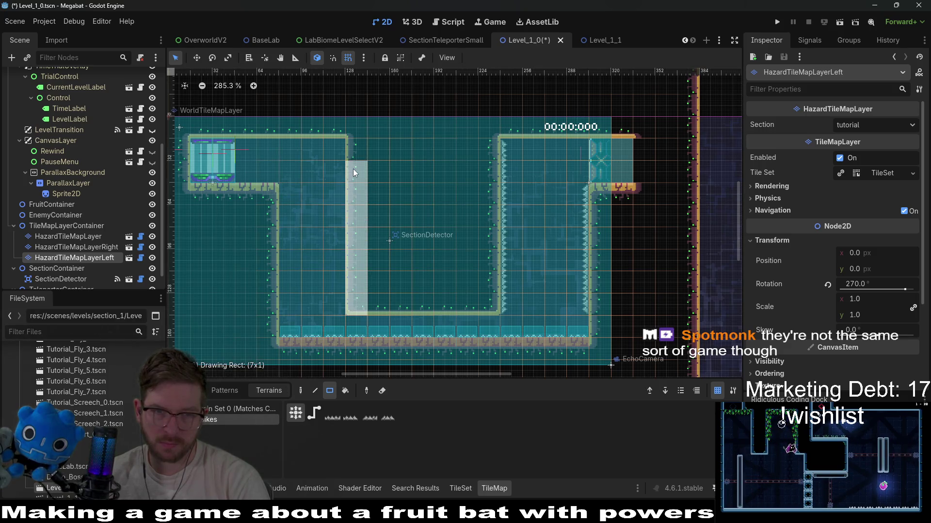
{"action": "left_click_drag", "start_coordinate": [353, 168], "coordinate": [356, 148]}
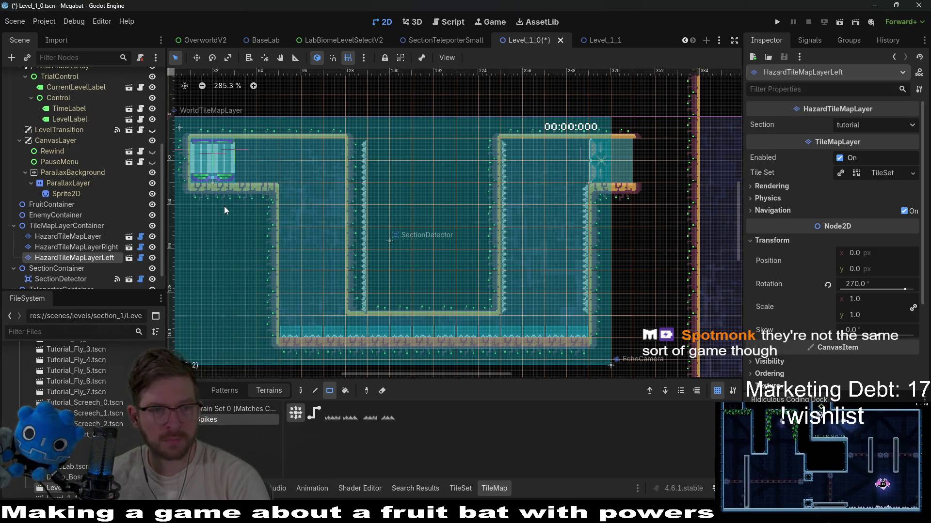
{"action": "scroll", "coordinate": [63, 179], "scroll_direction": "up", "scroll_amount": 5}
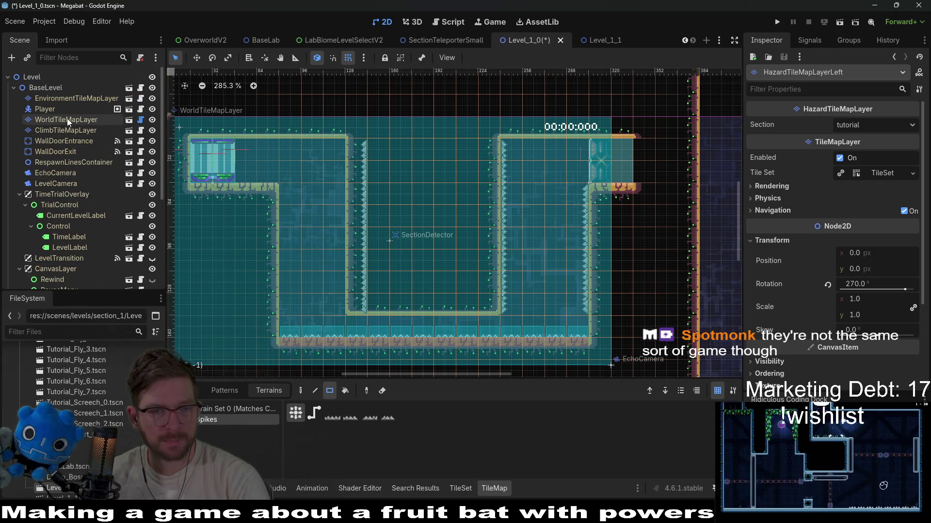
On WorldTileMapLayer, widen the hanging wall block leftward so it meets the spike column.
{"action": "left_click", "coordinate": [67, 119]}
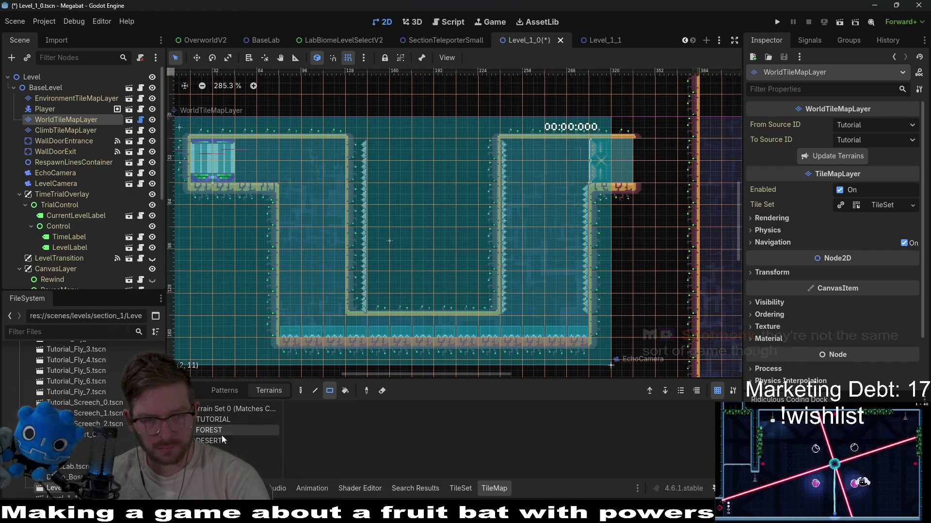
{"action": "left_click", "coordinate": [223, 451]}
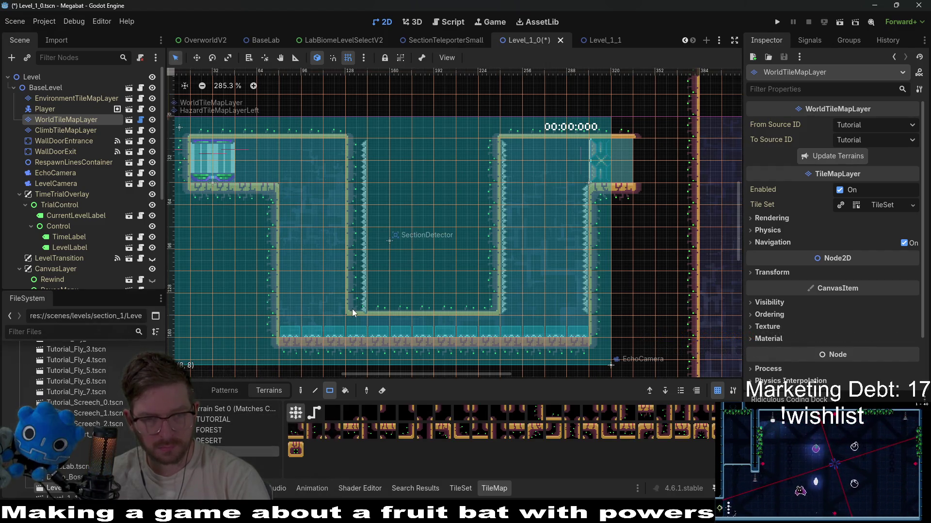
{"action": "left_click_drag", "start_coordinate": [352, 309], "coordinate": [355, 159]}
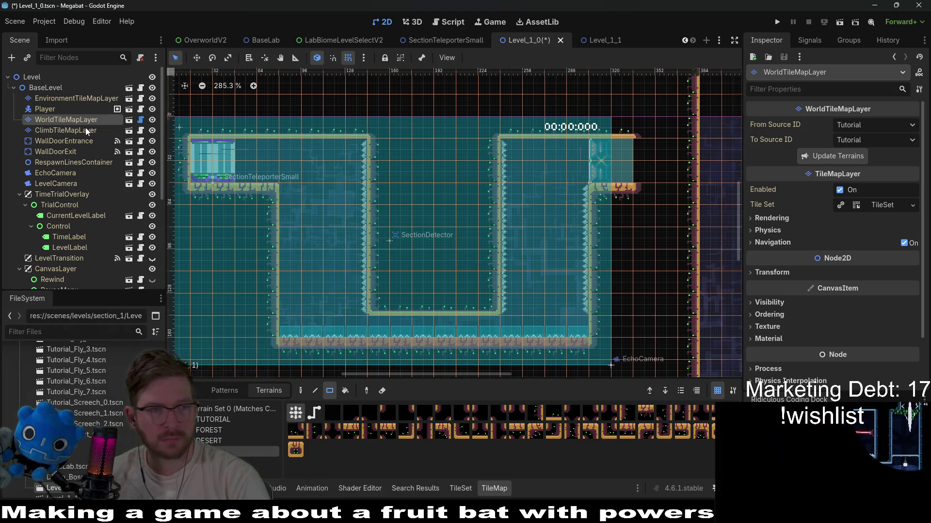
{"action": "left_click", "coordinate": [64, 100]}
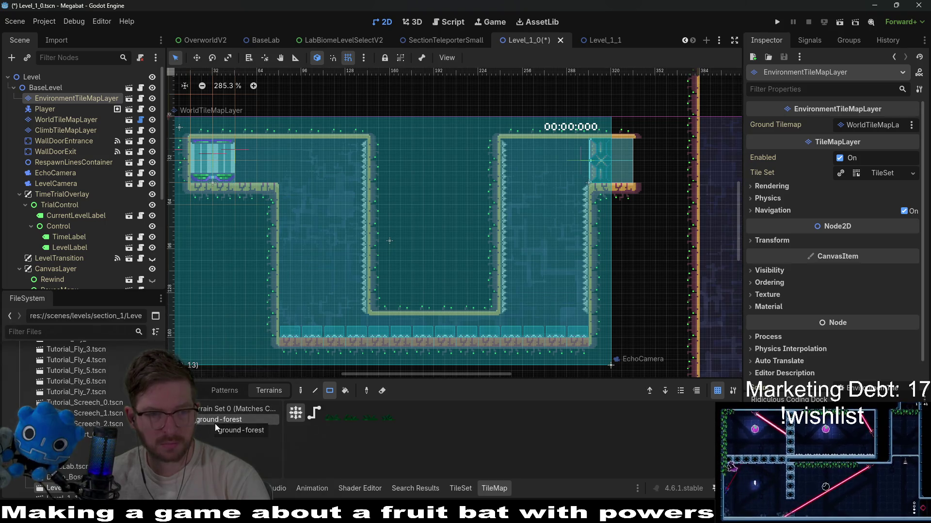
Paint LabOvergrowth scene tiles along the top-left ledge.
{"action": "left_click", "coordinate": [189, 391]}
{"action": "left_click", "coordinate": [239, 453]}
{"action": "scroll", "coordinate": [370, 447], "scroll_direction": "down", "scroll_amount": 1}
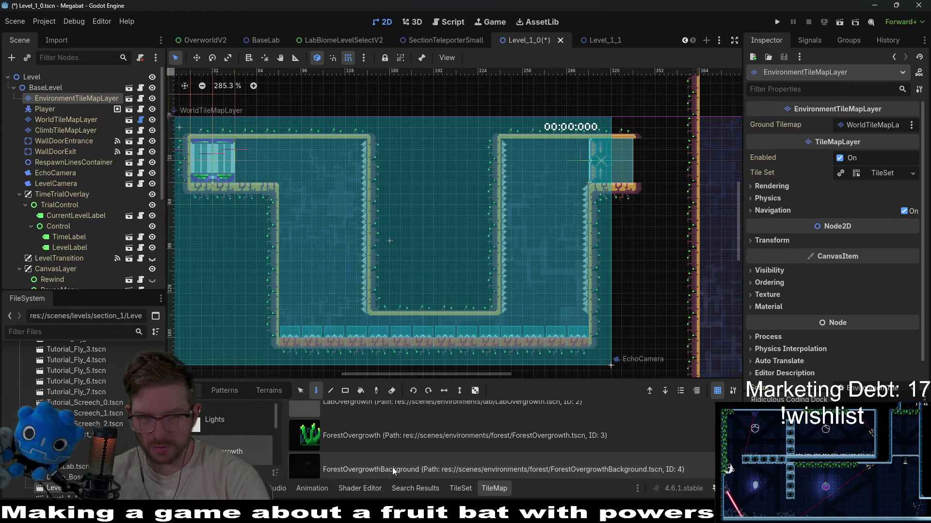
{"action": "scroll", "coordinate": [246, 439], "scroll_direction": "down", "scroll_amount": 2}
{"action": "scroll", "coordinate": [247, 438], "scroll_direction": "up", "scroll_amount": 1}
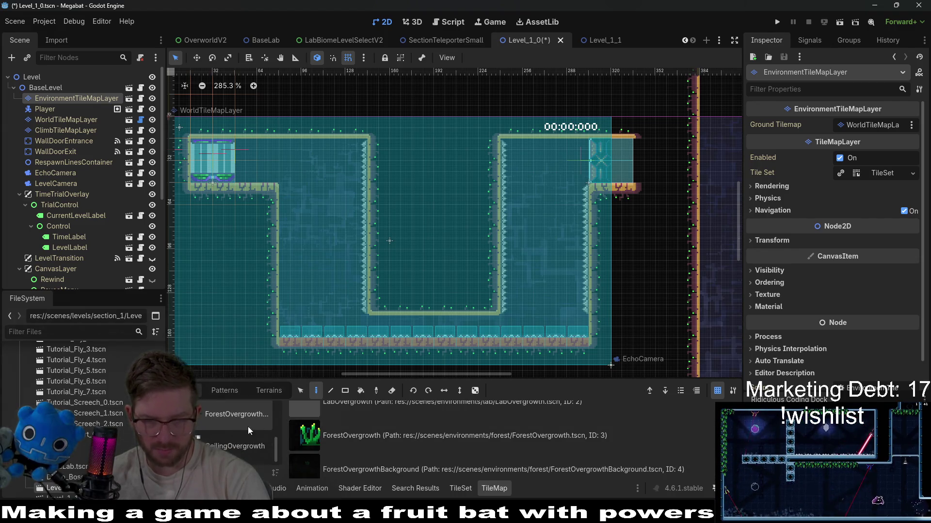
{"action": "scroll", "coordinate": [342, 423], "scroll_direction": "up", "scroll_amount": 1}
{"action": "left_click", "coordinate": [342, 423]}
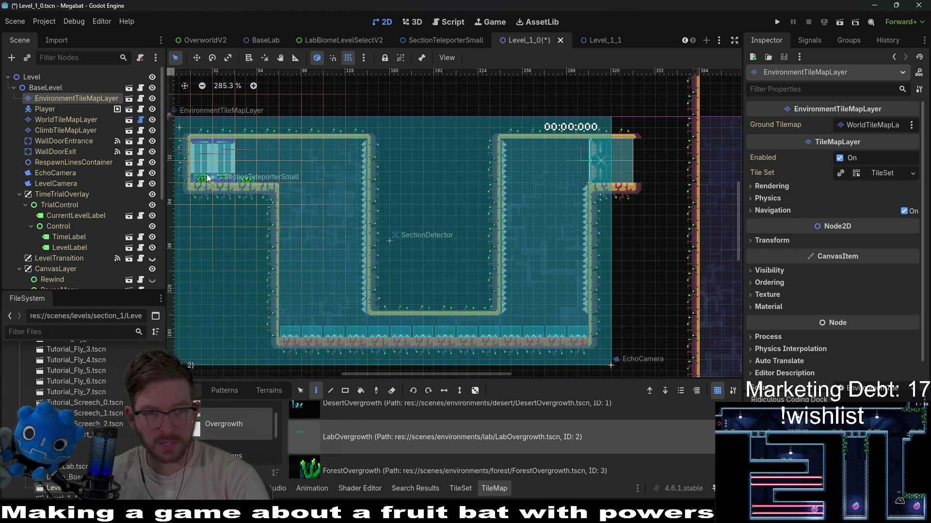
{"action": "left_click_drag", "start_coordinate": [206, 174], "coordinate": [263, 188]}
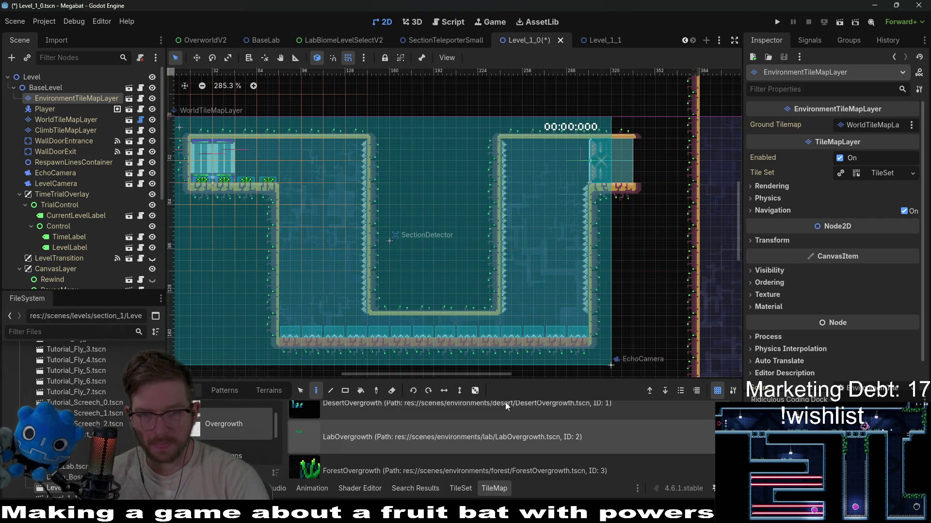
Place a LightBulb at the top of both the left and right shafts.
{"action": "scroll", "coordinate": [221, 427], "scroll_direction": "up", "scroll_amount": 1}
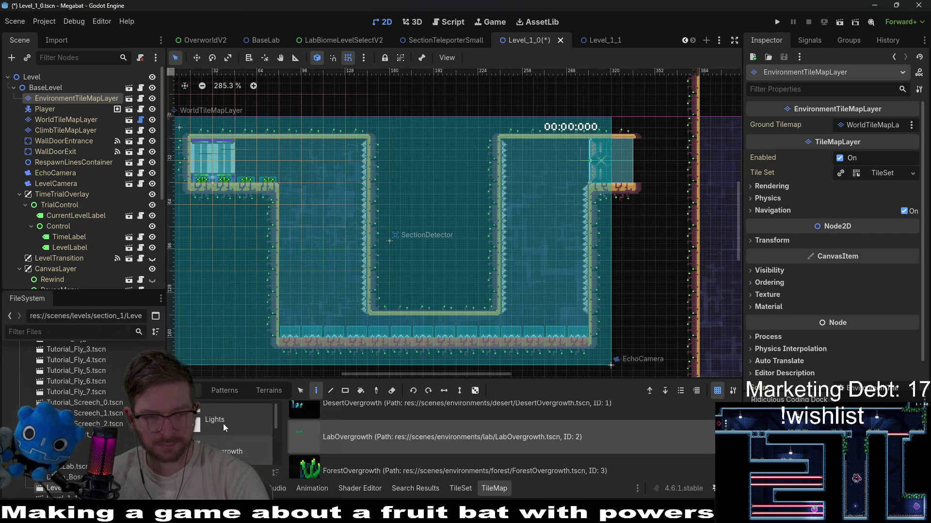
{"action": "left_click", "coordinate": [223, 424]}
{"action": "left_click", "coordinate": [351, 432]}
{"action": "scroll", "coordinate": [357, 429], "scroll_direction": "up", "scroll_amount": 1}
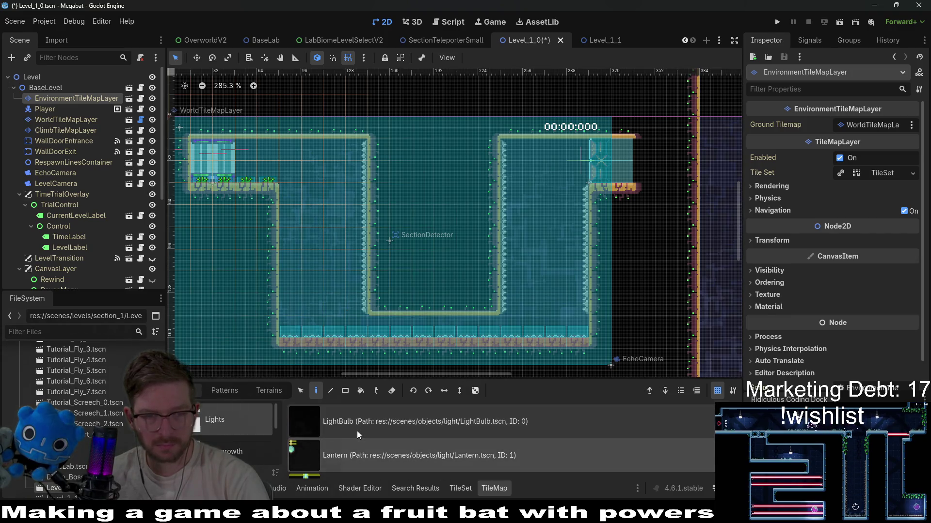
{"action": "left_click", "coordinate": [357, 424]}
{"action": "left_click", "coordinate": [290, 153]}
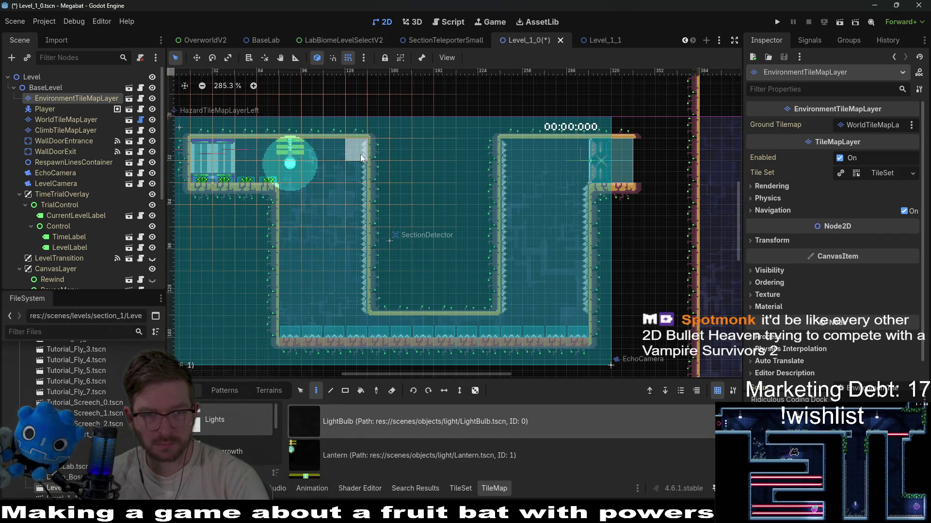
{"action": "right_click", "coordinate": [287, 149]}
{"action": "left_click", "coordinate": [304, 147]}
{"action": "left_click", "coordinate": [541, 144]}
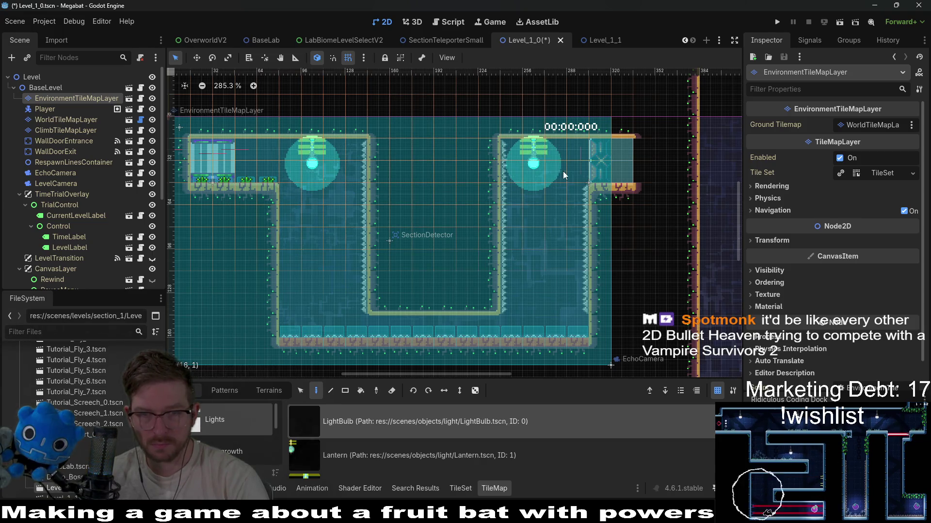
{"action": "scroll", "coordinate": [485, 241], "scroll_direction": "down", "scroll_amount": 2}
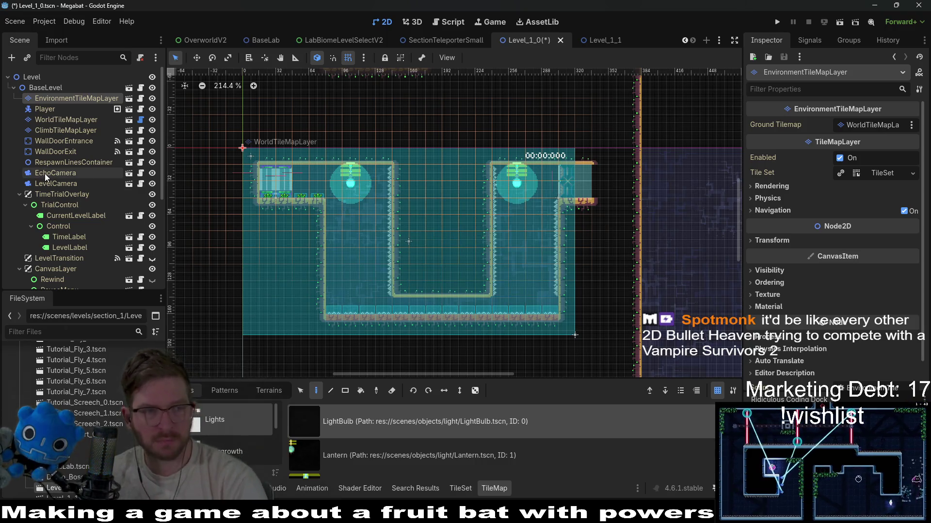
{"action": "left_click", "coordinate": [63, 120]}
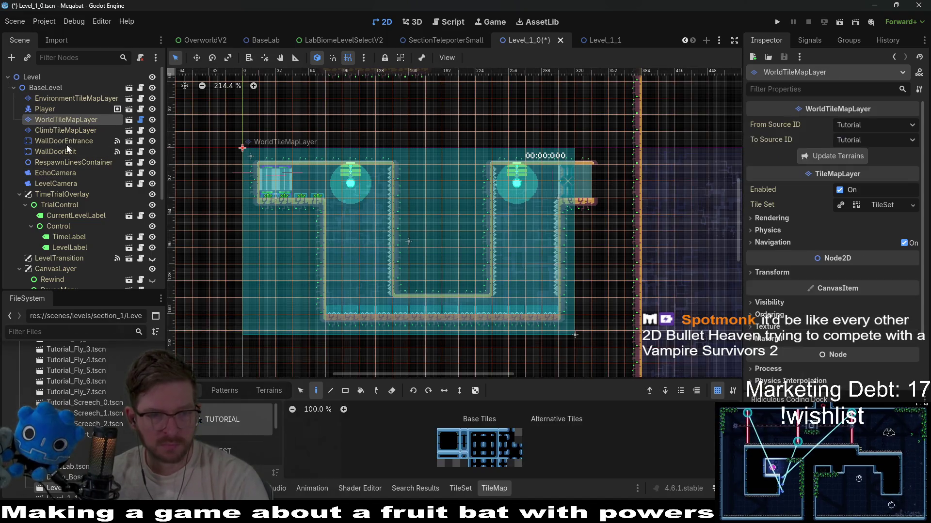
Rectangle-paint a wall pillar inside the U corridor with the TUTORIAL terrain on WorldTileMapLayer.
{"action": "left_click", "coordinate": [268, 388]}
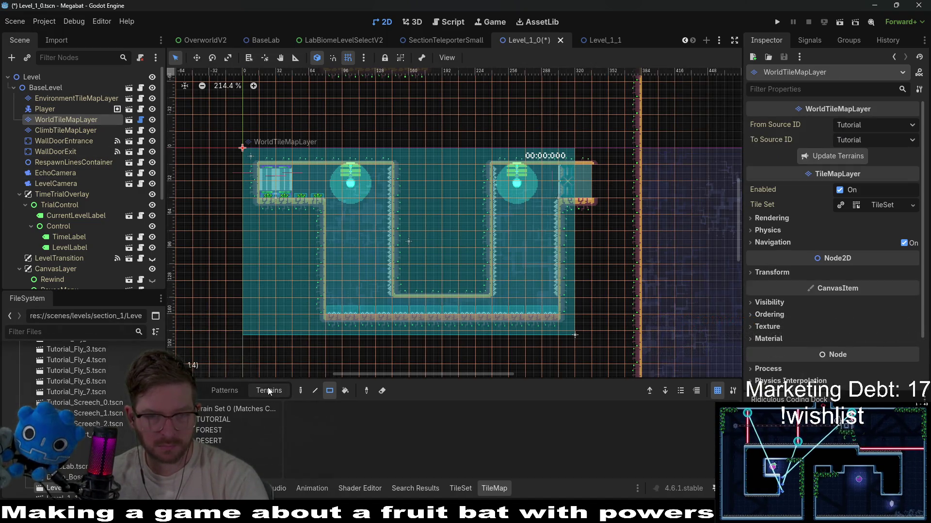
{"action": "left_click", "coordinate": [224, 431]}
{"action": "left_click", "coordinate": [237, 452]}
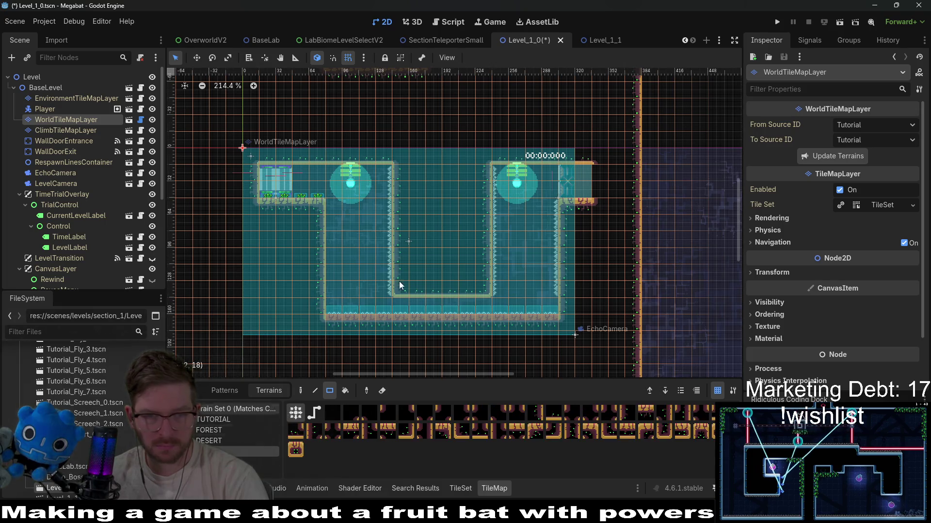
{"action": "scroll", "coordinate": [408, 276], "scroll_direction": "up", "scroll_amount": 3}
{"action": "mouse_move", "coordinate": [433, 308]}
{"action": "left_mouse_down"}
{"action": "mouse_move", "coordinate": [481, 240]}
{"action": "mouse_move", "coordinate": [481, 188]}
{"action": "left_mouse_up"}
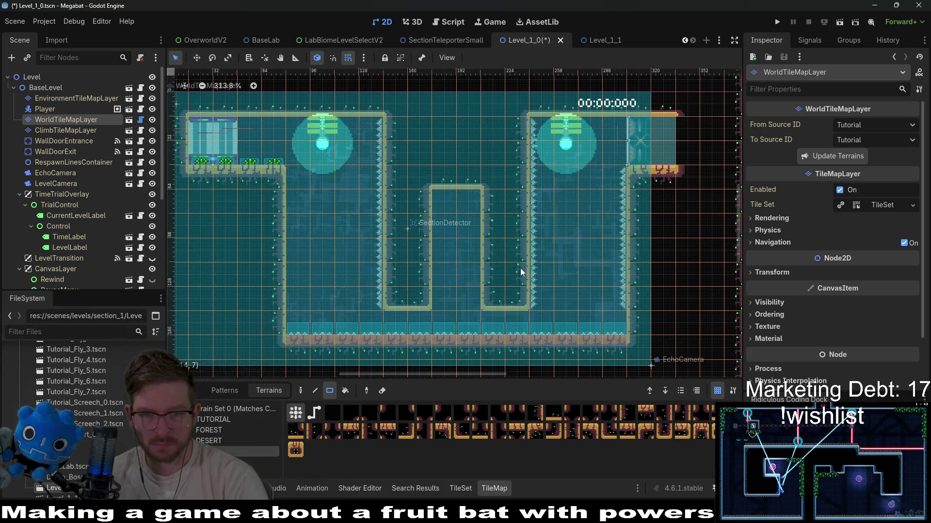
{"action": "scroll", "coordinate": [521, 272], "scroll_direction": "right", "scroll_amount": 3}
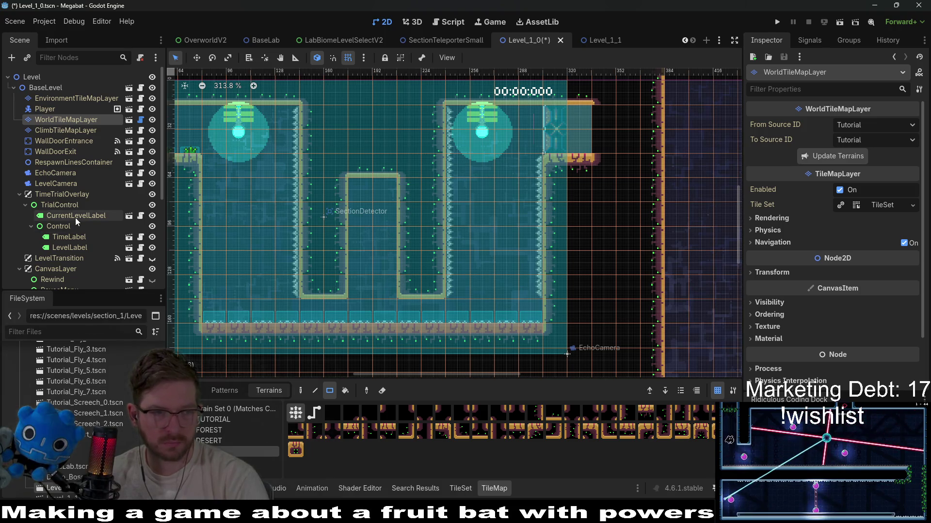
{"action": "scroll", "coordinate": [74, 217], "scroll_direction": "down", "scroll_amount": 5}
Instantiate the Fruit scene under FruitContainer and drag it into the chamber atop the pillar.
{"action": "right_click", "coordinate": [57, 184]}
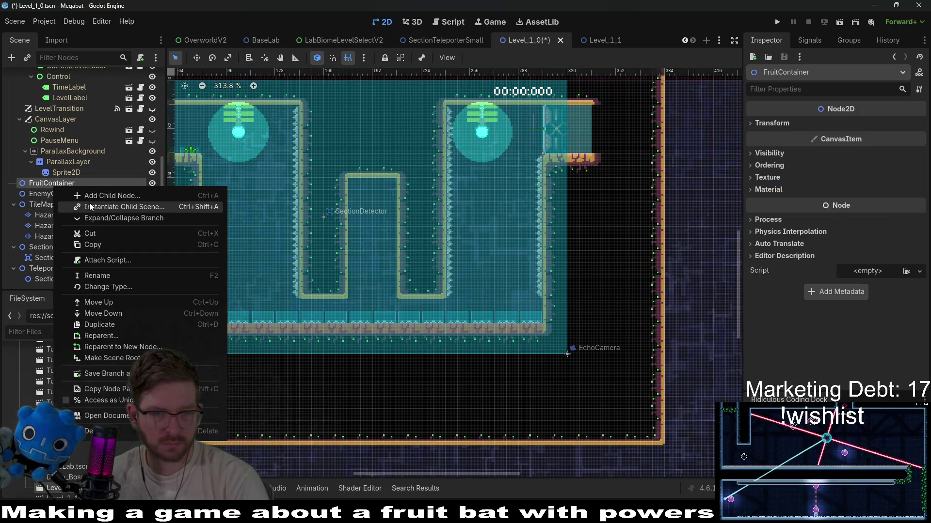
{"action": "left_click", "coordinate": [89, 203]}
{"action": "type", "text": "fruit"}
{"action": "key", "text": "Return"}
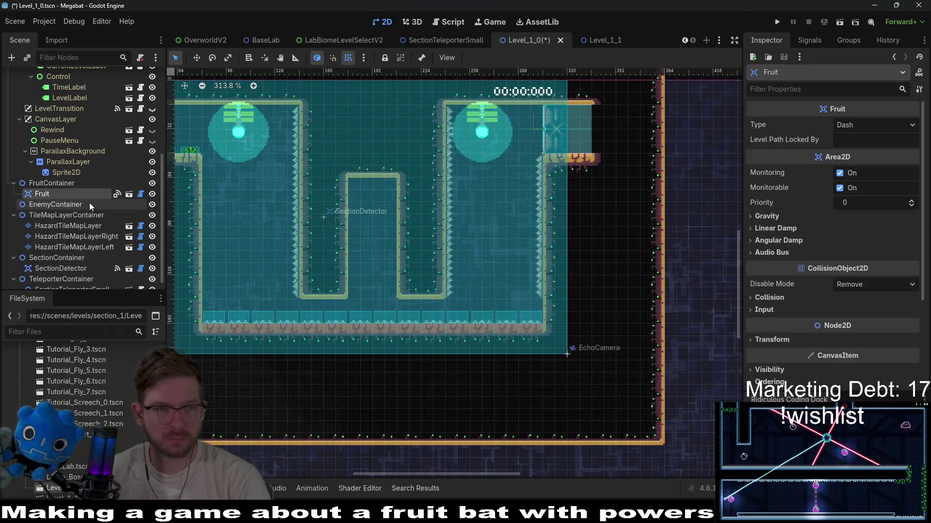
{"action": "mouse_move", "coordinate": [205, 146]}
{"action": "left_mouse_down"}
{"action": "mouse_move", "coordinate": [339, 209]}
{"action": "mouse_move", "coordinate": [381, 199]}
{"action": "mouse_move", "coordinate": [391, 213]}
{"action": "left_mouse_up"}
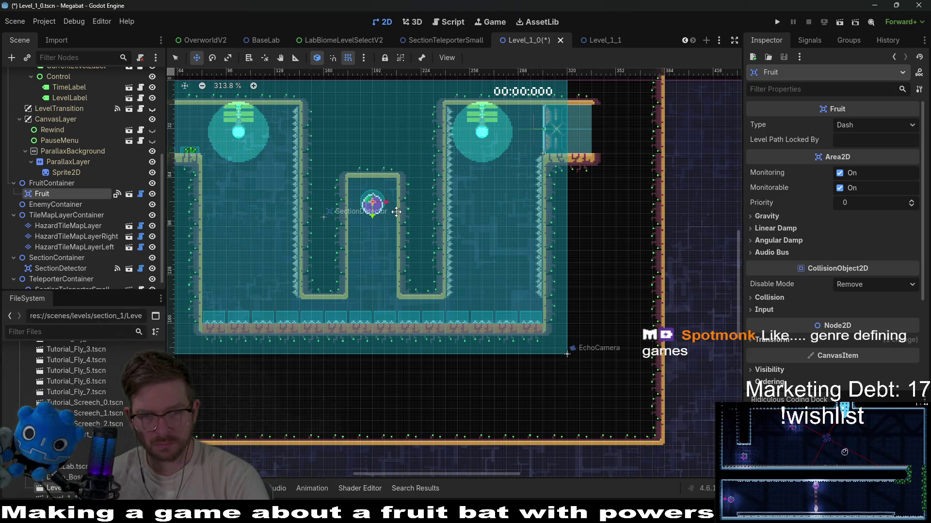
Paint a RetractableSpikesUp column up the pillar's left side on HazardTileMapLayerRight.
{"action": "left_click", "coordinate": [74, 236]}
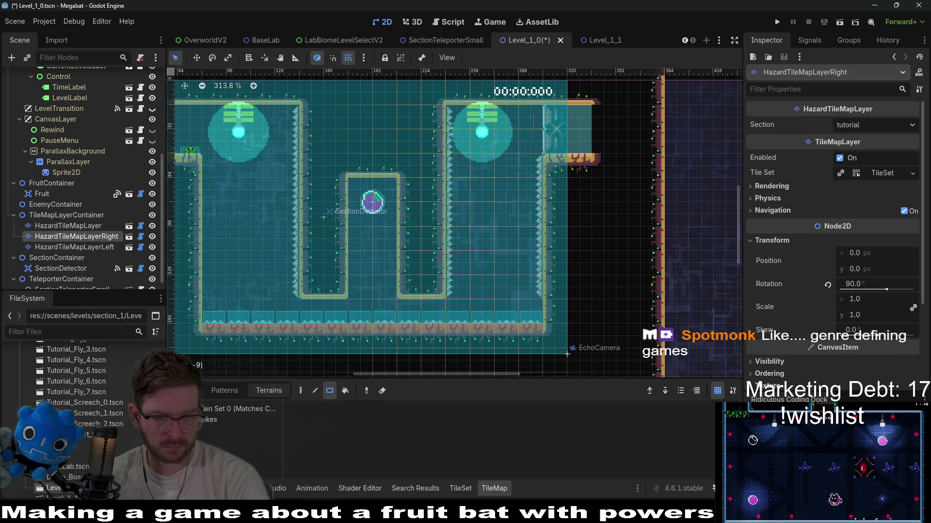
{"action": "left_click", "coordinate": [190, 390]}
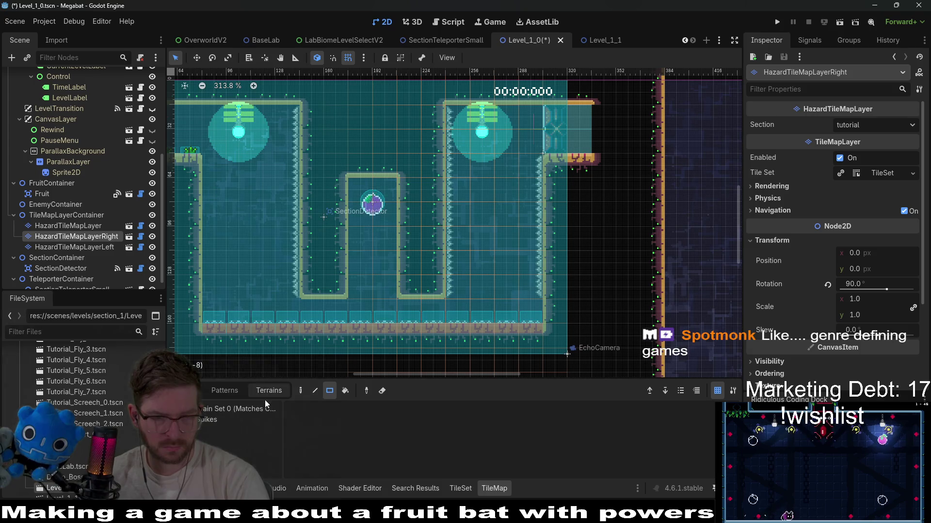
{"action": "left_click", "coordinate": [213, 422]}
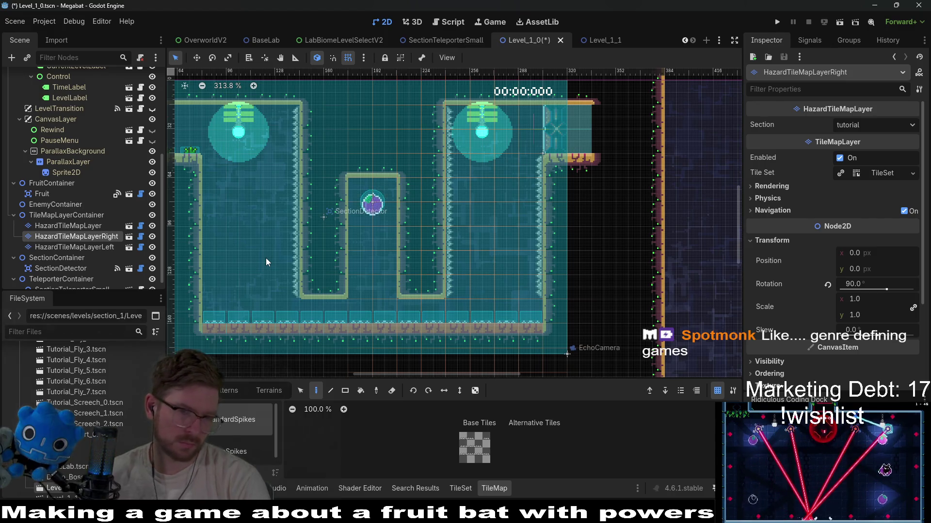
{"action": "scroll", "coordinate": [298, 259], "scroll_direction": "left", "scroll_amount": 5}
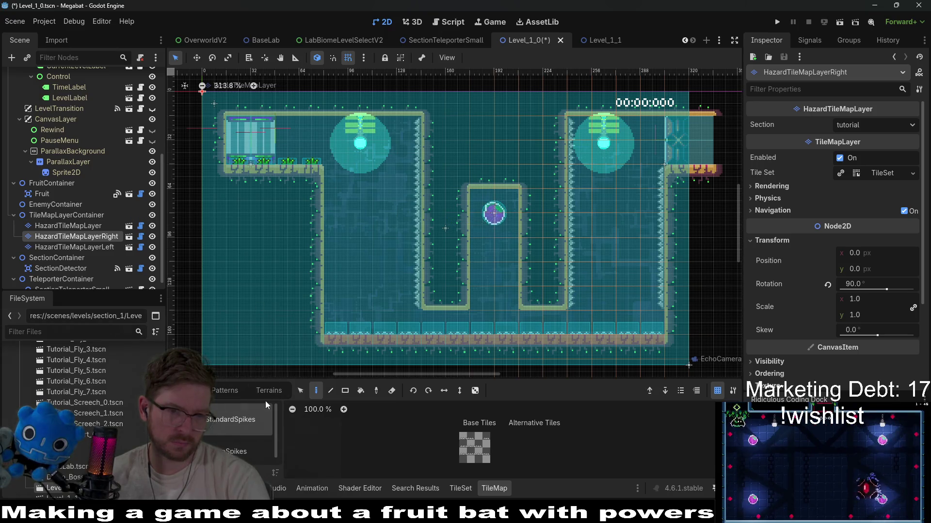
{"action": "left_click", "coordinate": [238, 447]}
{"action": "left_click", "coordinate": [358, 429]}
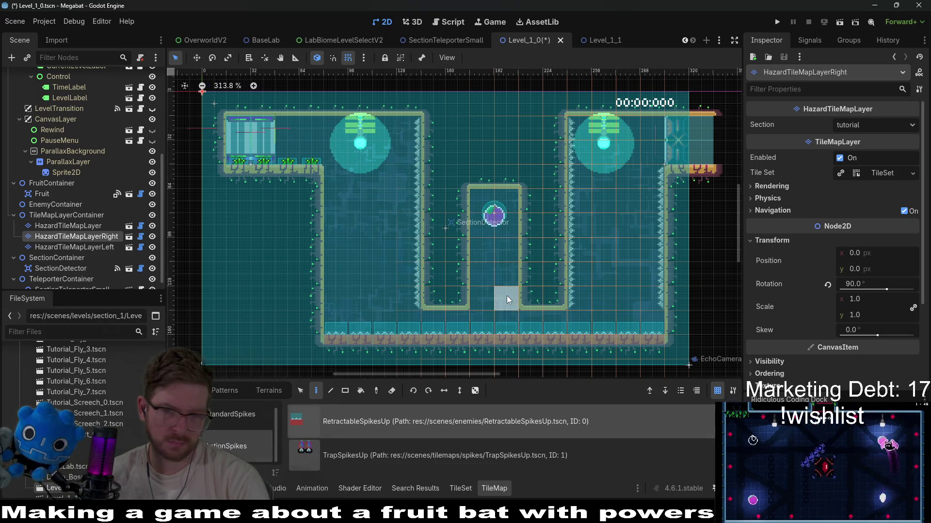
{"action": "left_click", "coordinate": [476, 298]}
{"action": "left_click_drag", "start_coordinate": [478, 270], "coordinate": [481, 213]}
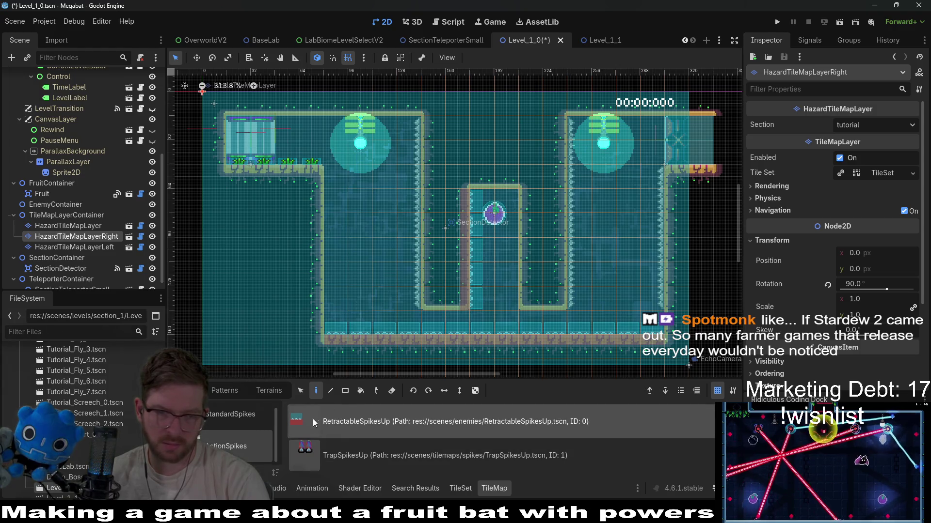
Paint RetractableSpikesUp up the pillar's right side on HazardTileMapLayerLeft, save, and run the scene.
{"action": "left_click", "coordinate": [98, 248]}
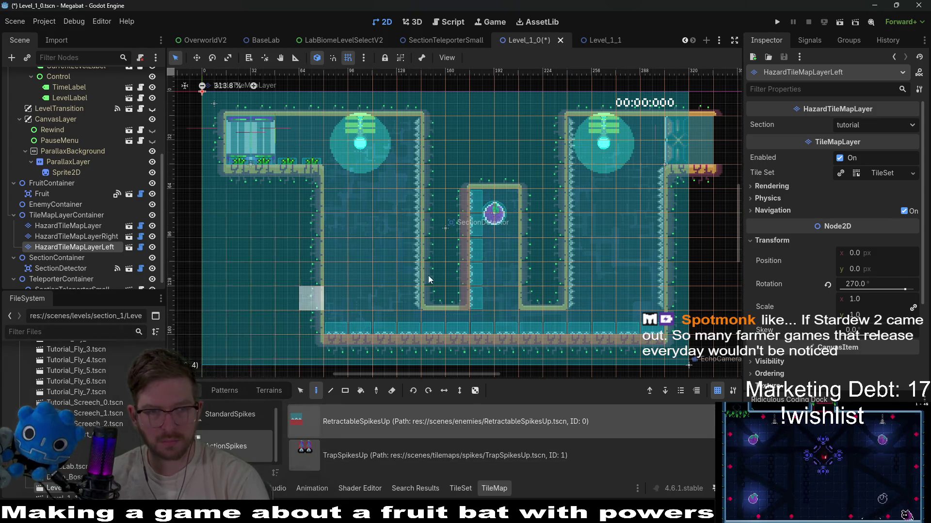
{"action": "left_click_drag", "start_coordinate": [514, 300], "coordinate": [509, 210]}
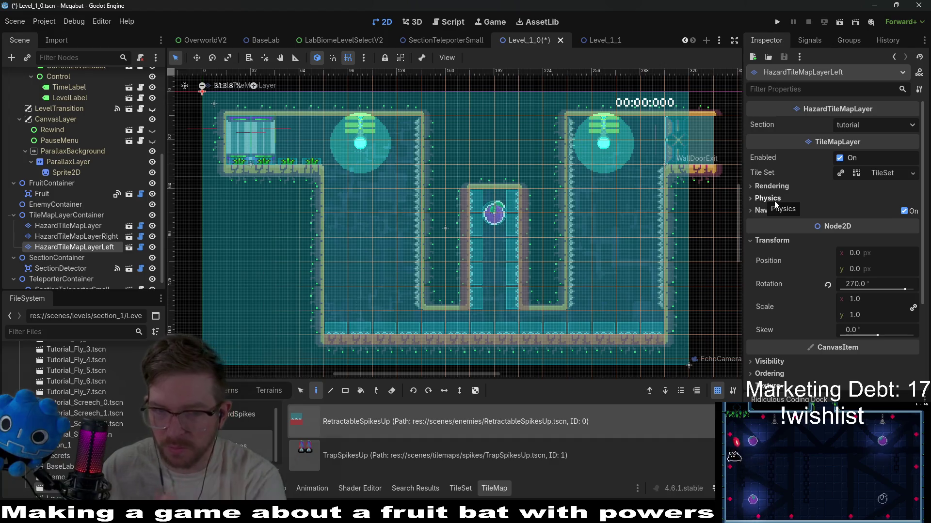
{"action": "key", "text": "ctrl+s"}
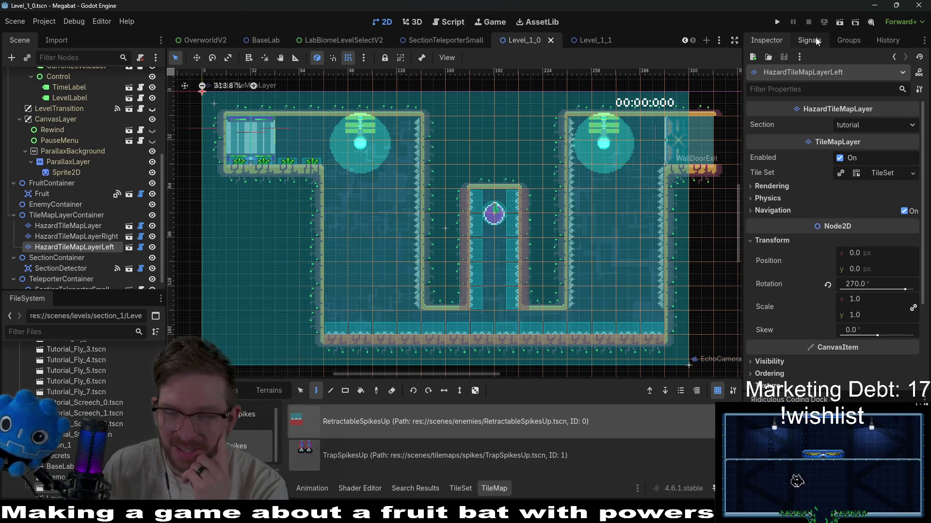
{"action": "left_click", "coordinate": [842, 27]}
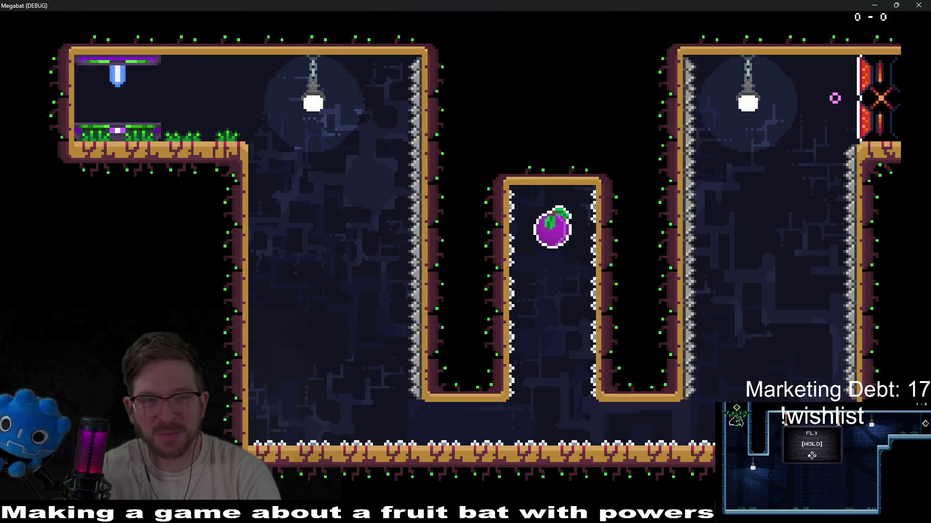
Fly the bat off its perch, along the floor and up into the chamber to eat the fruit.
{"action": "key", "text": "Right"}
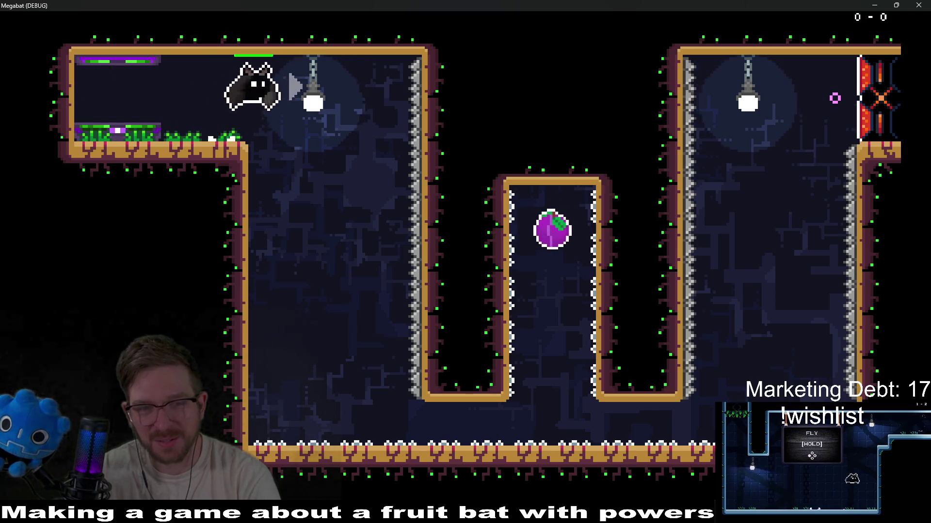
{"action": "key", "text": "Right"}
{"action": "key", "text": "space"}
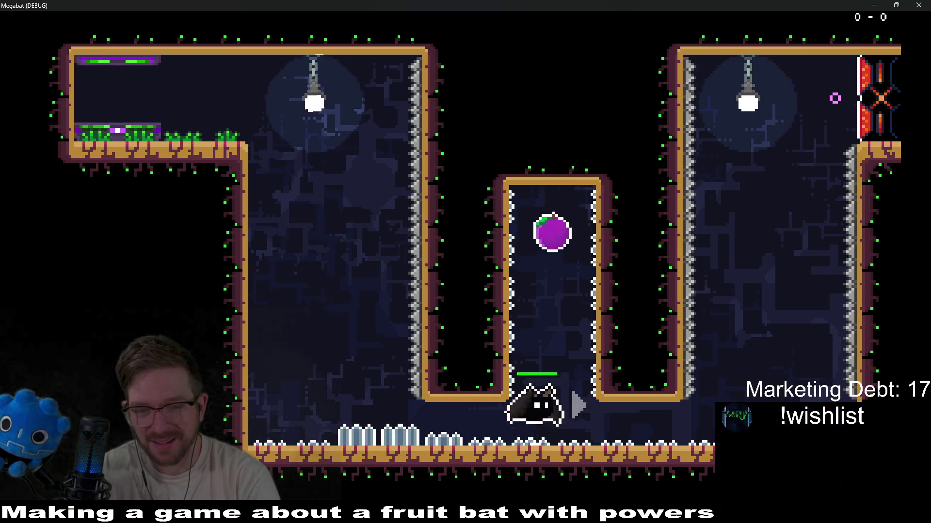
{"action": "key", "text": "Left"}
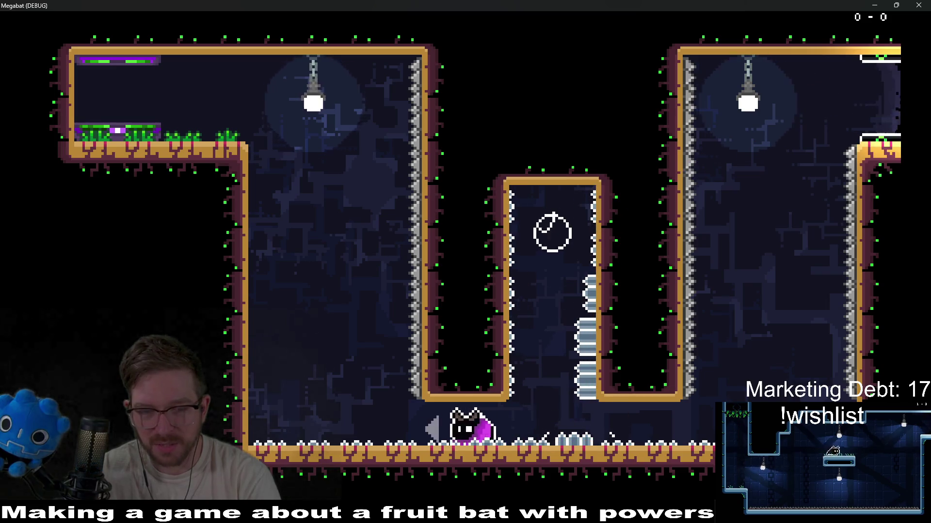
{"action": "key", "text": "space"}
{"action": "key", "text": "Right"}
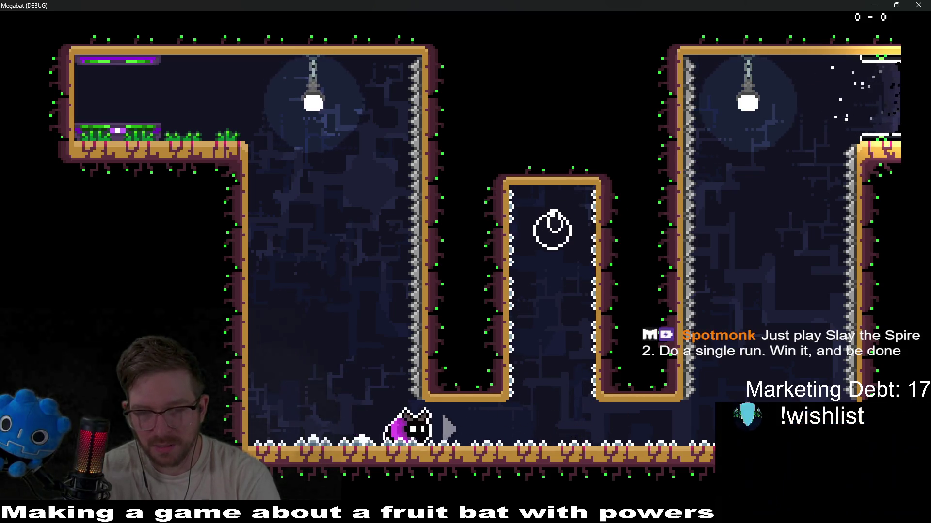
{"action": "key", "text": "space"}
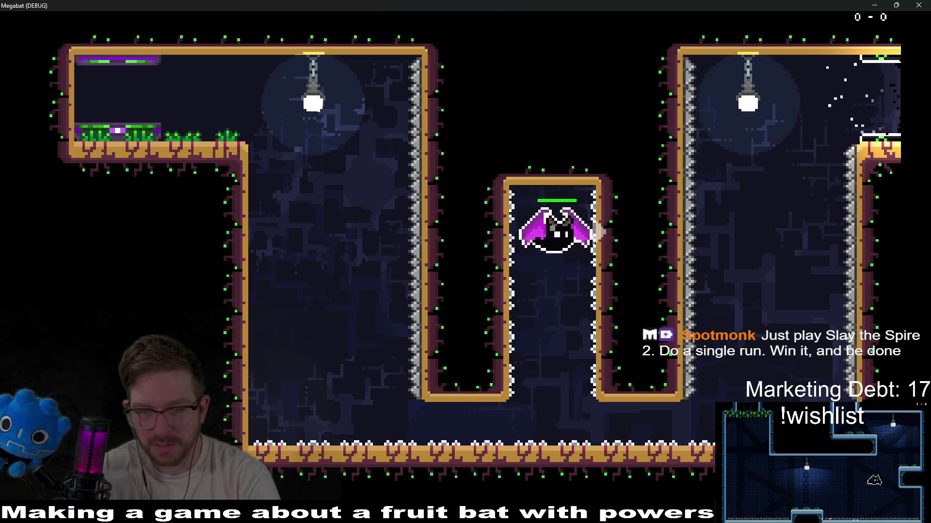
{"action": "key", "text": "space"}
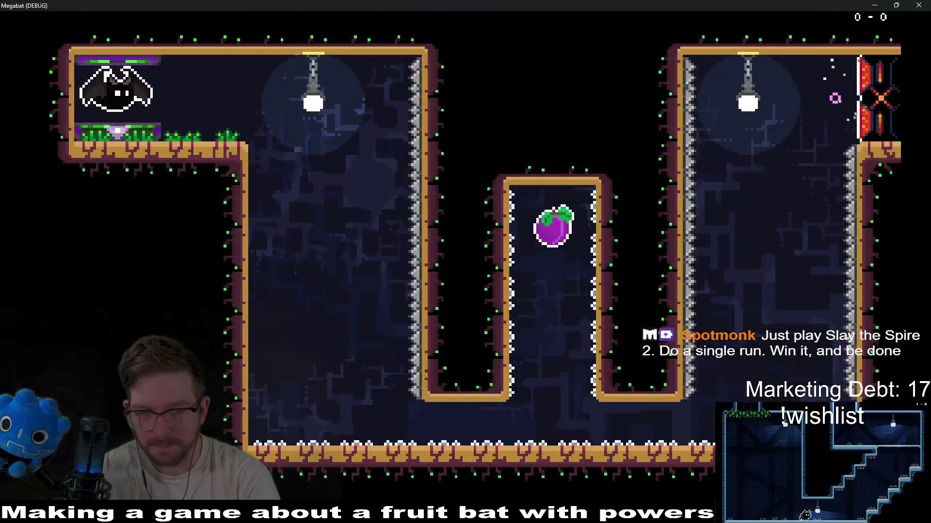
Fly up the right shaft to the top-right exit, then close the game window.
{"action": "key", "text": "Right"}
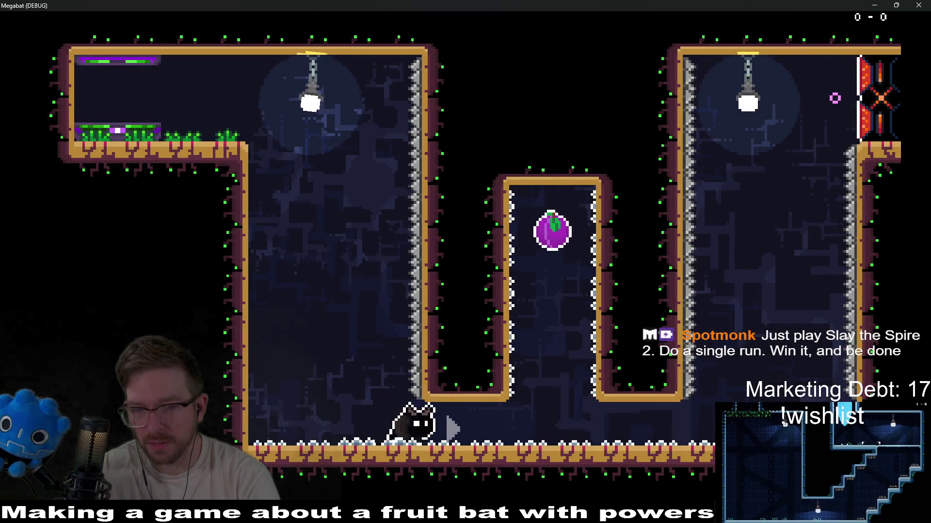
{"action": "key", "text": "Up"}
{"action": "key", "text": "Right"}
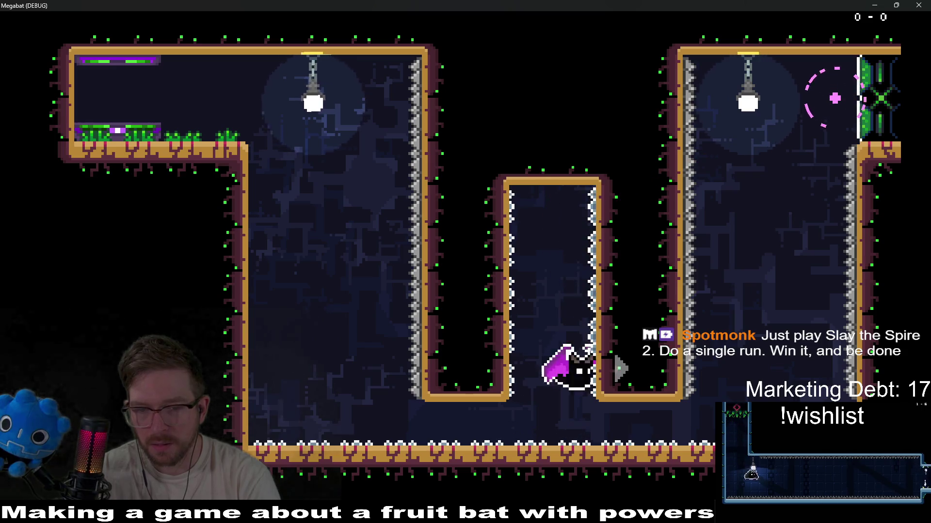
{"action": "key", "text": "Right"}
{"action": "key", "text": "Up"}
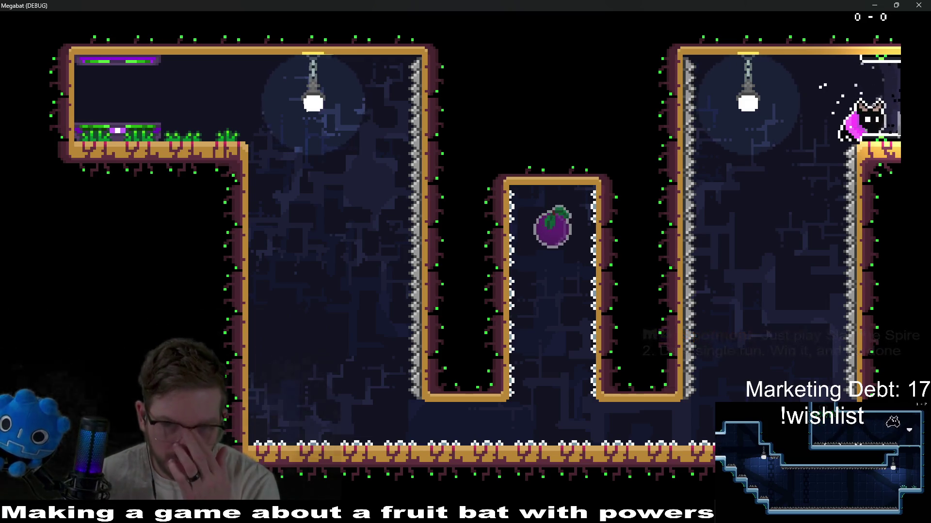
{"action": "left_click", "coordinate": [917, 4]}
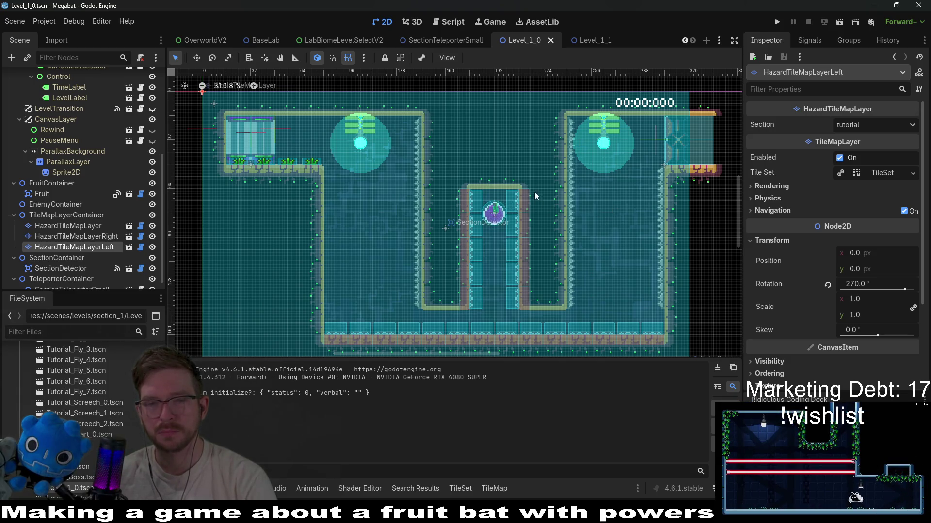
{"action": "left_click_drag", "start_coordinate": [535, 193], "coordinate": [517, 242]}
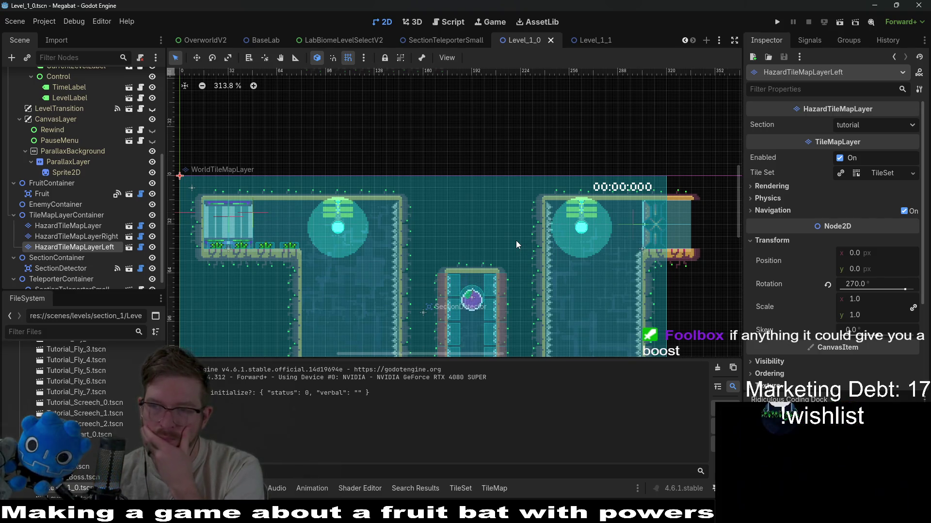
{"action": "scroll", "coordinate": [505, 243], "scroll_direction": "down", "scroll_amount": 2}
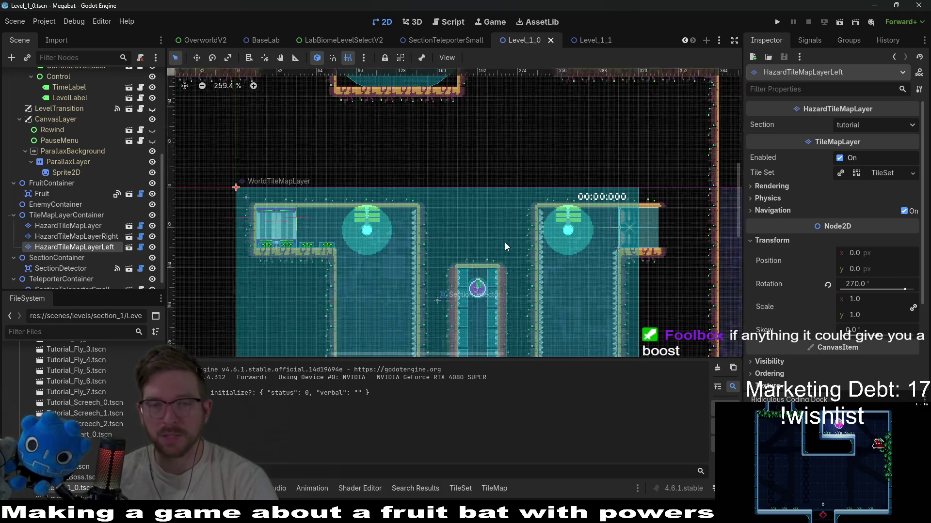
{"action": "scroll", "coordinate": [505, 242], "scroll_direction": "down", "scroll_amount": 3}
{"action": "scroll", "coordinate": [482, 243], "scroll_direction": "up", "scroll_amount": 2}
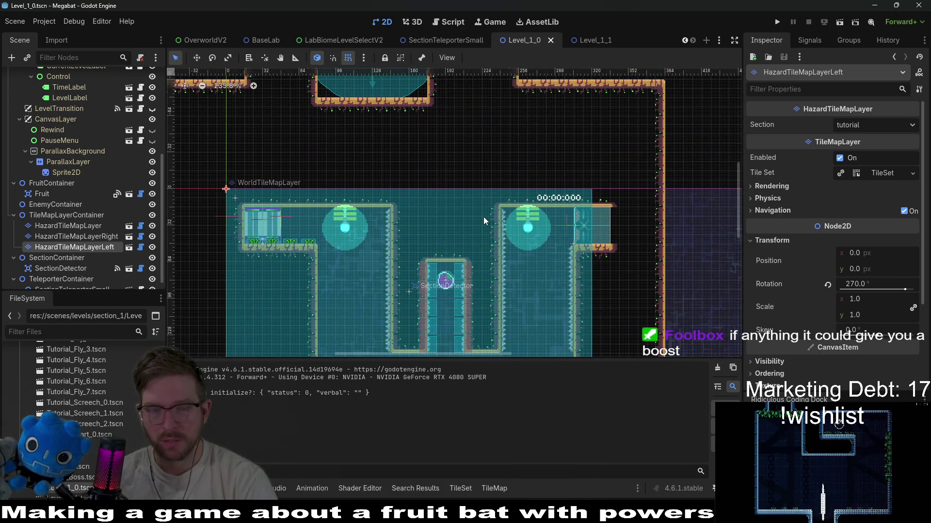
{"action": "left_click_drag", "start_coordinate": [484, 217], "coordinate": [474, 160]}
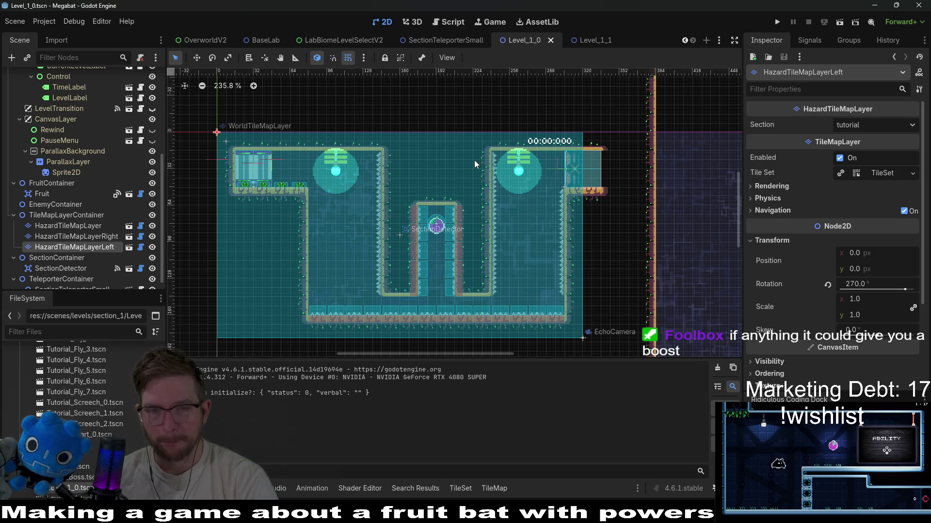
{"action": "scroll", "coordinate": [474, 160], "scroll_direction": "down", "scroll_amount": 1}
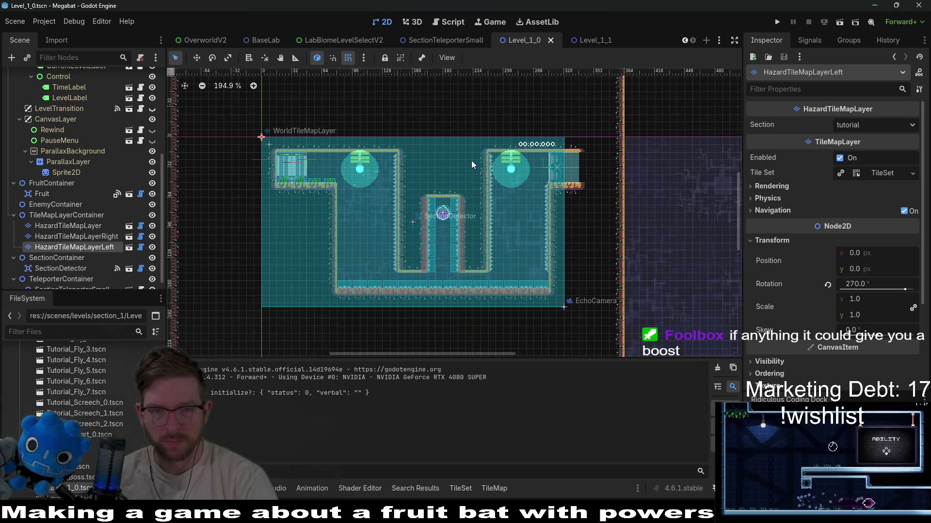
{"action": "left_click", "coordinate": [76, 236]}
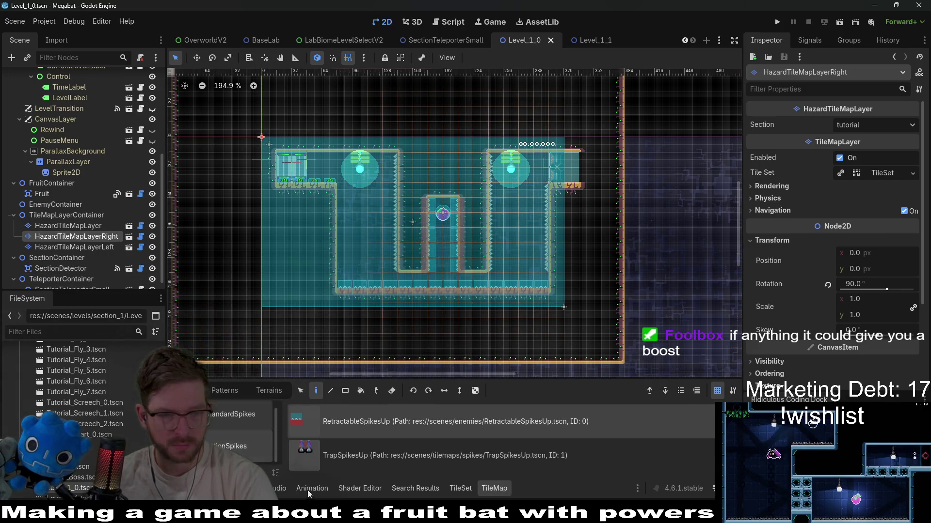
{"action": "left_click", "coordinate": [267, 392]}
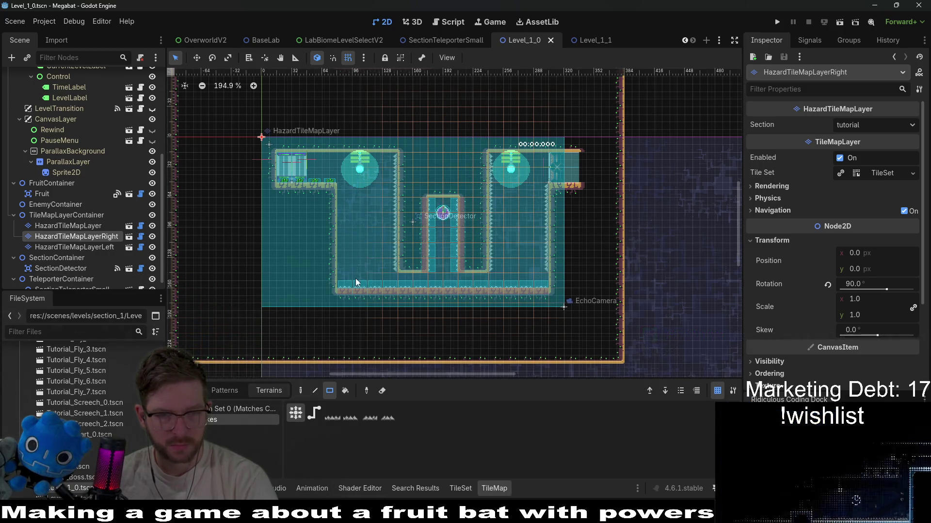
{"action": "left_click_drag", "start_coordinate": [342, 283], "coordinate": [342, 188]}
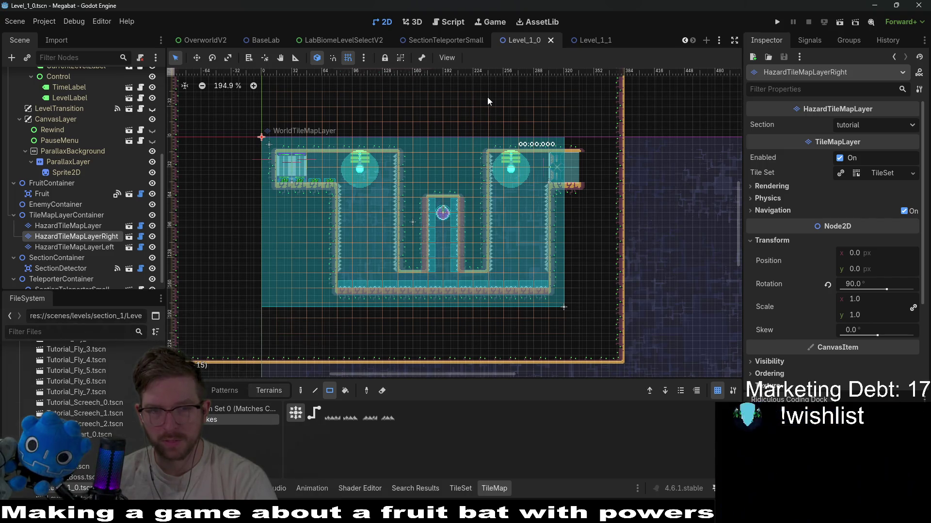
{"action": "left_click", "coordinate": [587, 39]}
{"action": "left_click", "coordinate": [518, 43]}
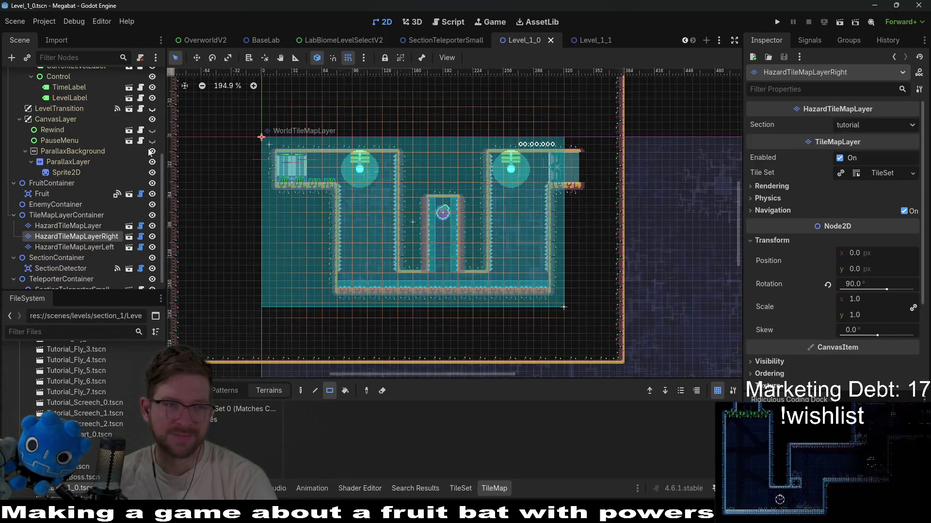
{"action": "left_click", "coordinate": [72, 99]}
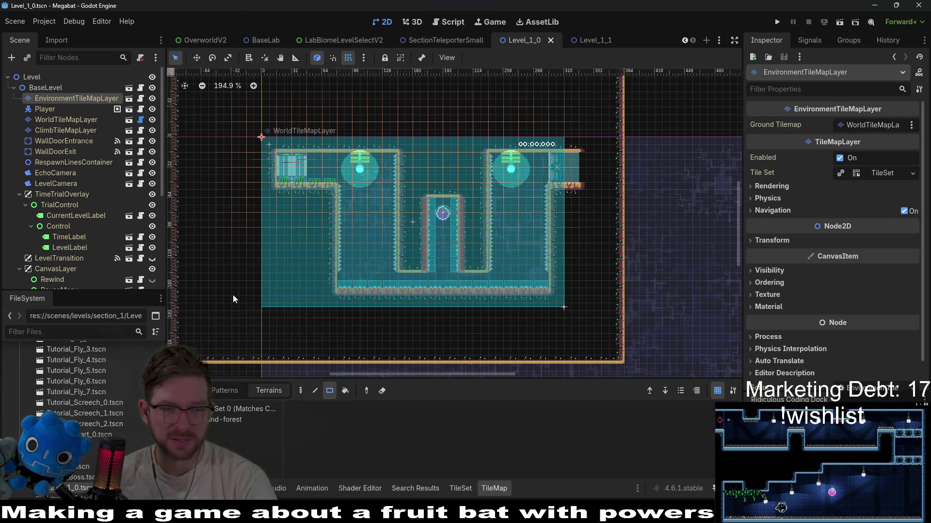
Return to Level_1_0 and pick LabForegroundVineSmall from the overgrowth tile collection.
{"action": "left_click", "coordinate": [585, 40]}
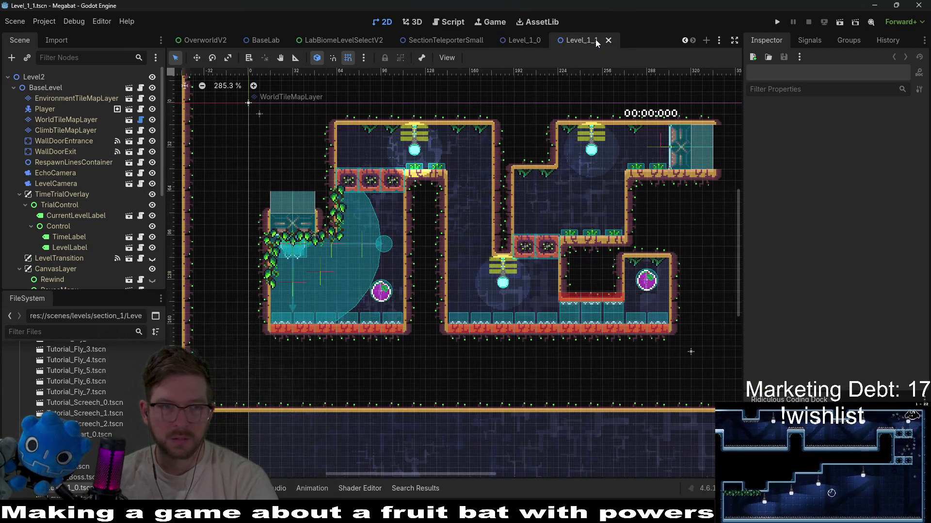
{"action": "left_click", "coordinate": [523, 42]}
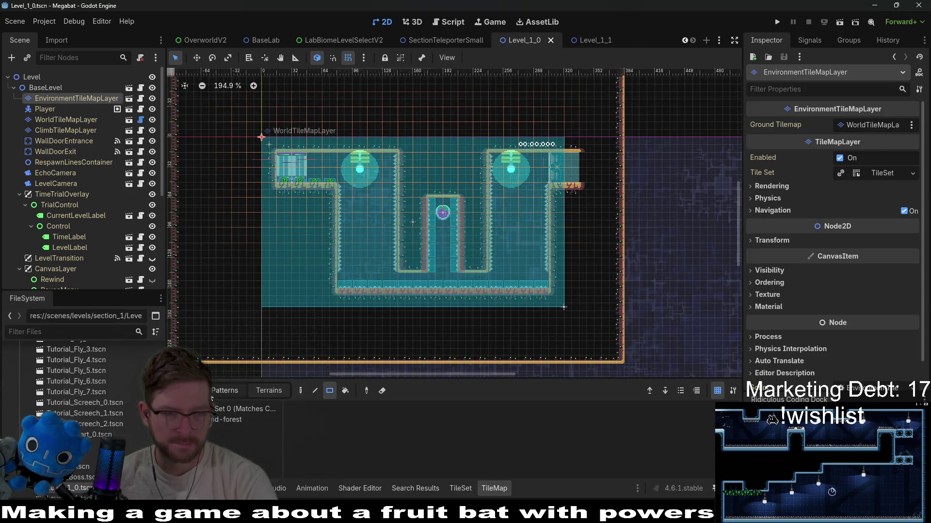
{"action": "left_click", "coordinate": [217, 433]}
{"action": "scroll", "coordinate": [357, 438], "scroll_direction": "down", "scroll_amount": 2}
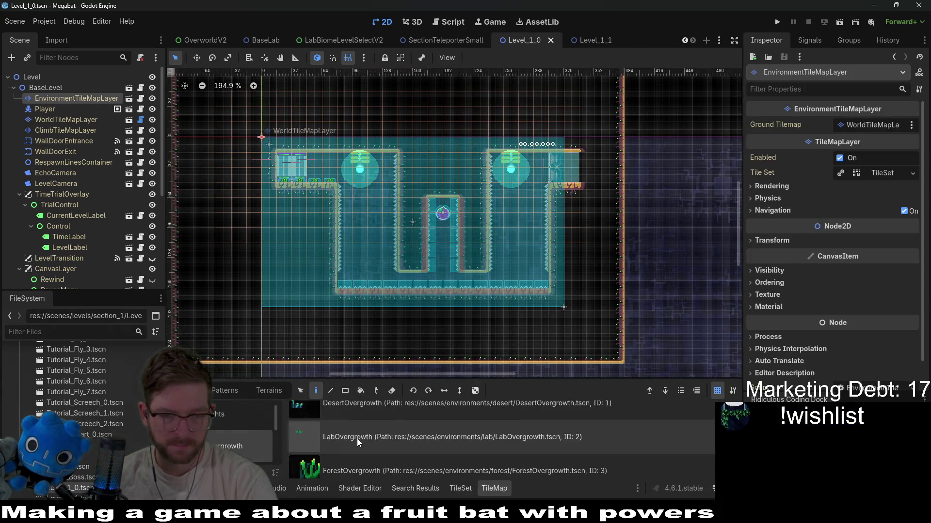
{"action": "scroll", "coordinate": [229, 436], "scroll_direction": "down", "scroll_amount": 2}
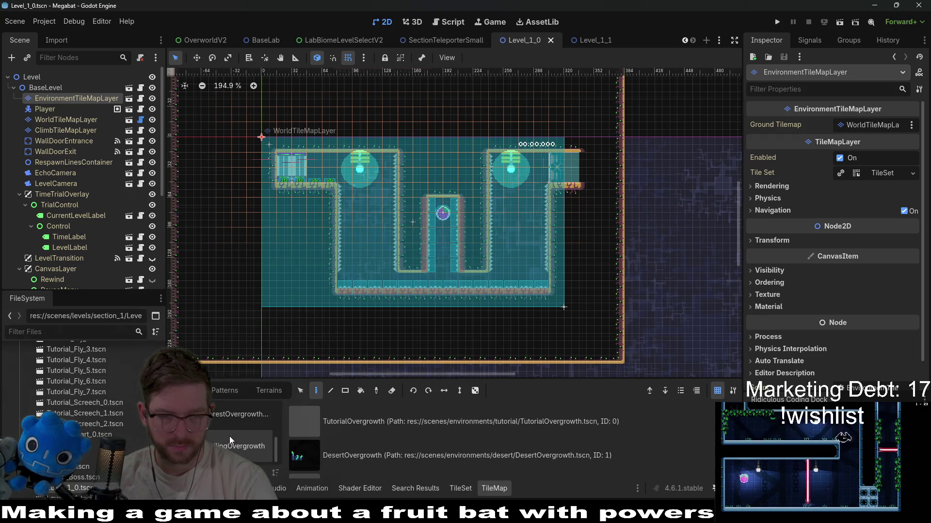
{"action": "left_click", "coordinate": [229, 436]}
{"action": "scroll", "coordinate": [375, 421], "scroll_direction": "down", "scroll_amount": 2}
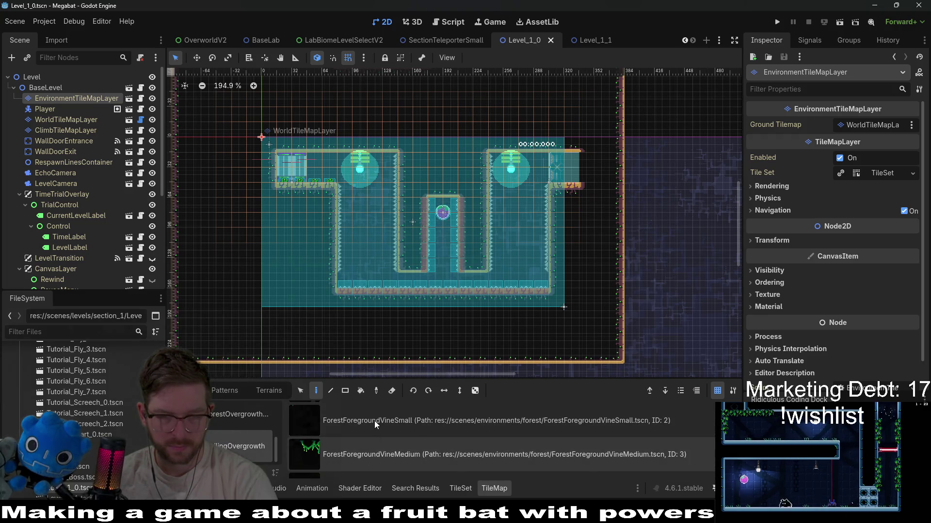
{"action": "scroll", "coordinate": [382, 437], "scroll_direction": "down", "scroll_amount": 2}
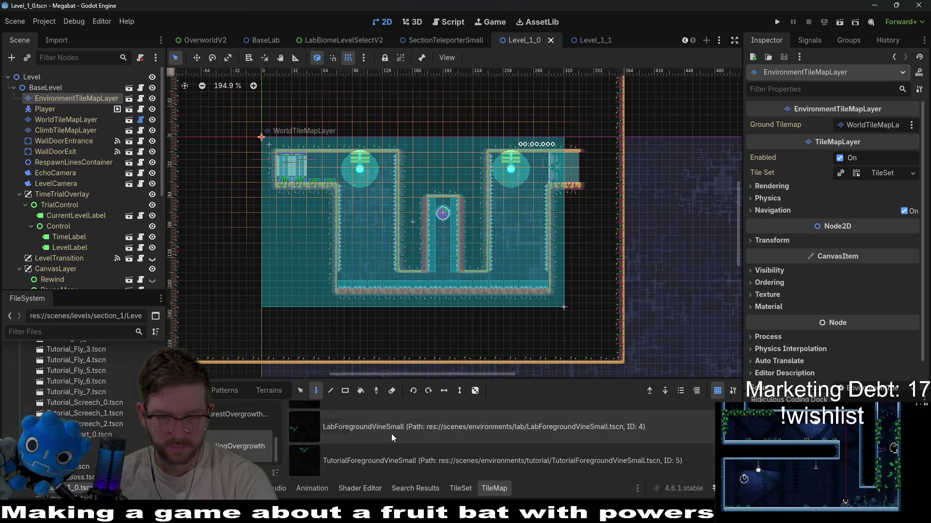
{"action": "left_click", "coordinate": [392, 433]}
{"action": "scroll", "coordinate": [342, 152], "scroll_direction": "up", "scroll_amount": 5}
{"action": "scroll", "coordinate": [339, 147], "scroll_direction": "up", "scroll_amount": 1}
Place small vines under the ceiling, beside both lights and at both shaft bottoms, then run the scene.
{"action": "left_click", "coordinate": [321, 154]}
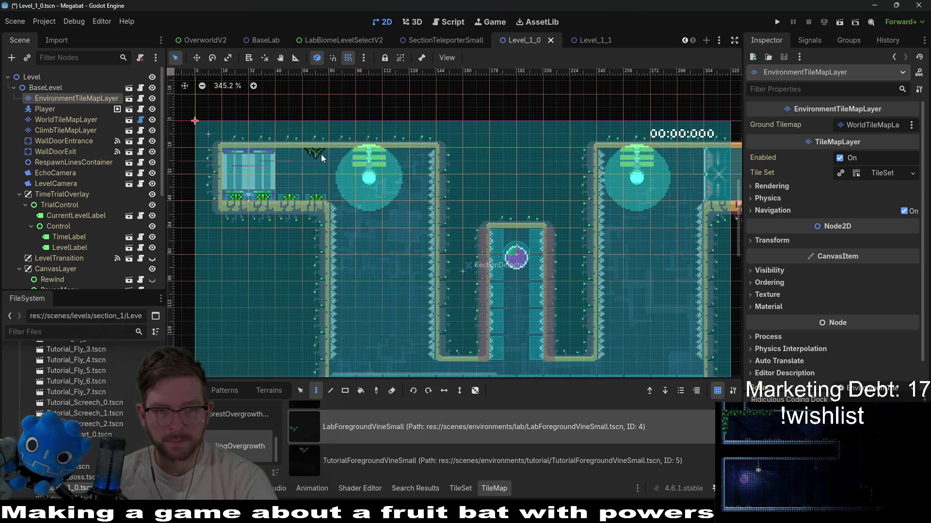
{"action": "left_click", "coordinate": [395, 161]}
{"action": "left_click", "coordinate": [679, 161]}
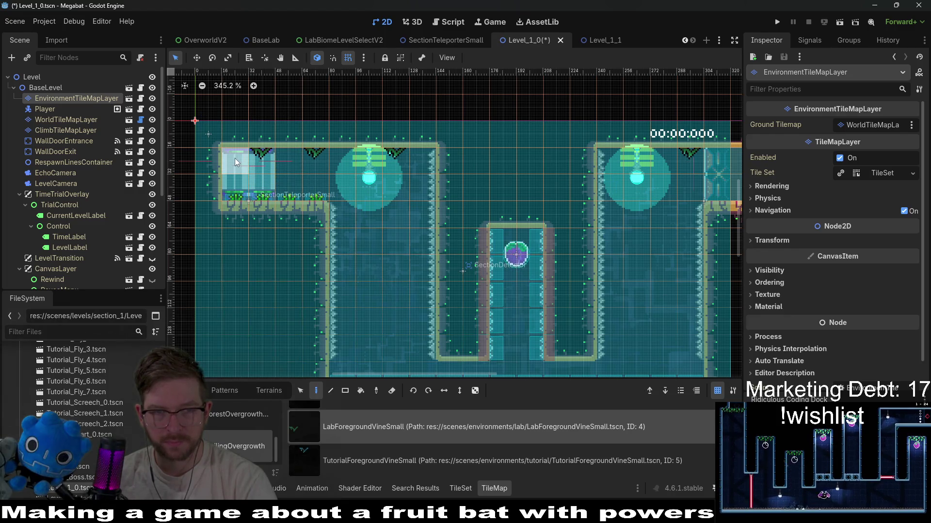
{"action": "scroll", "coordinate": [455, 301], "scroll_direction": "down", "scroll_amount": 2}
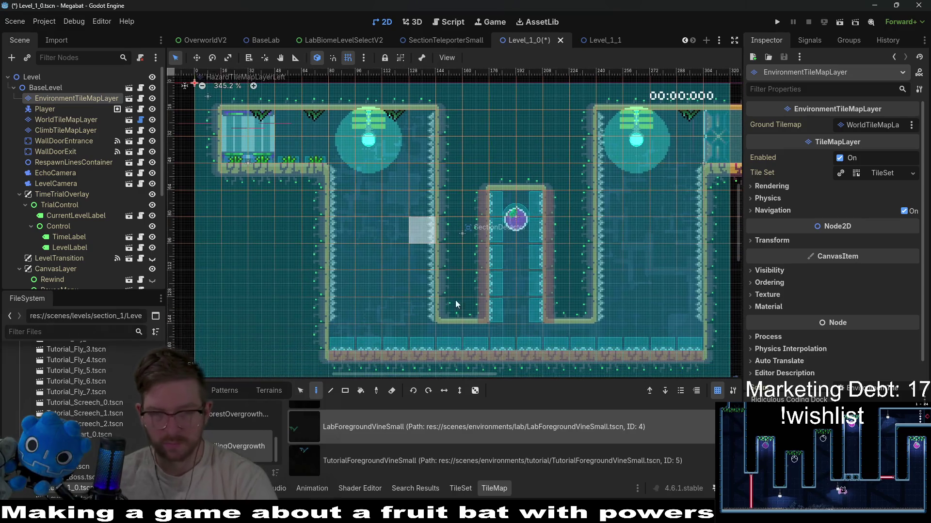
{"action": "left_click", "coordinate": [454, 331]}
{"action": "left_click", "coordinate": [558, 334]}
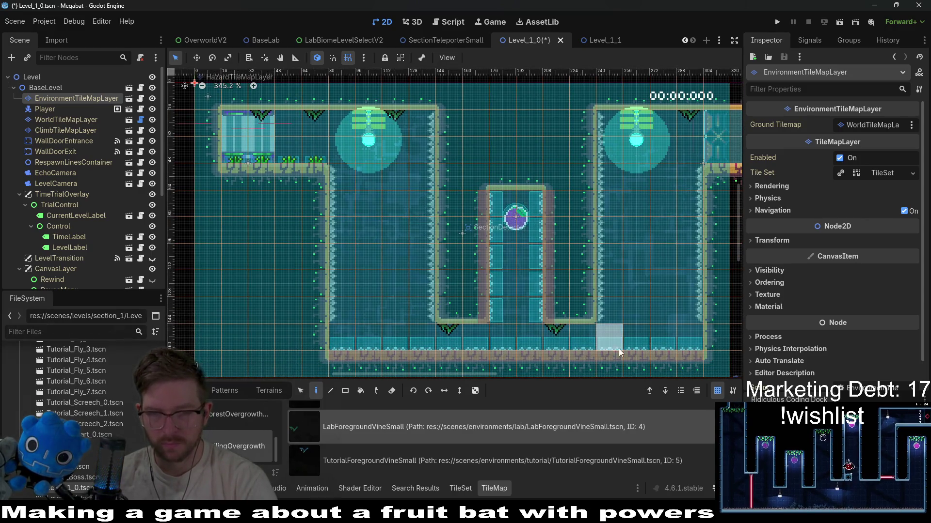
{"action": "scroll", "coordinate": [595, 293], "scroll_direction": "down", "scroll_amount": 5}
{"action": "scroll", "coordinate": [600, 330], "scroll_direction": "up", "scroll_amount": 3}
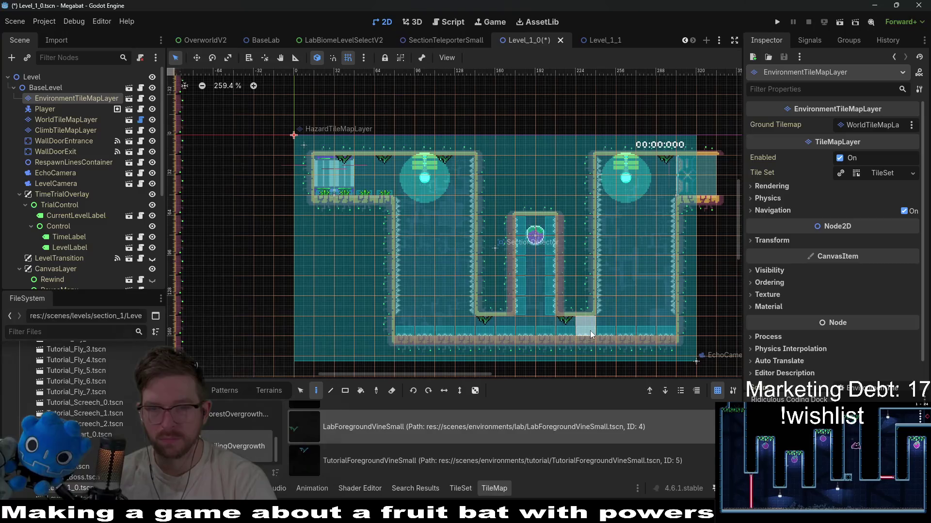
{"action": "left_click", "coordinate": [839, 22]}
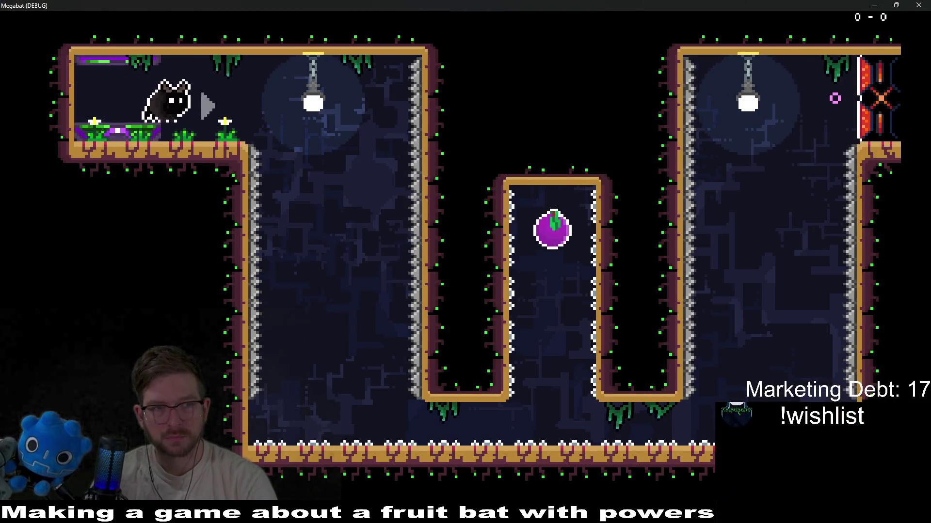
Fly the bat to the purple fruit and up to the opened top-right door, then close the game and save.
{"action": "key", "text": "Right"}
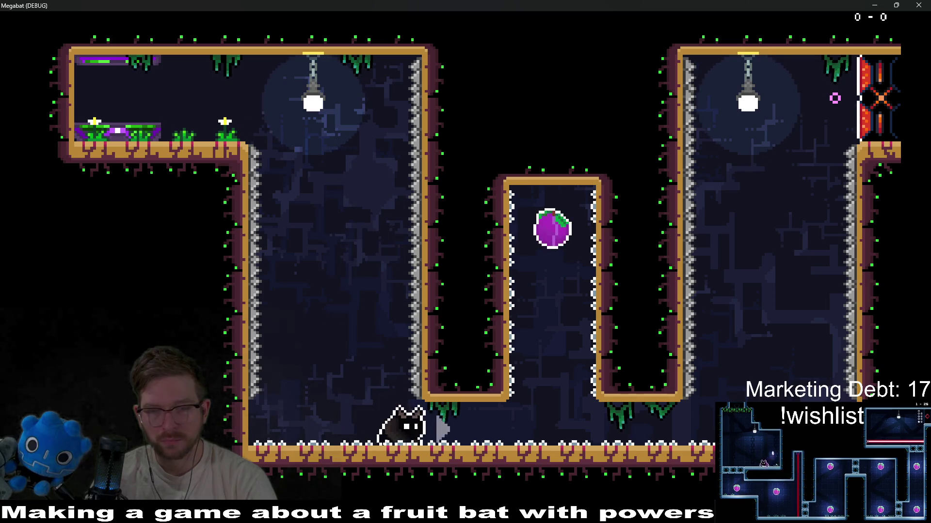
{"action": "key", "text": "Right"}
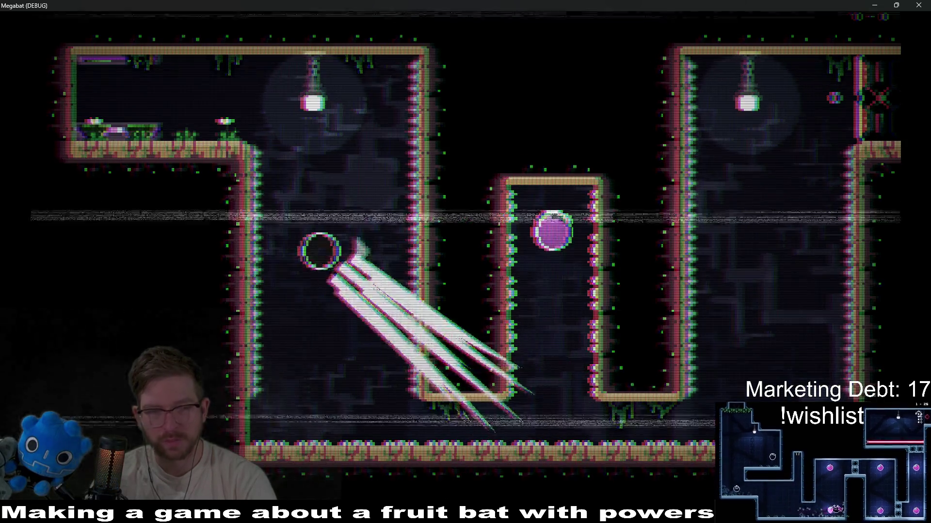
{"action": "key", "text": "Right"}
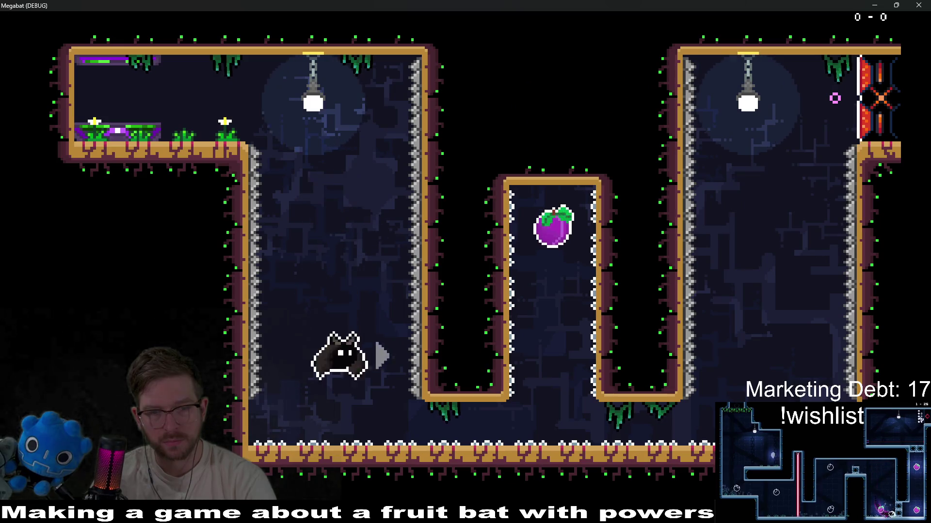
{"action": "key", "text": "Right"}
{"action": "key", "text": "Right"}
{"action": "key", "text": "space"}
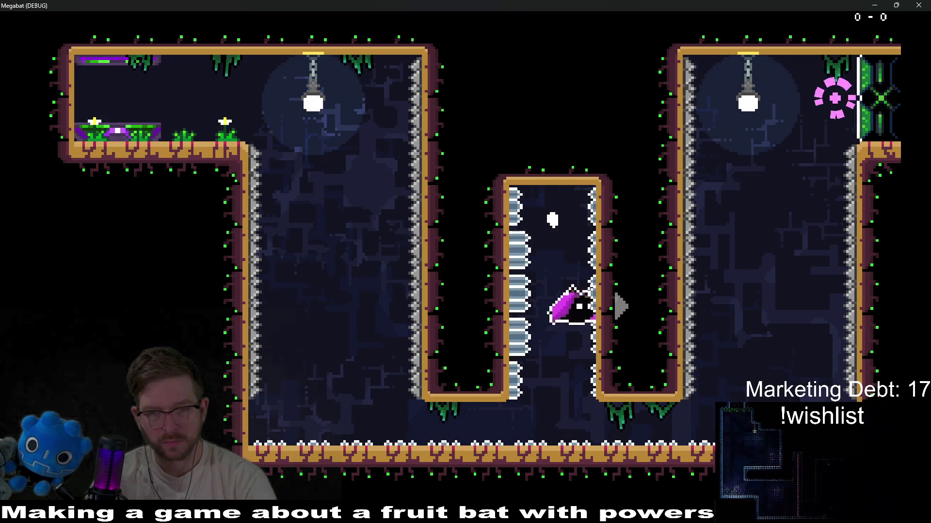
{"action": "key", "text": "Right"}
{"action": "key", "text": "space"}
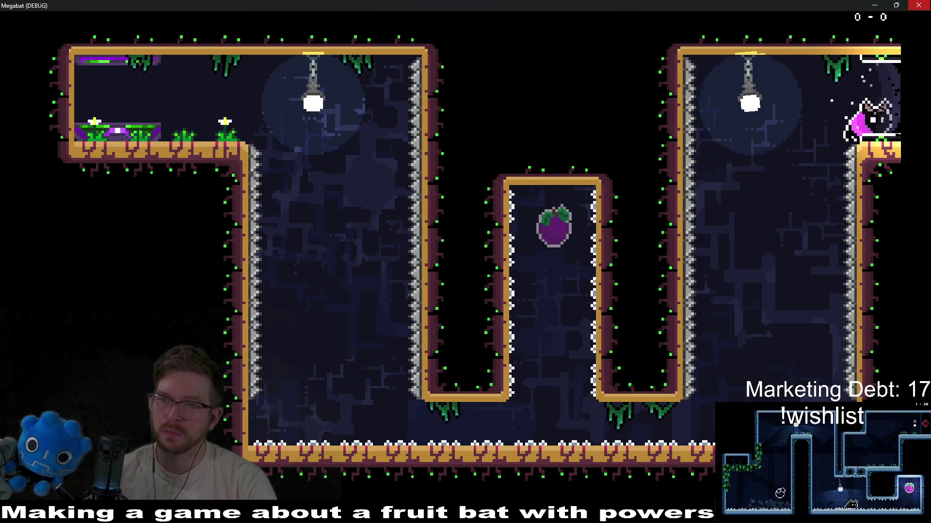
{"action": "left_click", "coordinate": [919, 5]}
{"action": "key", "text": "ctrl+s"}
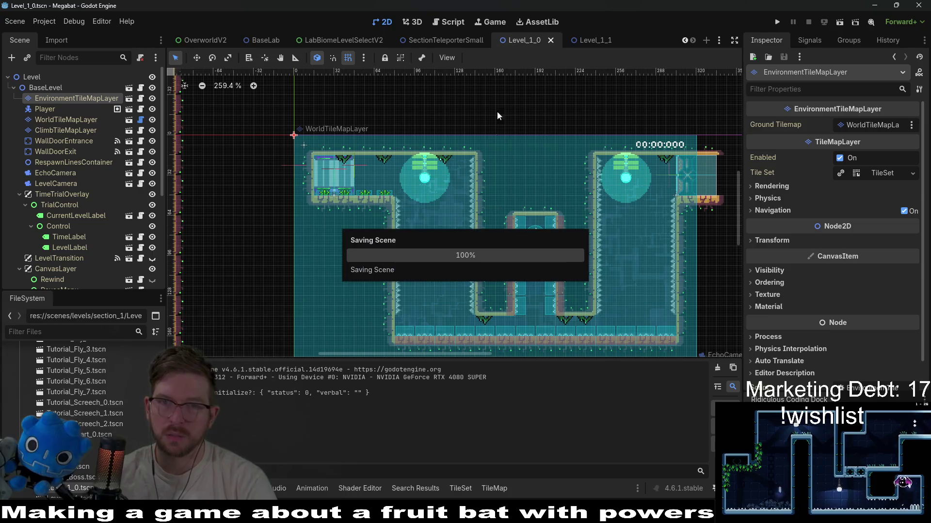
Switch to Level_1_1, pan its map, and cycle through Script and 3D back to the 2D layout.
{"action": "left_click", "coordinate": [581, 41]}
{"action": "left_click_drag", "start_coordinate": [518, 229], "coordinate": [478, 215]}
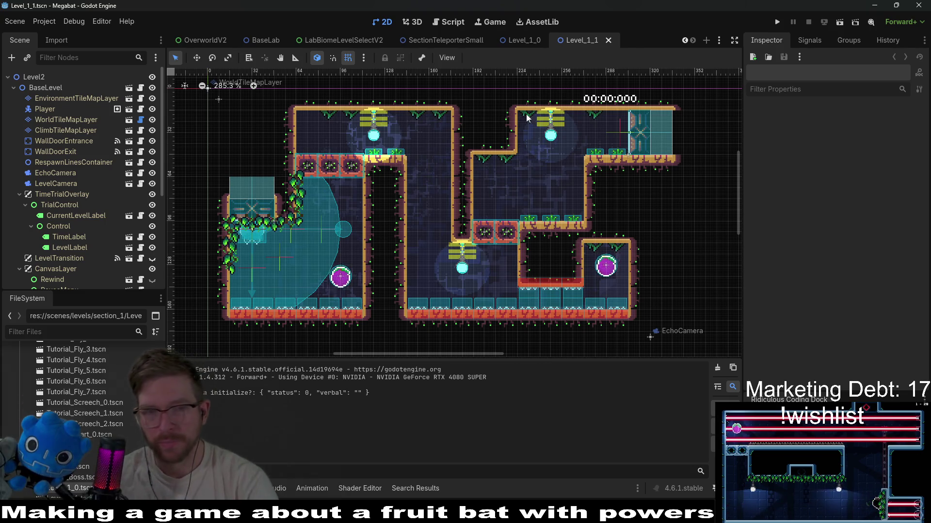
{"action": "left_click", "coordinate": [452, 21]}
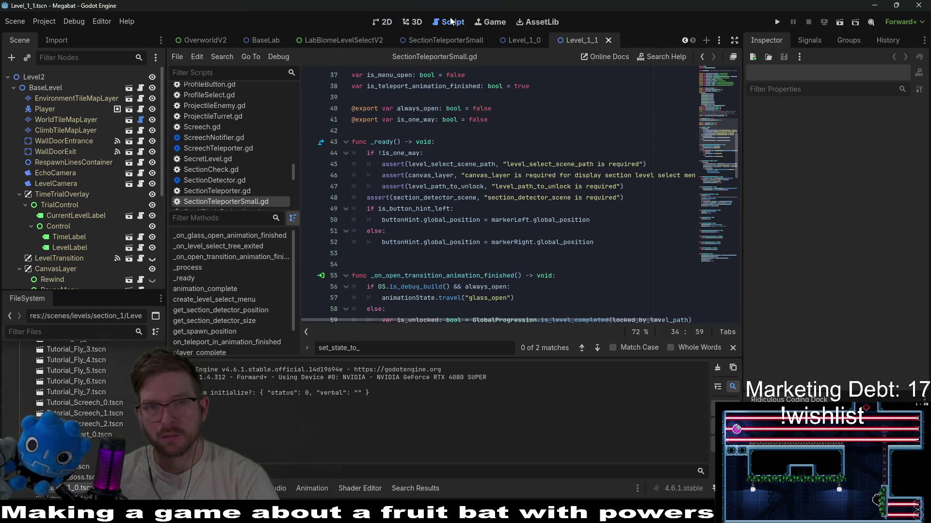
{"action": "left_click", "coordinate": [411, 23]}
{"action": "left_click", "coordinate": [385, 23]}
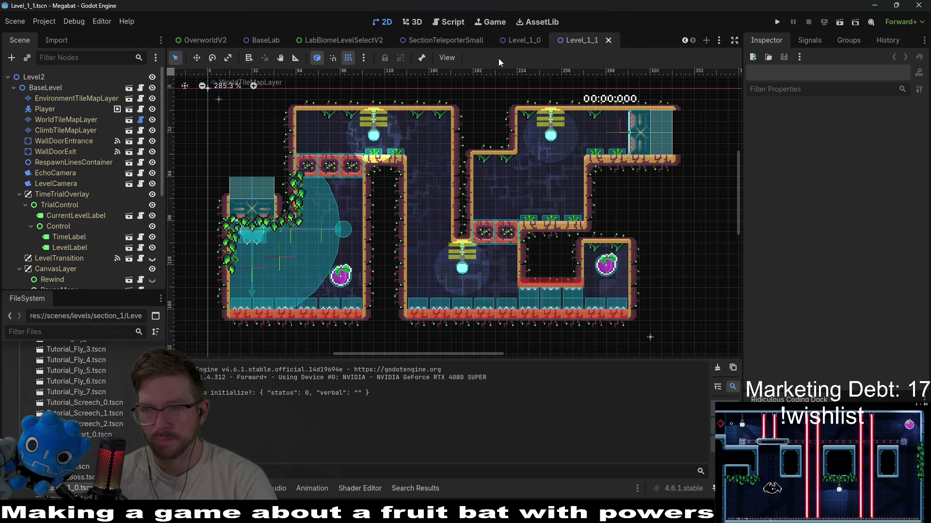
{"action": "left_click", "coordinate": [455, 22]}
{"action": "left_click", "coordinate": [381, 22]}
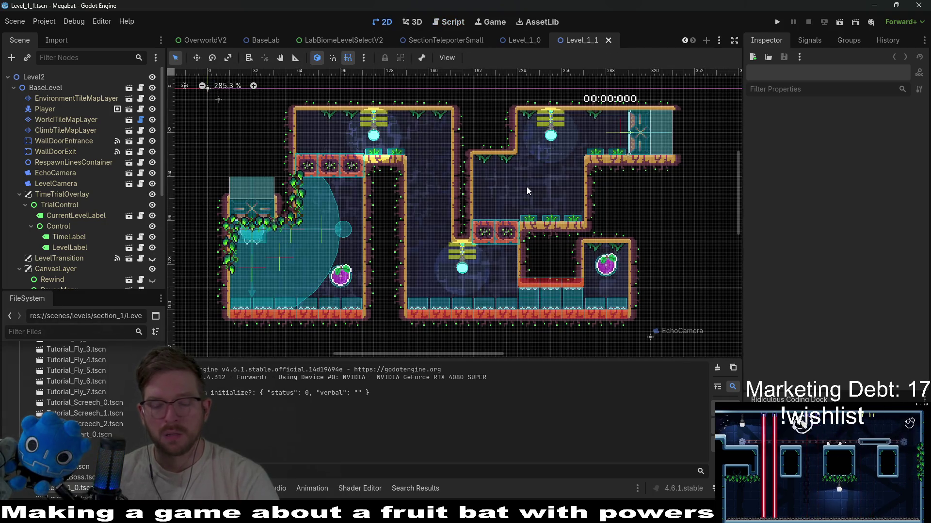
{"action": "key", "text": "shift+alt+o"}
Quick-open GlobalConstants.gd and locate the section 1 level path constants.
{"action": "type", "text": "glob"}
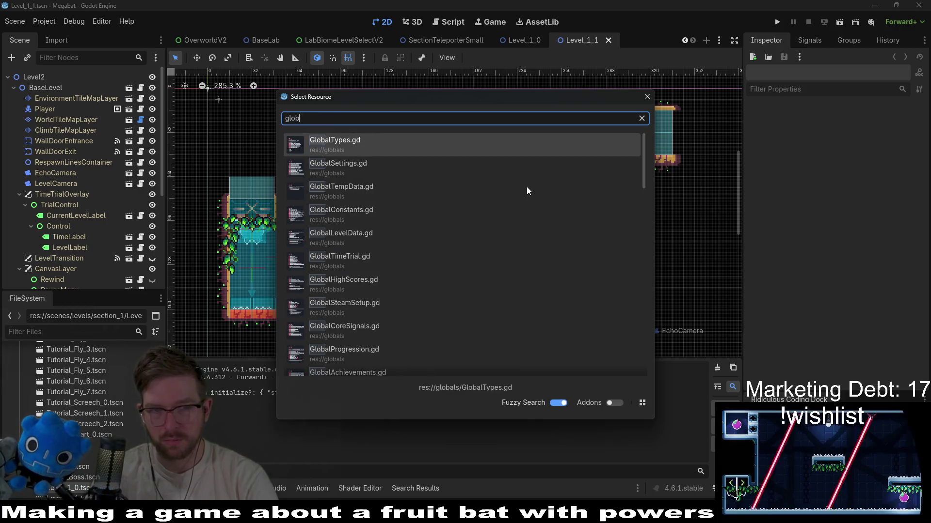
{"action": "type", "text": "alconst"}
{"action": "key", "text": "Return"}
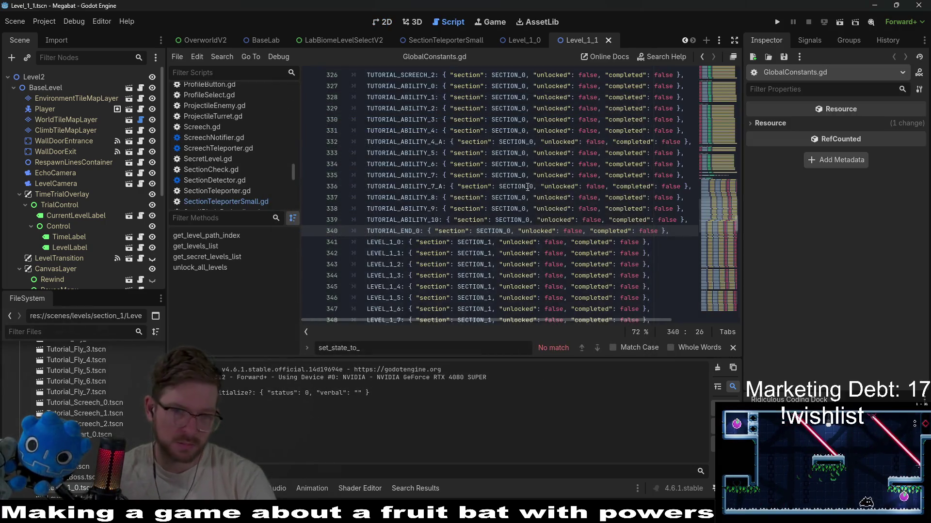
{"action": "scroll", "coordinate": [527, 187], "scroll_direction": "down", "scroll_amount": 3}
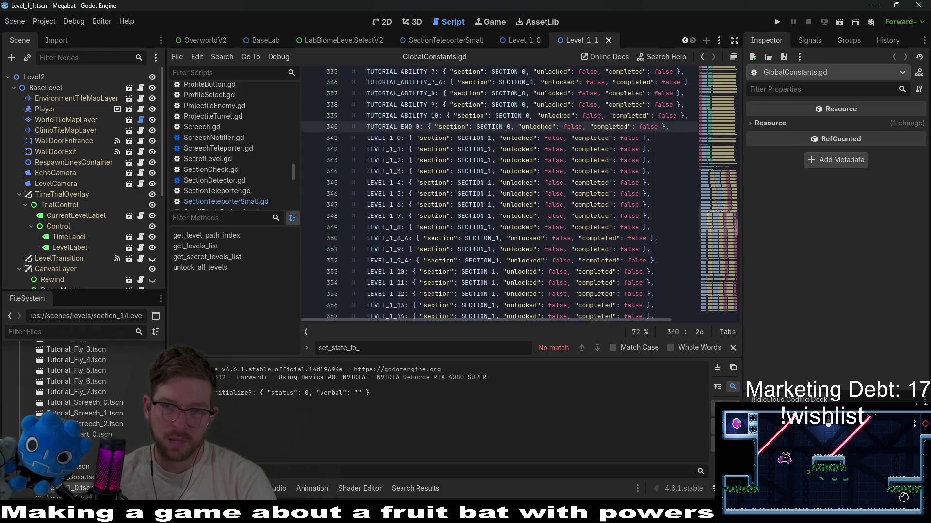
{"action": "scroll", "coordinate": [457, 187], "scroll_direction": "up", "scroll_amount": 20}
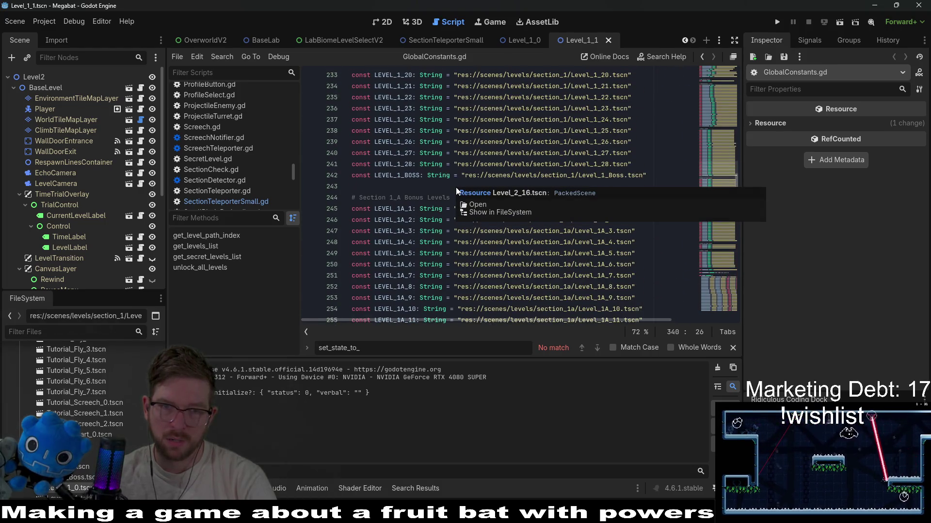
{"action": "scroll", "coordinate": [643, 264], "scroll_direction": "up", "scroll_amount": 3}
{"action": "left_click", "coordinate": [643, 264]}
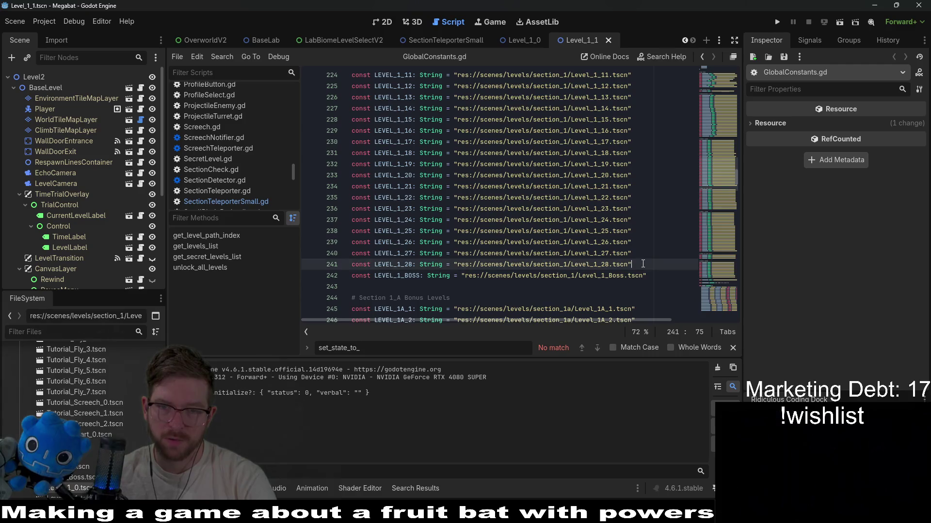
{"action": "left_click_drag", "start_coordinate": [655, 260], "coordinate": [653, 268]}
Duplicate the LEVEL_1_BOSS line and rename the copy's constant to LEVEL_1_END.
{"action": "left_click", "coordinate": [424, 276]}
{"action": "key", "text": "ctrl+c"}
{"action": "key", "text": "ctrl+v"}
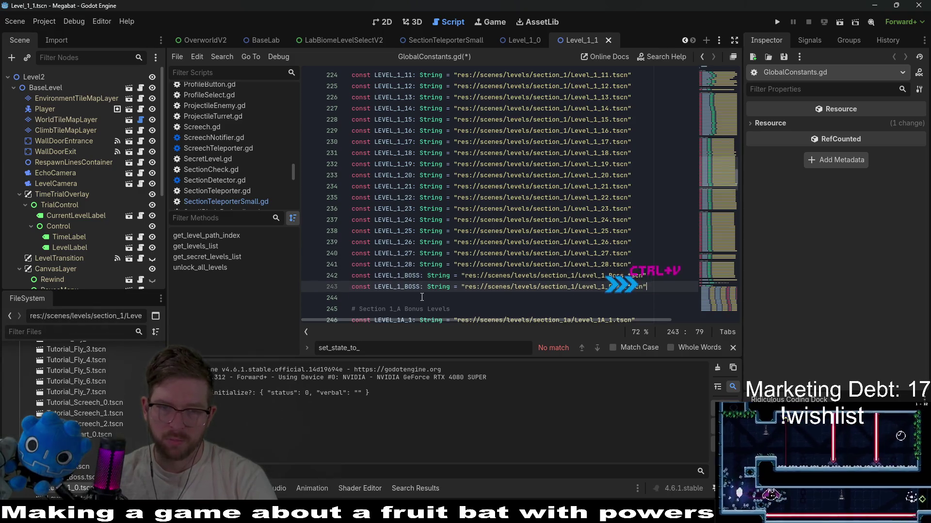
{"action": "key", "text": "Left"}
{"action": "key", "text": "BackSpace"}
{"action": "key", "text": "BackSpace"}
{"action": "key", "text": "BackSpace"}
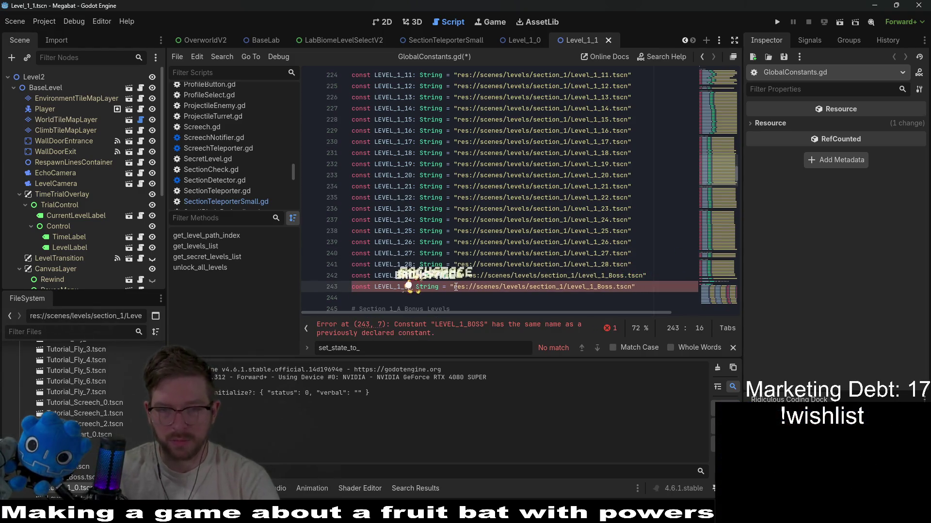
{"action": "type", "text": "END"}
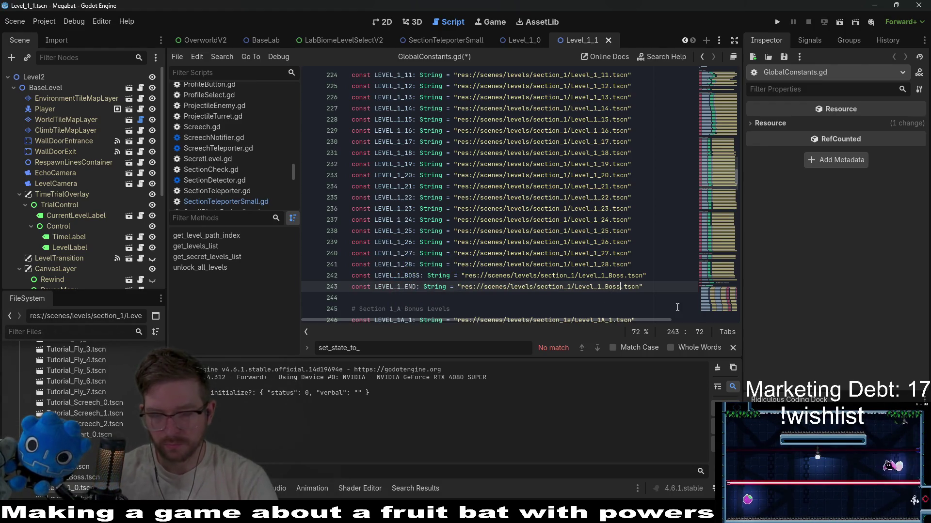
{"action": "key", "text": "BackSpace"}
{"action": "key", "text": "BackSpace"}
{"action": "key", "text": "BackSpace"}
{"action": "type", "text": "END"}
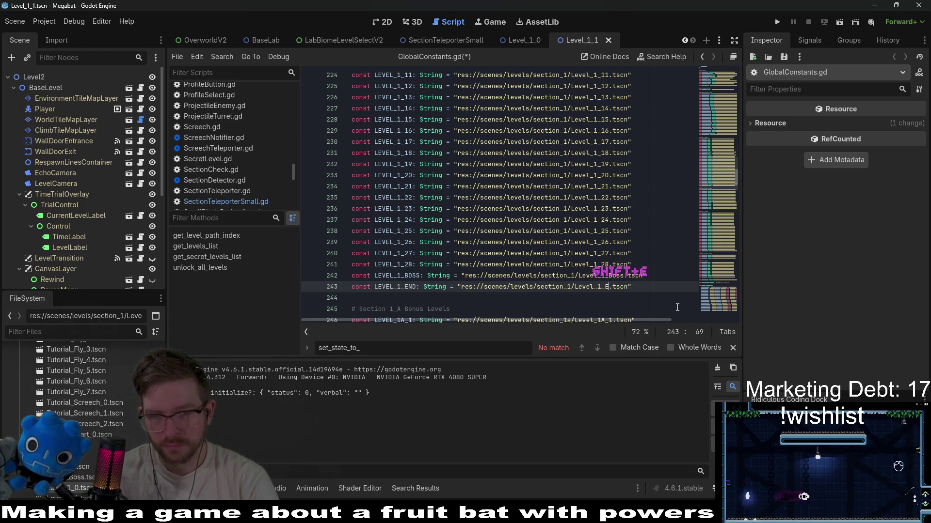
Fix the new constant's path to Level_1_End.tscn and save GlobalConstants.gd.
{"action": "left_click", "coordinate": [640, 253]}
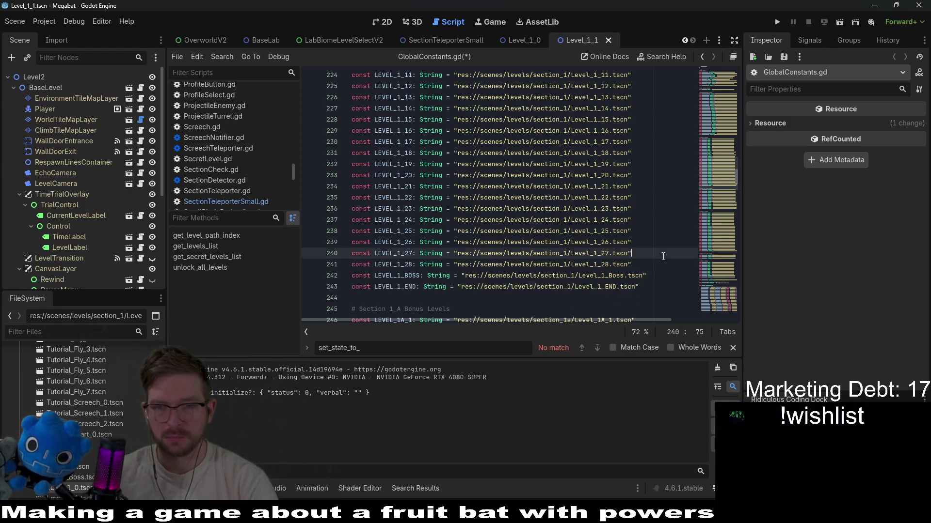
{"action": "left_click", "coordinate": [617, 287]}
{"action": "key", "text": "BackSpace"}
{"action": "key", "text": "BackSpace"}
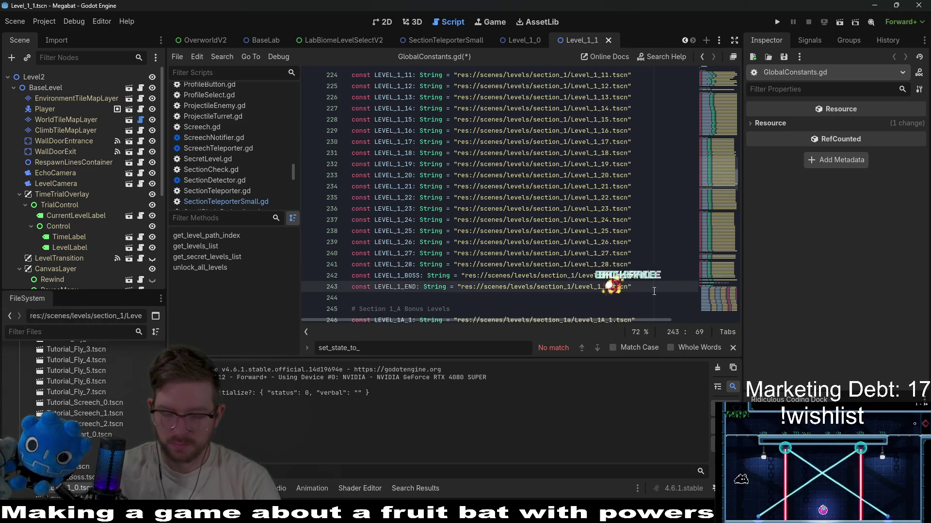
{"action": "type", "text": "nd"}
{"action": "left_click", "coordinate": [645, 231]}
{"action": "key", "text": "ctrl+s"}
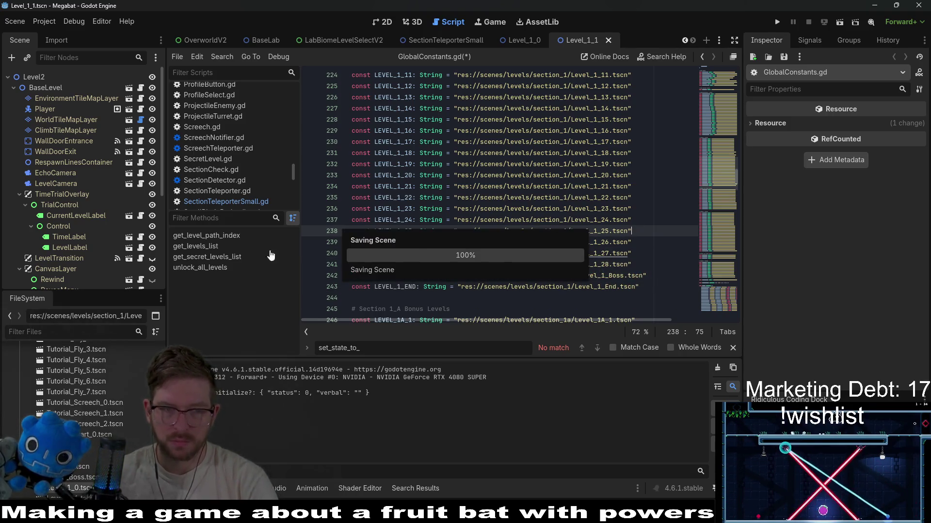
{"action": "left_click", "coordinate": [79, 332]}
Filter FileSystem for baselab and duplicate BaseLab.tscn as Level_1_End.tscn.
{"action": "type", "text": "BASE"}
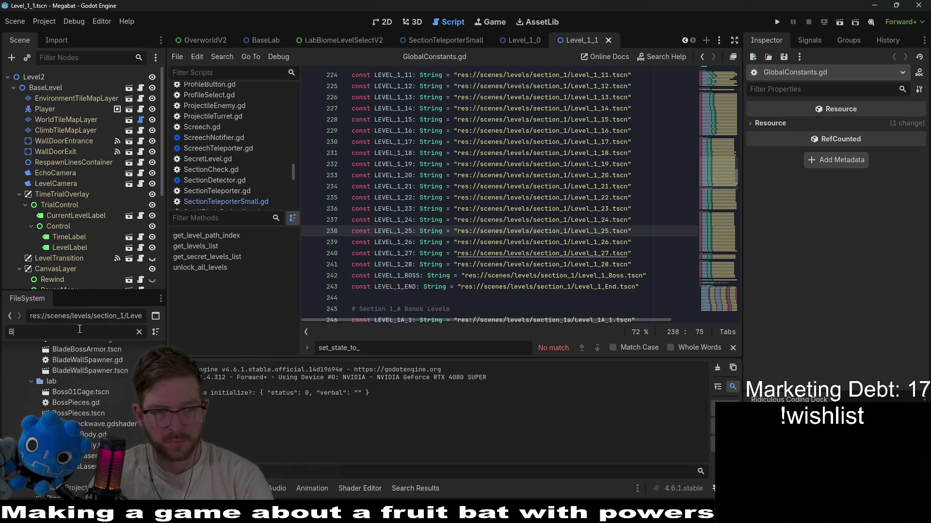
{"action": "key", "text": "BackSpace"}
{"action": "key", "text": "BackSpace"}
{"action": "key", "text": "BackSpace"}
{"action": "type", "text": "baselab"}
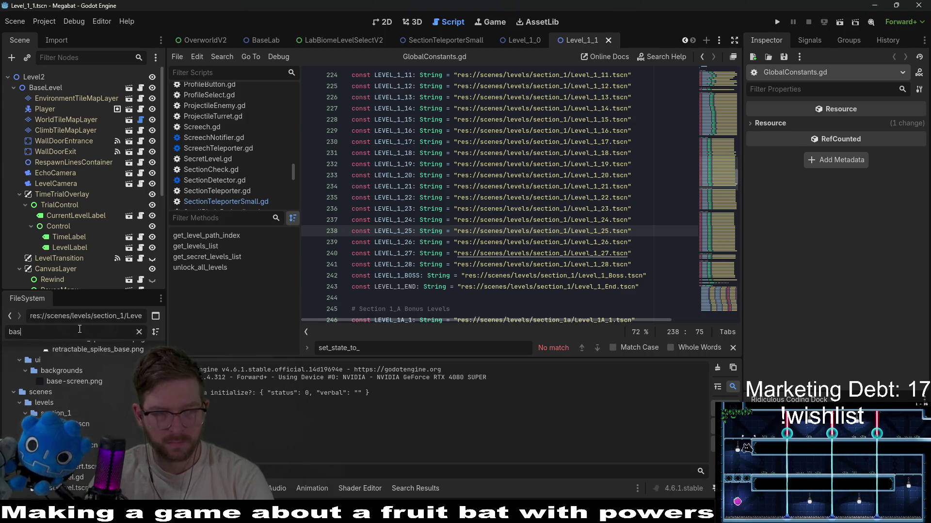
{"action": "right_click", "coordinate": [53, 404]}
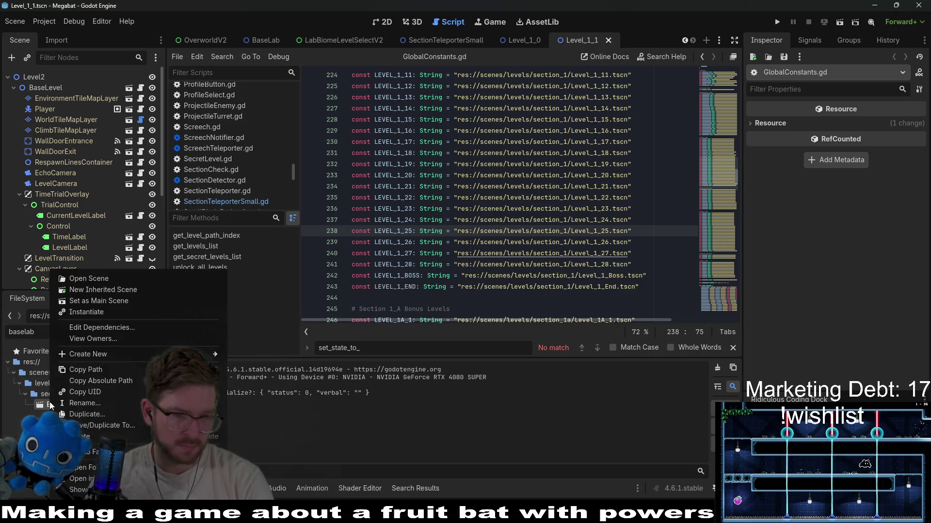
{"action": "left_click", "coordinate": [102, 415]}
{"action": "type", "text": "Level_"}
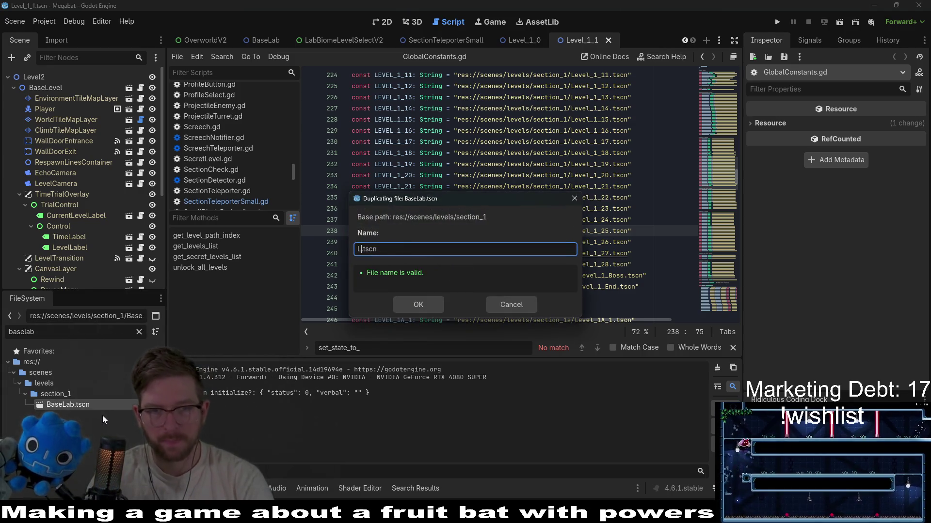
{"action": "type", "text": "1_"}
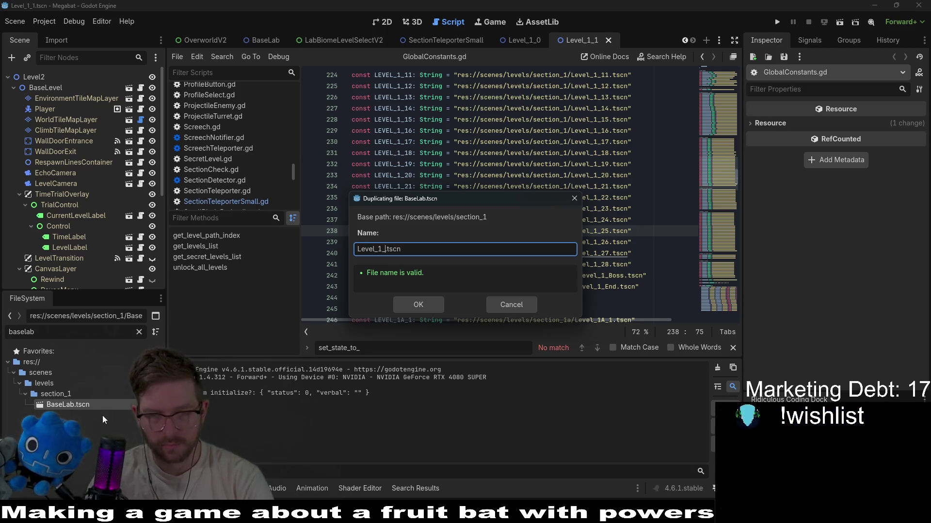
{"action": "type", "text": "End"}
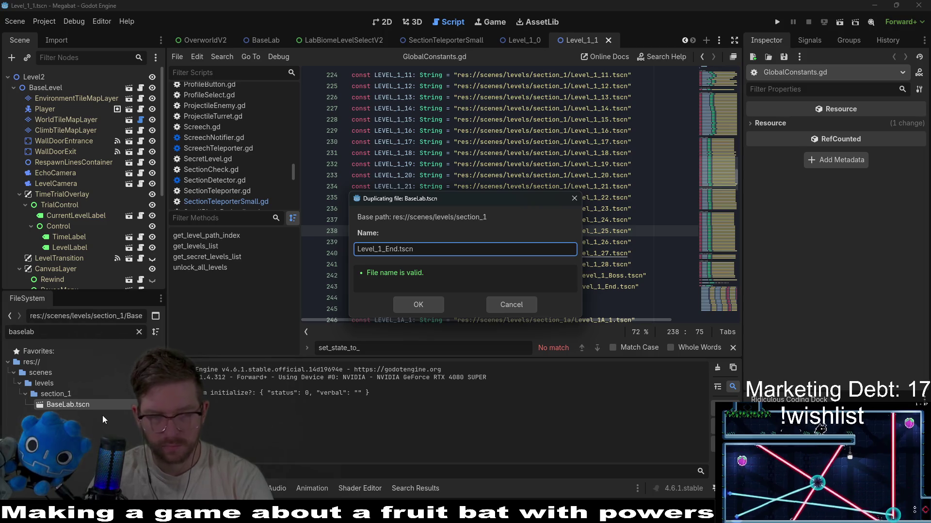
{"action": "key", "text": "Return"}
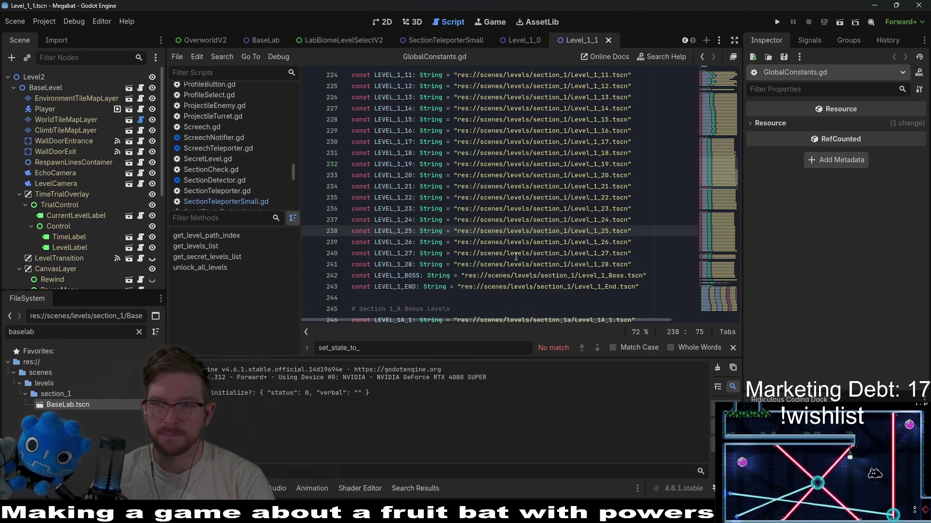
{"action": "left_click", "coordinate": [412, 287]}
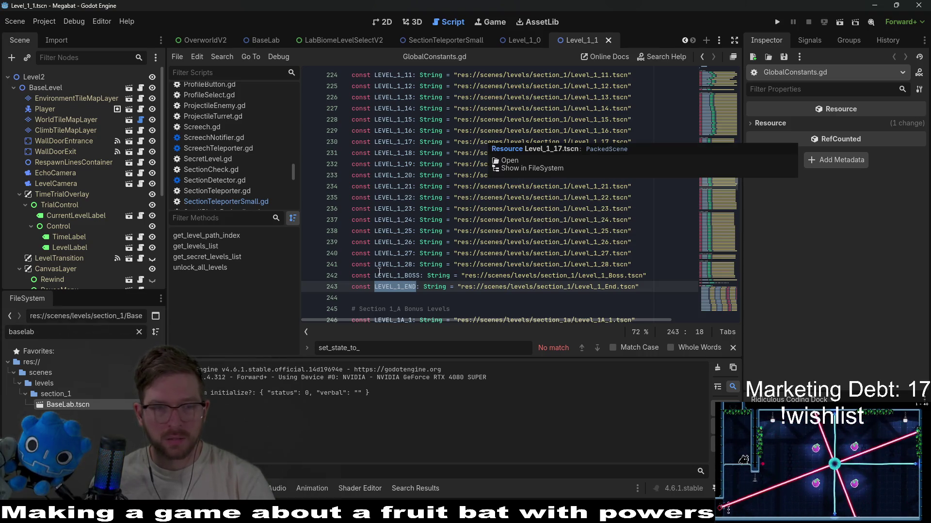
Quick Open Level_1_Boss.tscn and undo the stray edit to line 243.
{"action": "key", "text": "shift+alt+o"}
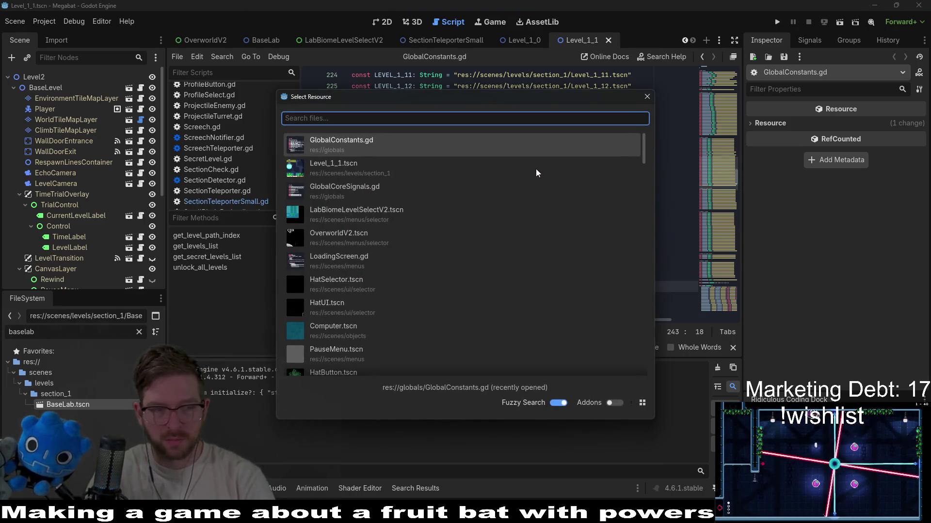
{"action": "type", "text": "leve"}
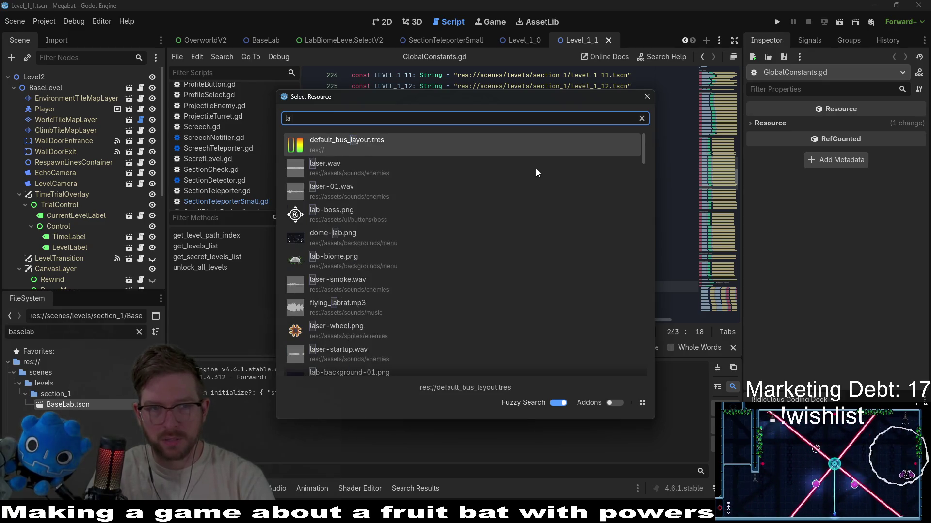
{"action": "type", "text": "l_1_BOS"}
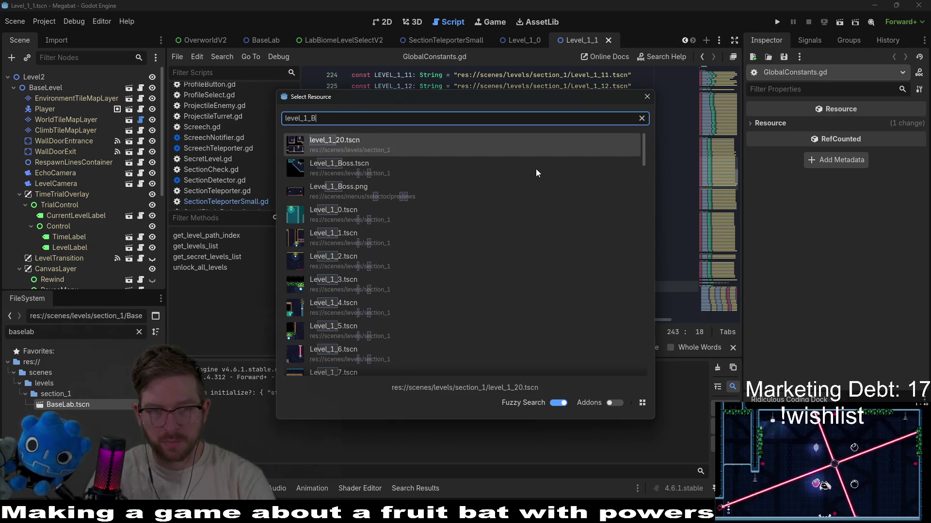
{"action": "key", "text": "Return"}
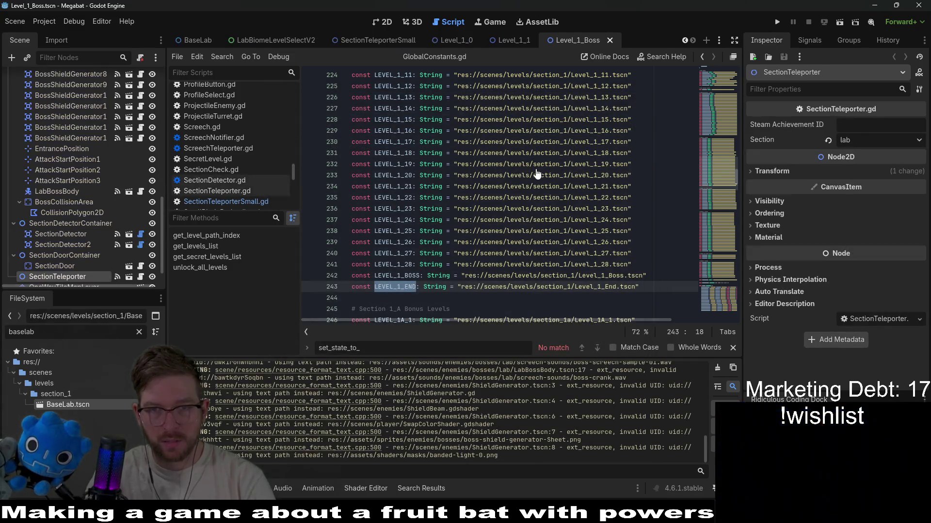
{"action": "type", "text": "Plev"}
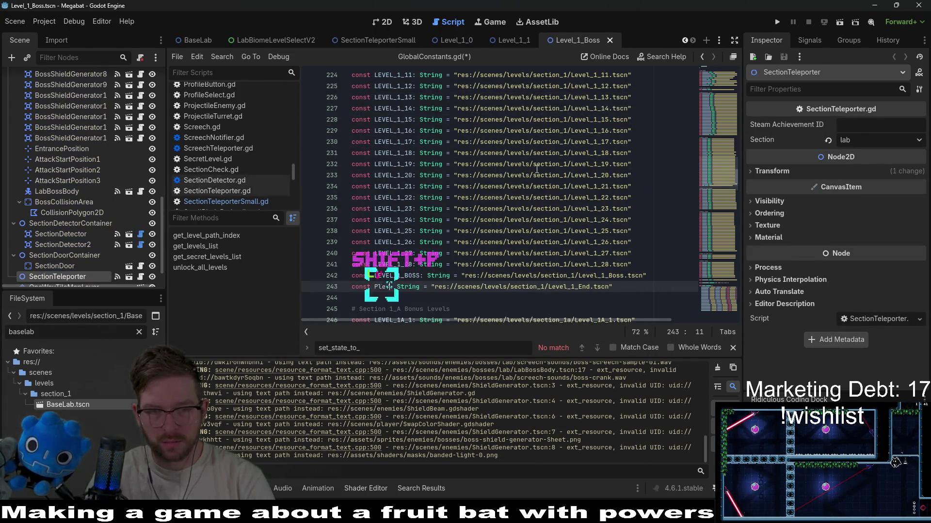
{"action": "key", "text": "ctrl+z"}
Open Level_1_End.tscn as well, then return to the Level_1_Boss tab.
{"action": "key", "text": "ctrl+p"}
{"action": "type", "text": "level"}
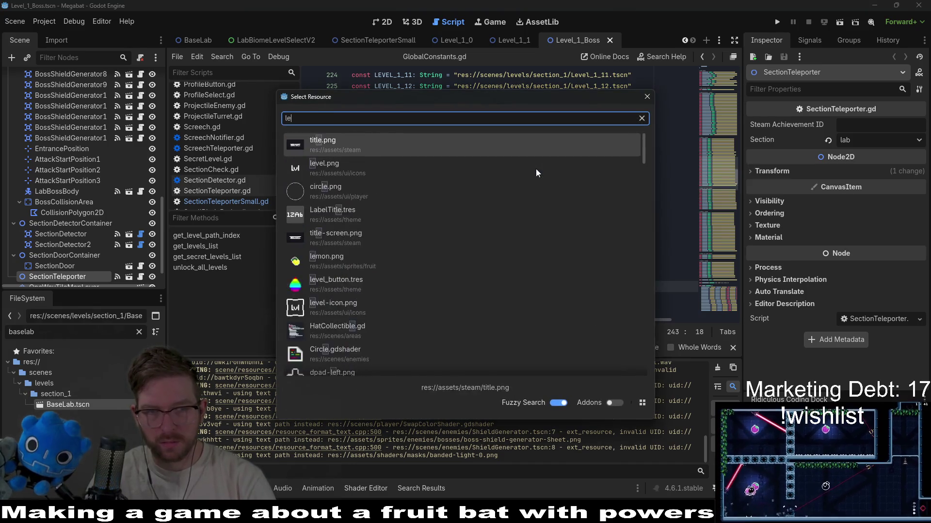
{"action": "type", "text": "_1_END"}
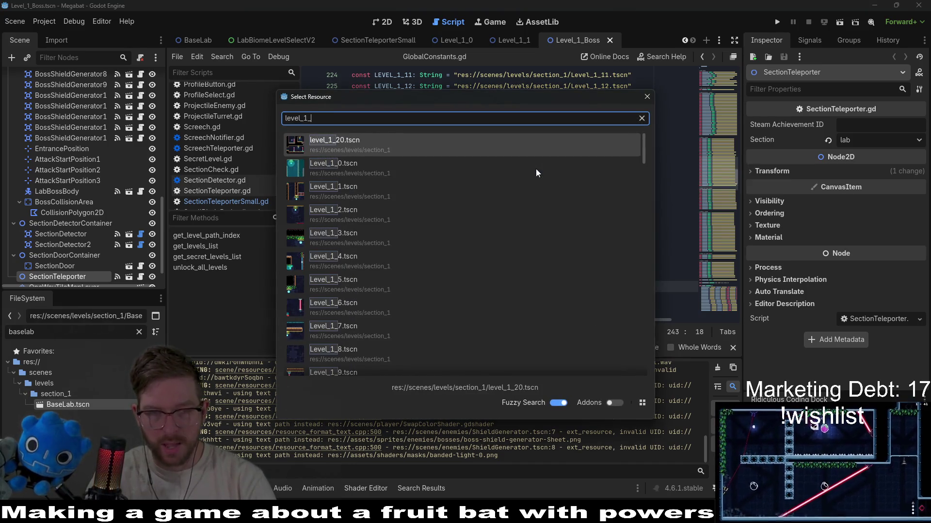
{"action": "key", "text": "Return"}
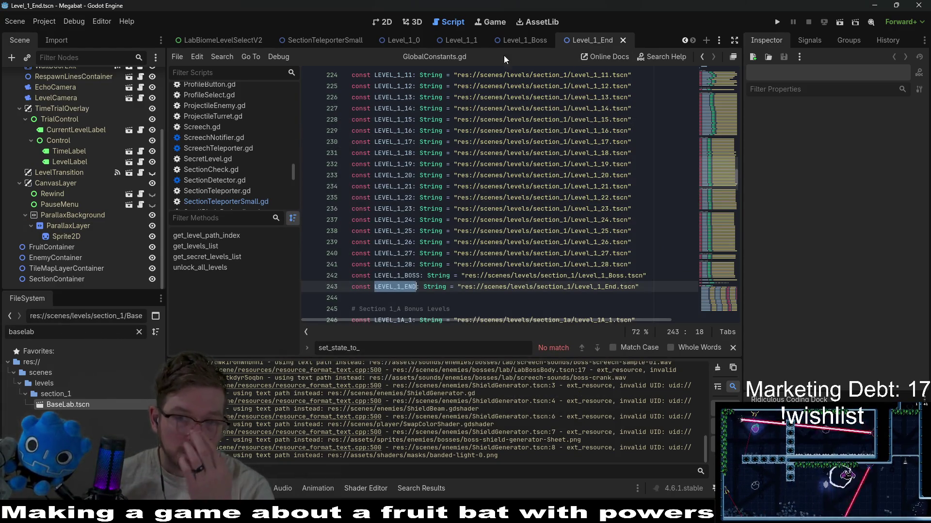
{"action": "left_click", "coordinate": [521, 40]}
{"action": "left_click", "coordinate": [382, 21]}
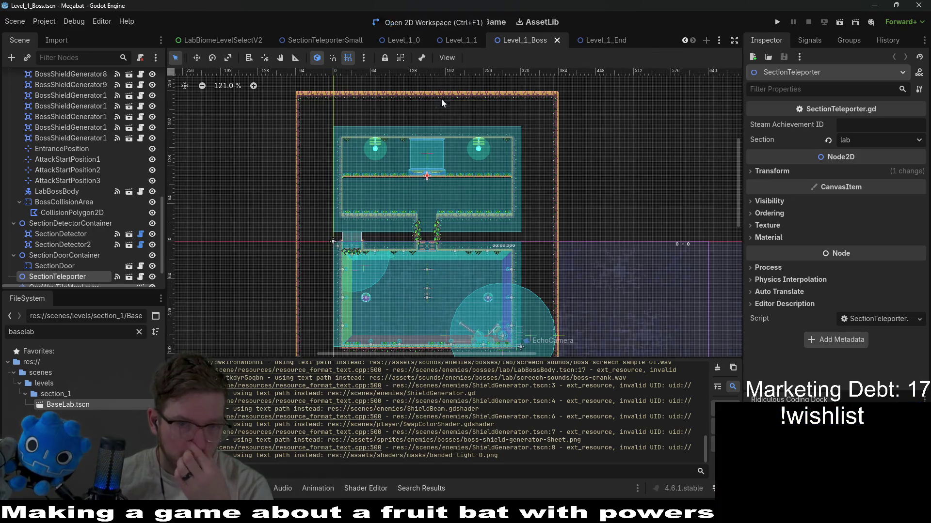
{"action": "scroll", "coordinate": [456, 160], "scroll_direction": "up", "scroll_amount": 4}
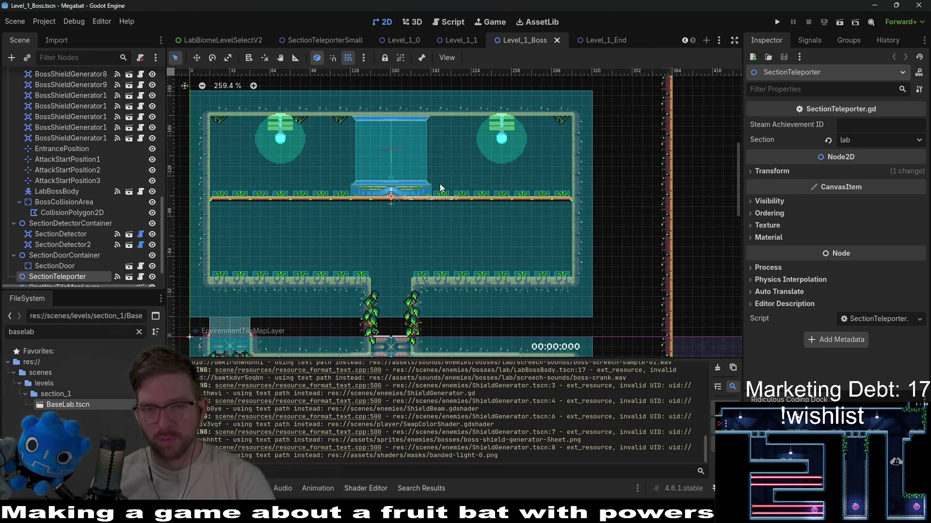
{"action": "left_click", "coordinate": [597, 42]}
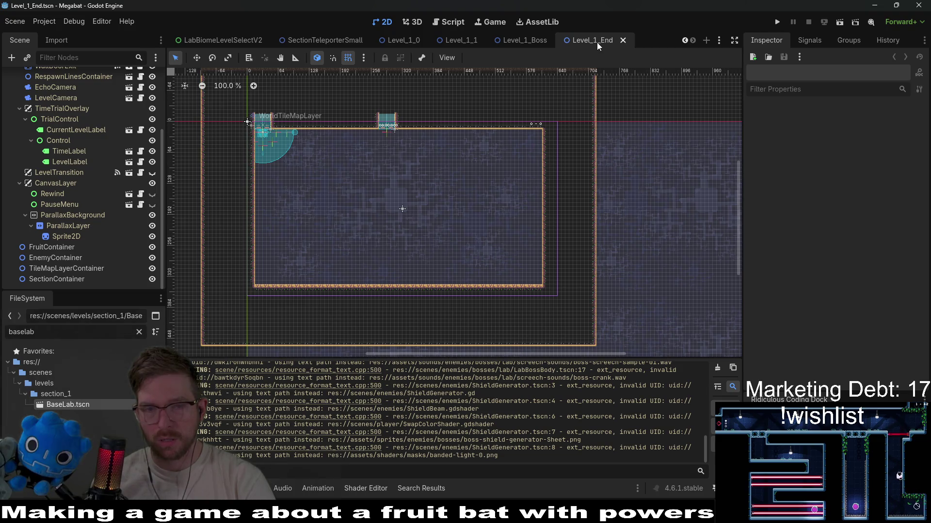
{"action": "left_click", "coordinate": [523, 41]}
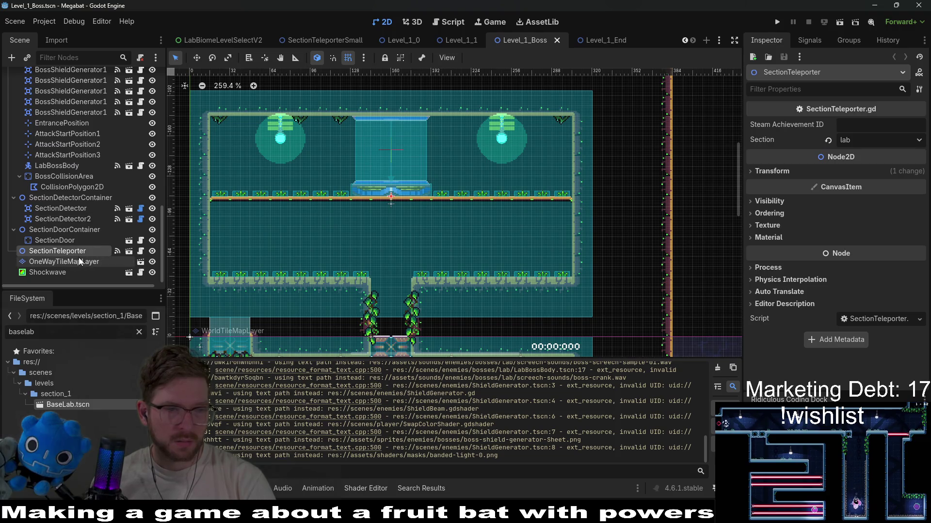
{"action": "left_click", "coordinate": [72, 263]}
{"action": "right_click", "coordinate": [73, 250]}
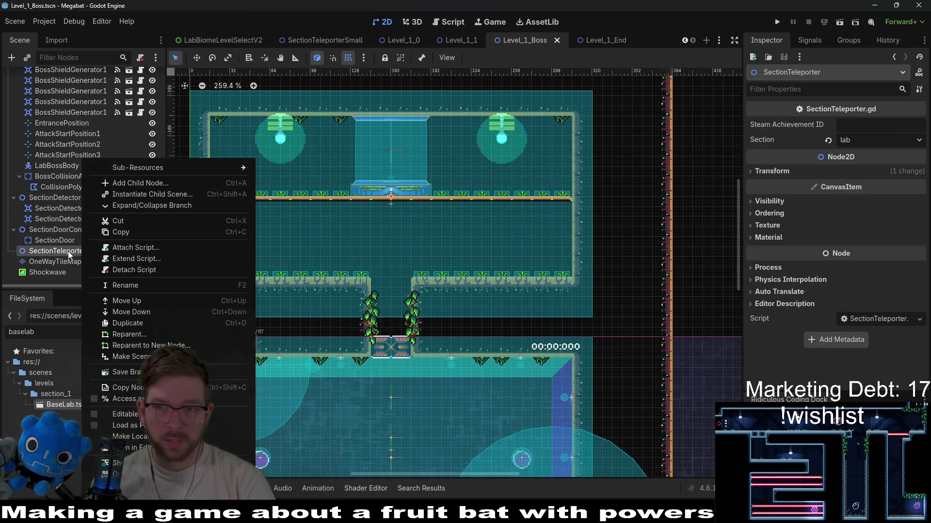
{"action": "key", "text": "Escape"}
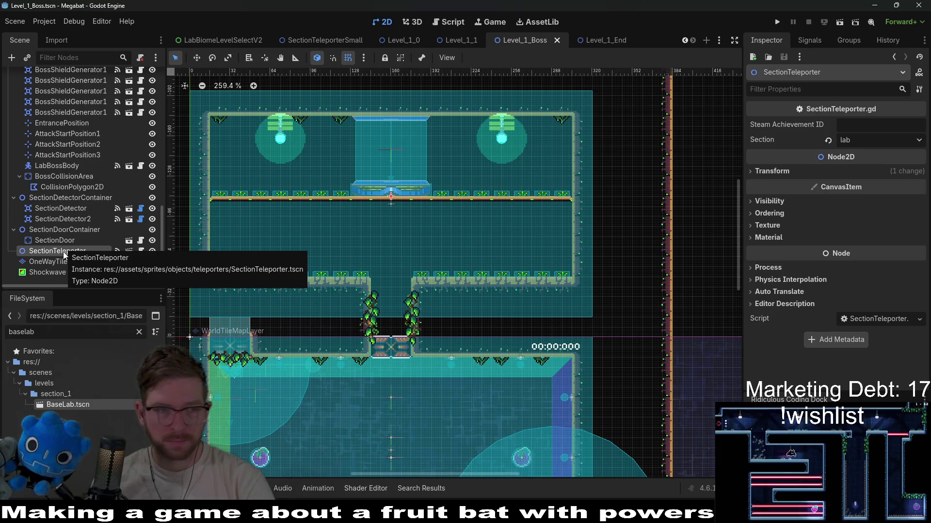
{"action": "right_click", "coordinate": [63, 251]}
{"action": "left_click", "coordinate": [388, 242]}
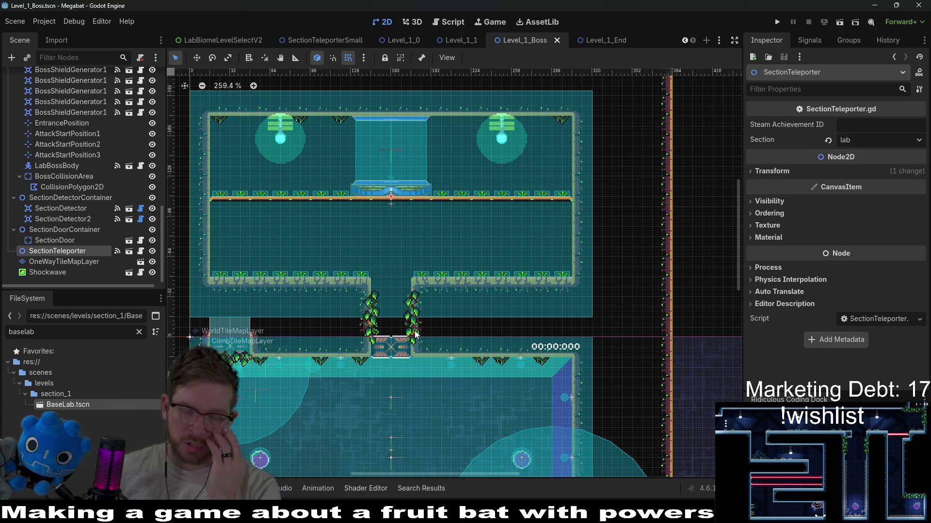
{"action": "scroll", "coordinate": [388, 335], "scroll_direction": "down", "scroll_amount": 2}
{"action": "scroll", "coordinate": [385, 339], "scroll_direction": "up", "scroll_amount": 3}
{"action": "scroll", "coordinate": [386, 339], "scroll_direction": "down", "scroll_amount": 2}
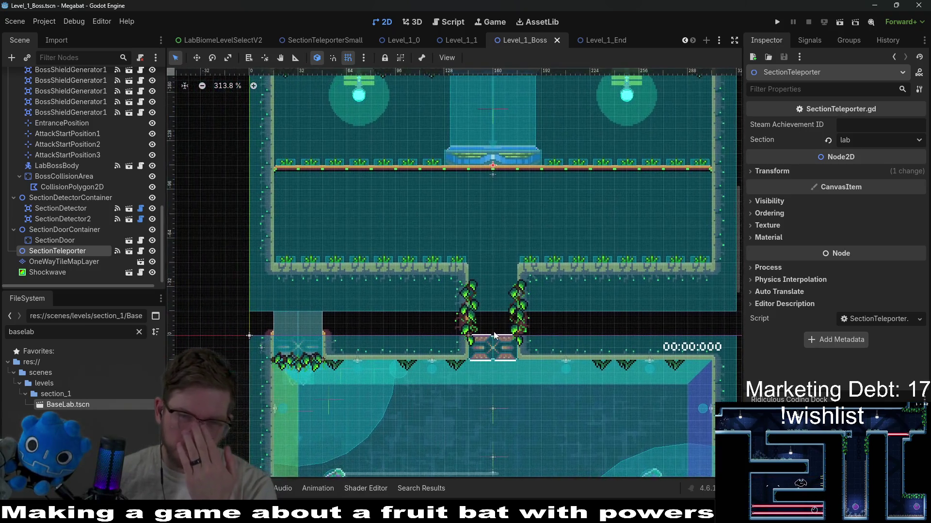
{"action": "scroll", "coordinate": [441, 293], "scroll_direction": "up", "scroll_amount": 4}
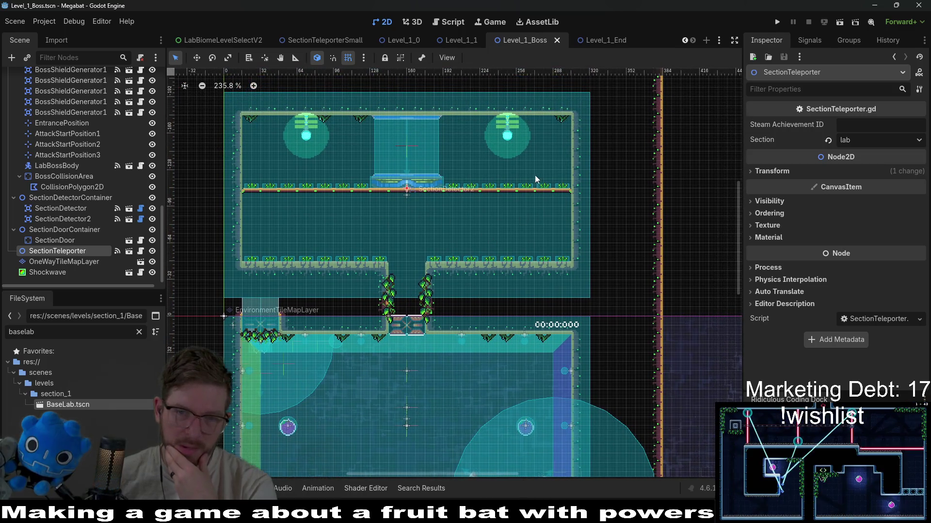
{"action": "key", "text": "ctrl+Tab"}
{"action": "key", "text": "w"}
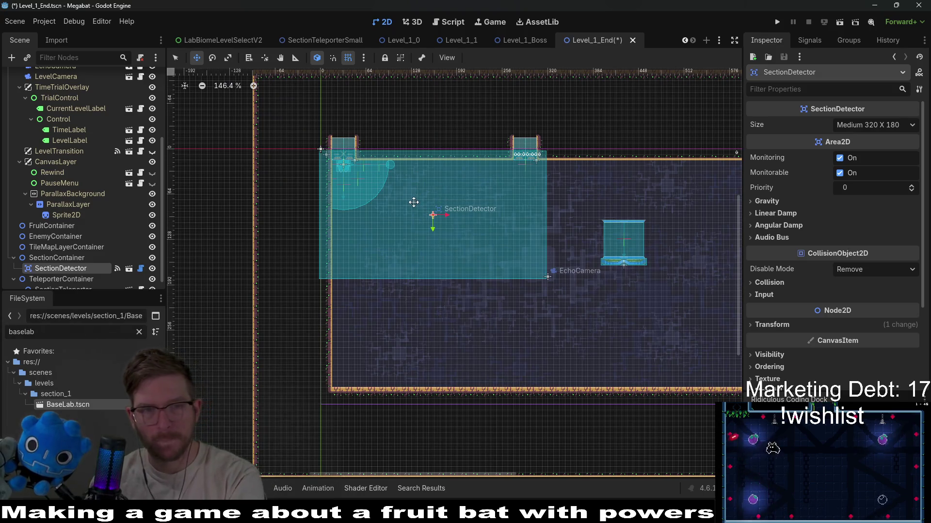
Nudge Level_1_End's SectionDetector up one step with the arrow key and look over the room.
{"action": "key", "text": "Up"}
{"action": "key", "text": "Up"}
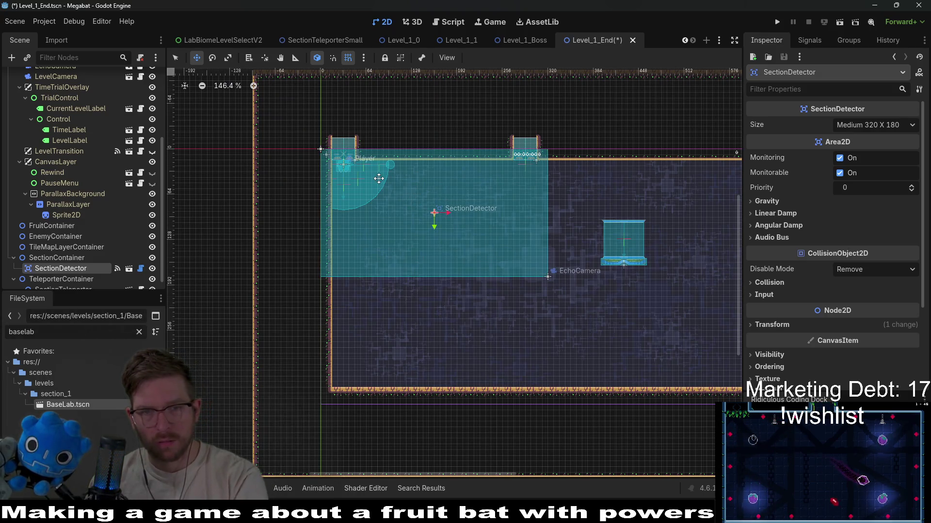
{"action": "scroll", "coordinate": [378, 178], "scroll_direction": "down", "scroll_amount": 4}
{"action": "scroll", "coordinate": [379, 173], "scroll_direction": "up", "scroll_amount": 3}
{"action": "scroll", "coordinate": [379, 173], "scroll_direction": "up", "scroll_amount": 4}
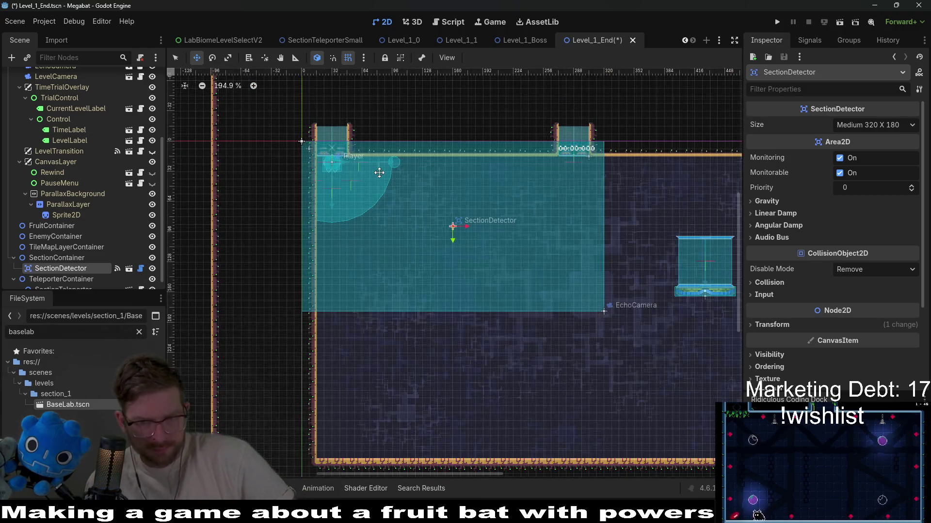
{"action": "scroll", "coordinate": [379, 172], "scroll_direction": "up", "scroll_amount": 3}
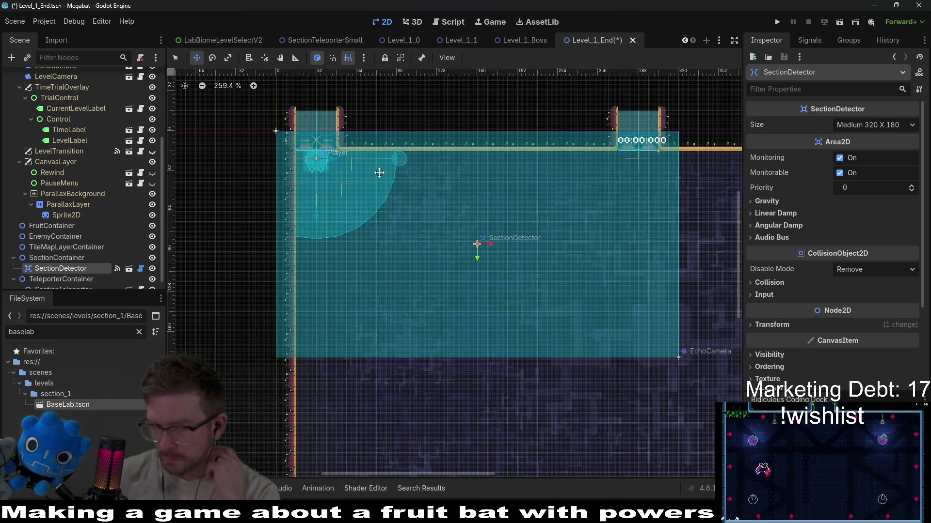
{"action": "scroll", "coordinate": [383, 170], "scroll_direction": "down", "scroll_amount": 4}
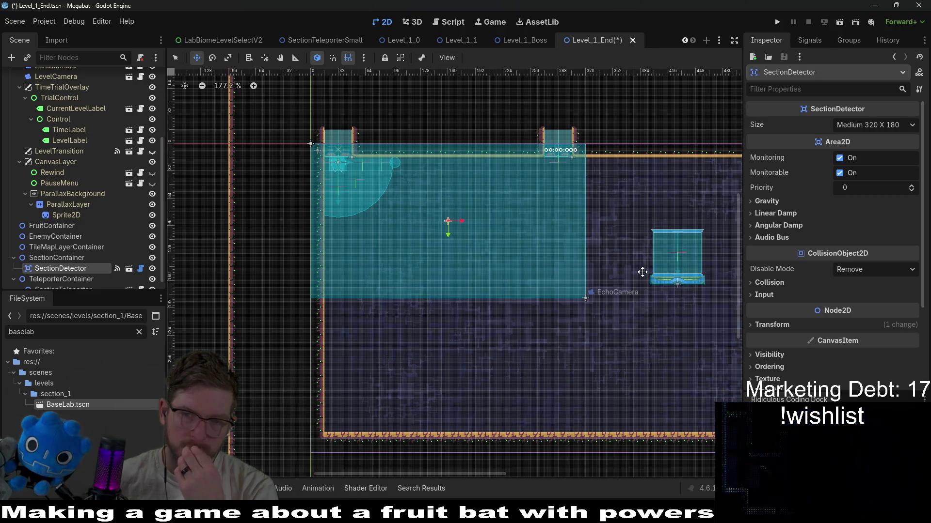
{"action": "scroll", "coordinate": [642, 272], "scroll_direction": "up", "scroll_amount": 2}
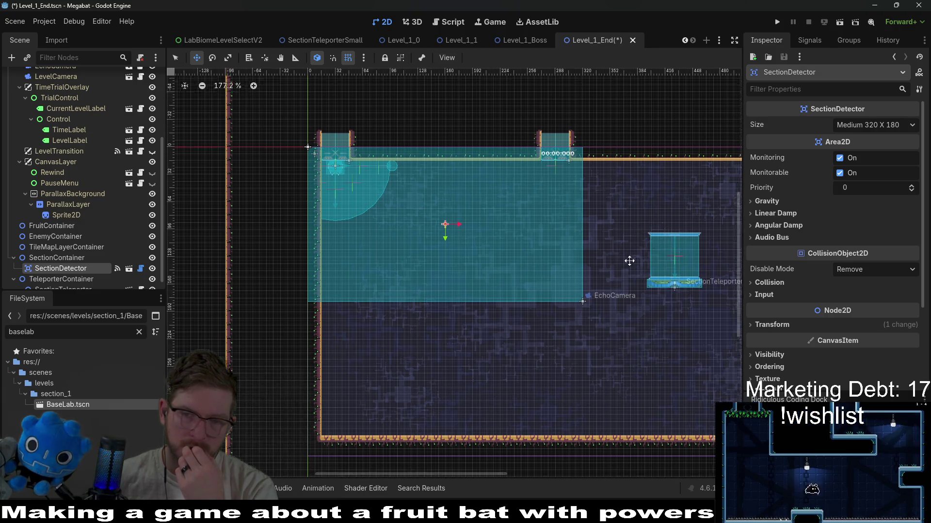
{"action": "scroll", "coordinate": [628, 260], "scroll_direction": "right", "scroll_amount": 2}
{"action": "scroll", "coordinate": [589, 265], "scroll_direction": "down", "scroll_amount": 3}
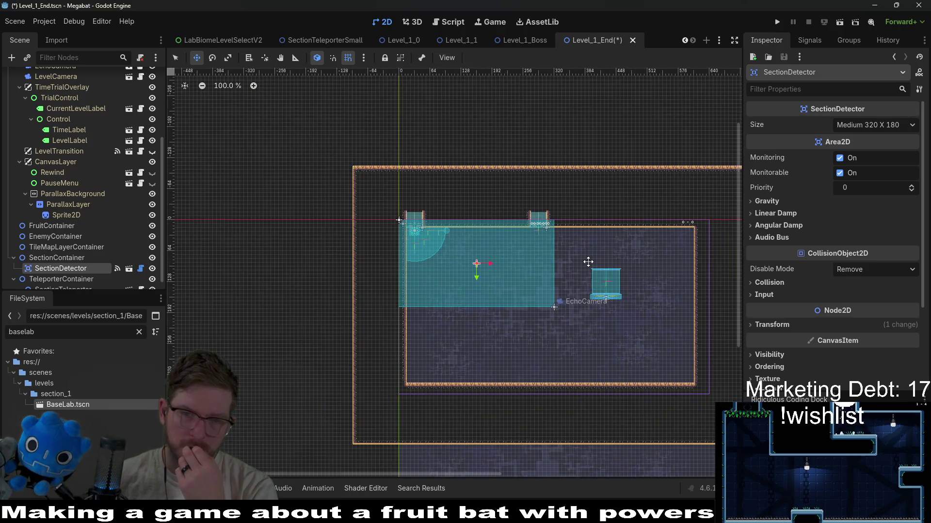
{"action": "scroll", "coordinate": [588, 262], "scroll_direction": "up", "scroll_amount": 4}
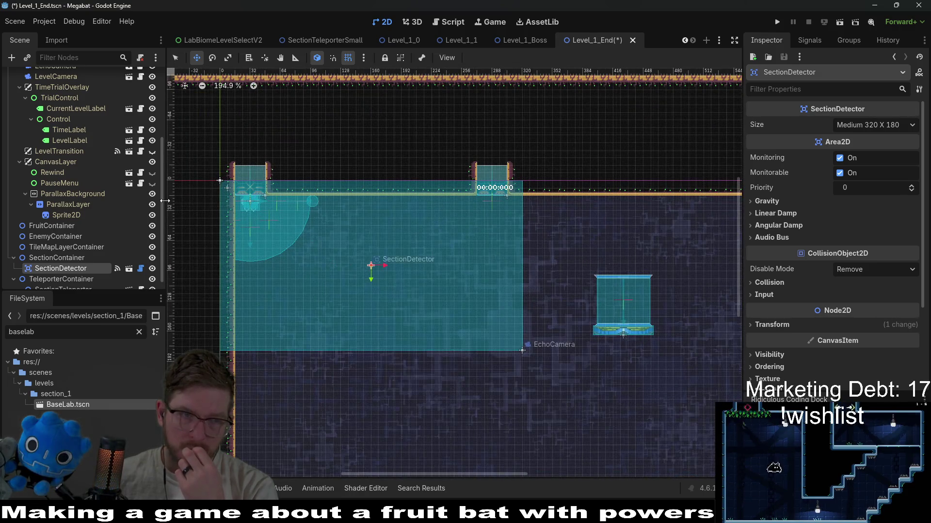
{"action": "scroll", "coordinate": [80, 183], "scroll_direction": "up", "scroll_amount": 5}
Paint a 6x4 rectangle of the next terrain type on WorldTileMapLayer.
{"action": "left_click", "coordinate": [80, 119]}
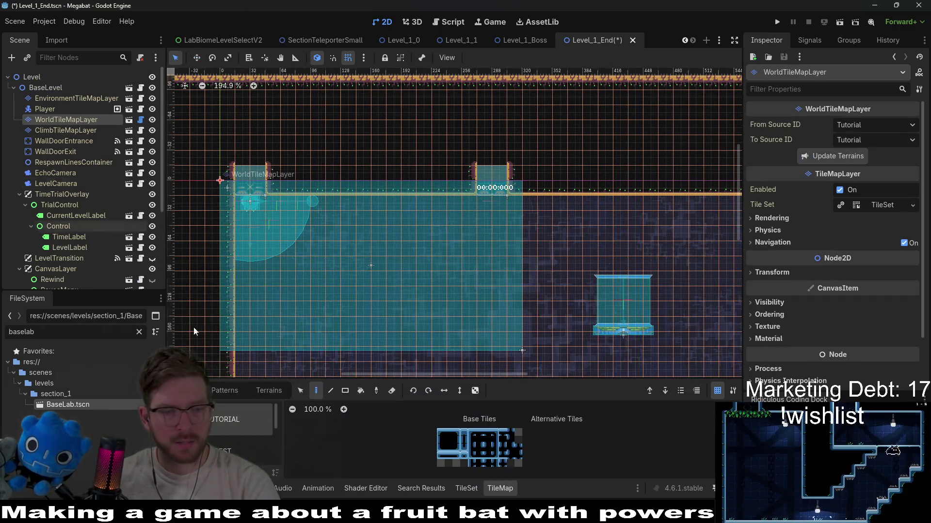
{"action": "left_click", "coordinate": [258, 392]}
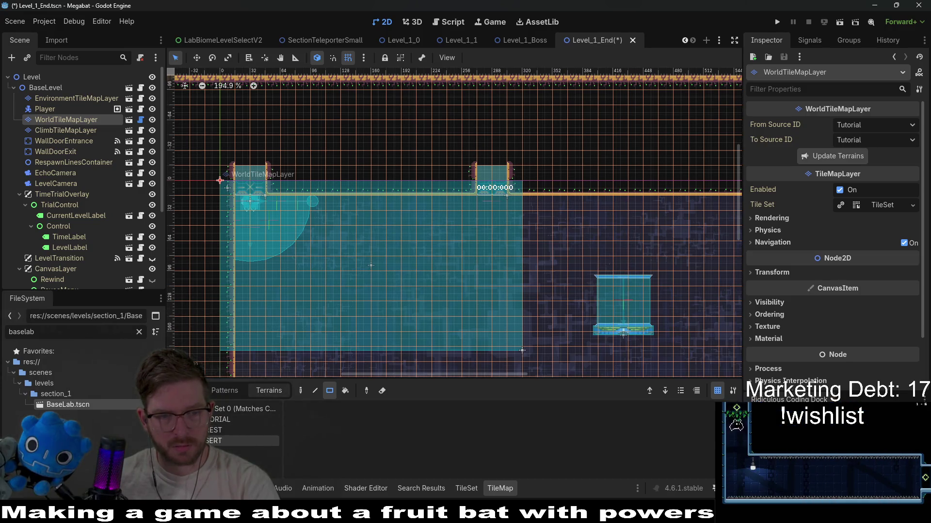
{"action": "left_click", "coordinate": [242, 452]}
{"action": "mouse_move", "coordinate": [448, 136]}
{"action": "left_mouse_down"}
{"action": "mouse_move", "coordinate": [533, 194]}
{"action": "mouse_move", "coordinate": [523, 187]}
{"action": "left_mouse_up"}
{"action": "scroll", "coordinate": [508, 194], "scroll_direction": "down", "scroll_amount": 3}
{"action": "scroll", "coordinate": [508, 174], "scroll_direction": "right", "scroll_amount": 3}
Drag WallDoorExit up and right until it sits above the room's top wall.
{"action": "left_click", "coordinate": [56, 151]}
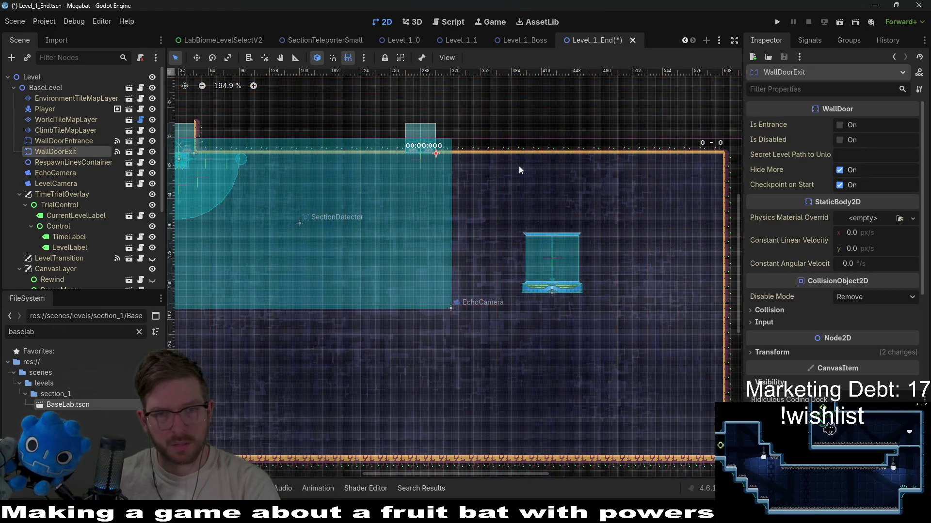
{"action": "key", "text": "w"}
{"action": "scroll", "coordinate": [519, 170], "scroll_direction": "up", "scroll_amount": 3}
{"action": "scroll", "coordinate": [519, 170], "scroll_direction": "right", "scroll_amount": 3}
{"action": "left_click_drag", "start_coordinate": [368, 214], "coordinate": [497, 167]}
{"action": "scroll", "coordinate": [497, 167], "scroll_direction": "up", "scroll_amount": 2}
{"action": "scroll", "coordinate": [498, 167], "scroll_direction": "right", "scroll_amount": 2}
{"action": "left_click_drag", "start_coordinate": [466, 355], "coordinate": [480, 279]}
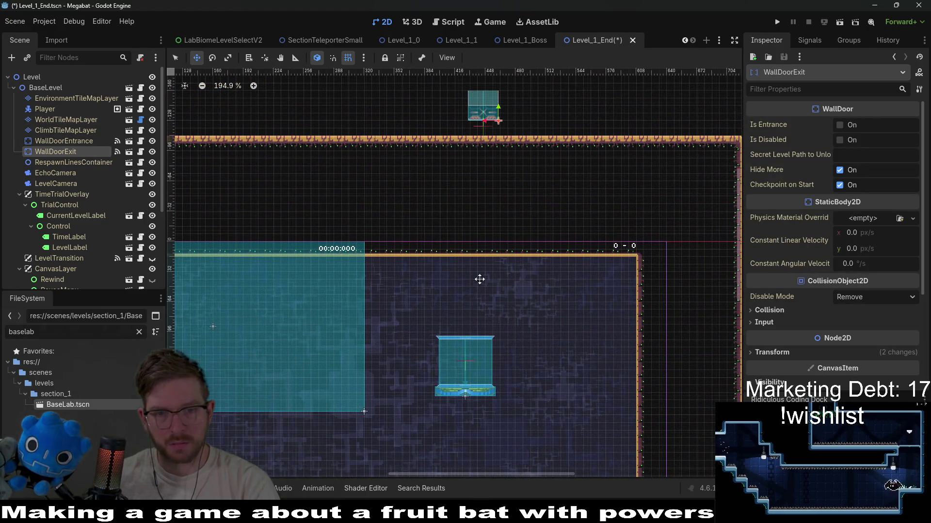
{"action": "scroll", "coordinate": [452, 274], "scroll_direction": "down", "scroll_amount": 2}
{"action": "scroll", "coordinate": [452, 274], "scroll_direction": "left", "scroll_amount": 4}
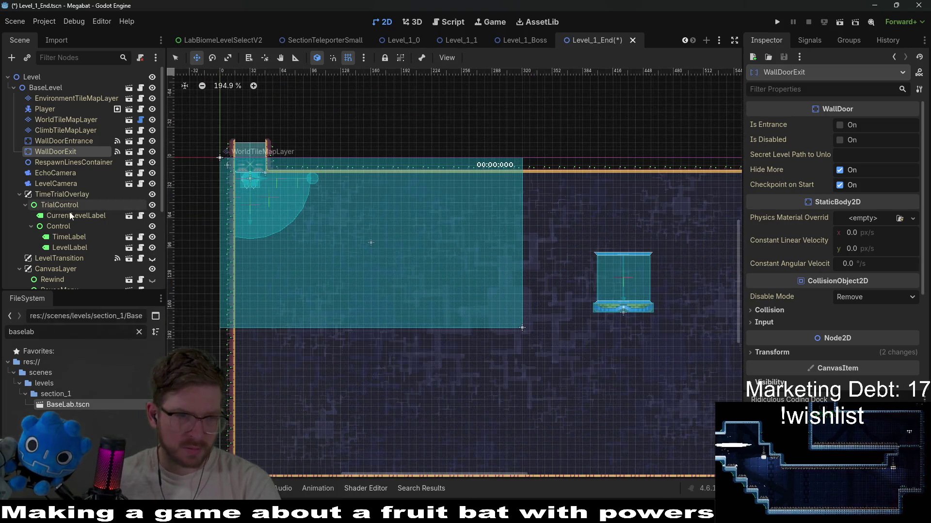
Inspect the WorldTileMapLayer, ClimbTileMapLayer, WallDoorEntrance and WallDoorExit nodes, ending on WallDoorEntrance.
{"action": "left_click", "coordinate": [76, 118]}
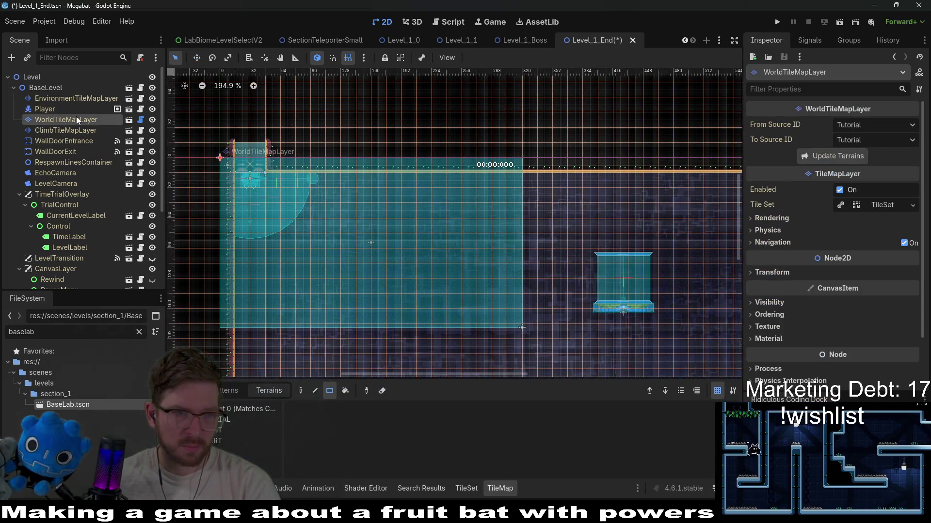
{"action": "left_click", "coordinate": [76, 130]}
{"action": "left_click", "coordinate": [75, 142]}
{"action": "left_click", "coordinate": [66, 151]}
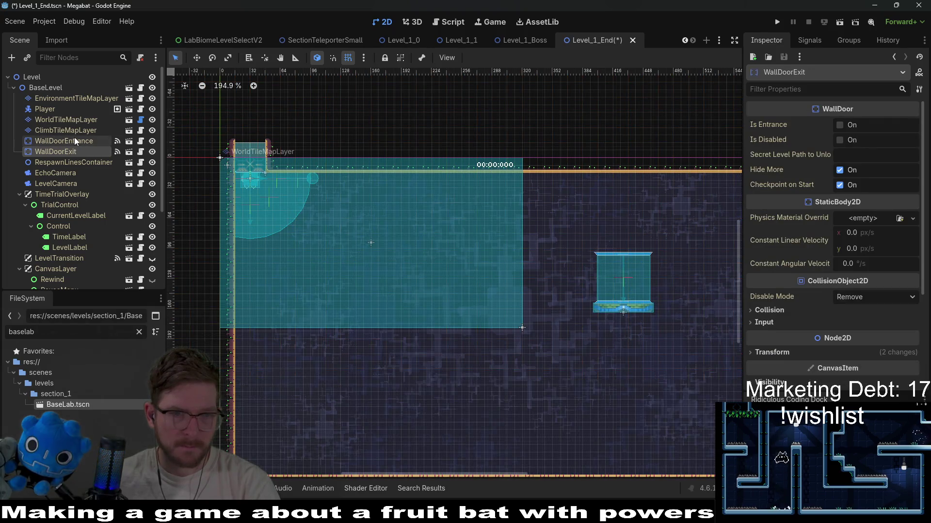
{"action": "left_click", "coordinate": [74, 141]}
{"action": "scroll", "coordinate": [60, 245], "scroll_direction": "down", "scroll_amount": 3}
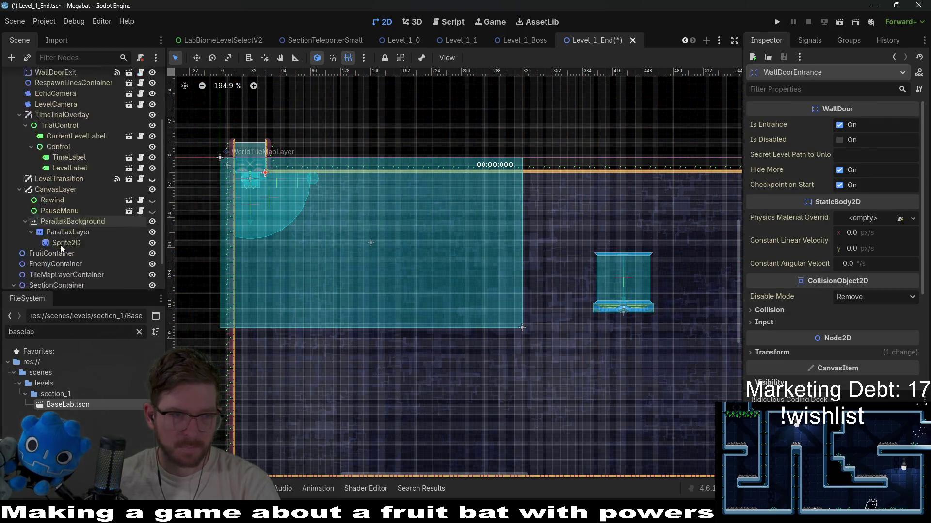
{"action": "scroll", "coordinate": [60, 245], "scroll_direction": "down", "scroll_amount": 2}
Set SectionDetector's size to Large 384 X 216 and nudge it left and down.
{"action": "left_click", "coordinate": [65, 256]}
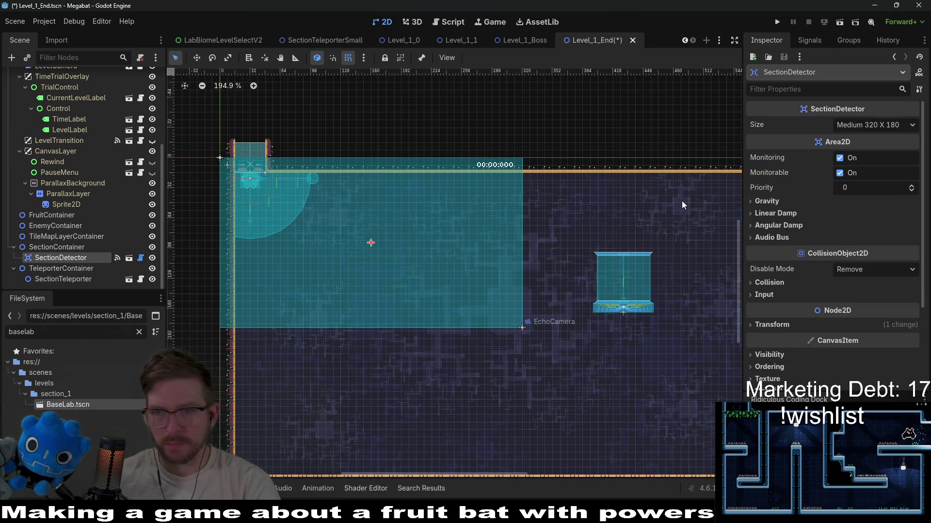
{"action": "left_click", "coordinate": [875, 127]}
{"action": "left_click", "coordinate": [873, 187]}
{"action": "key", "text": "w"}
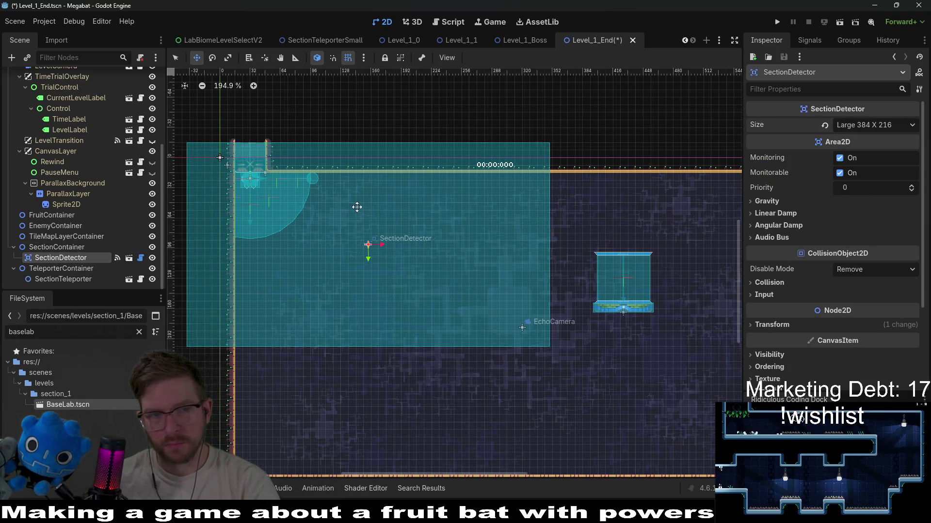
{"action": "key", "text": "Left"}
{"action": "key", "text": "Left"}
{"action": "key", "text": "Down"}
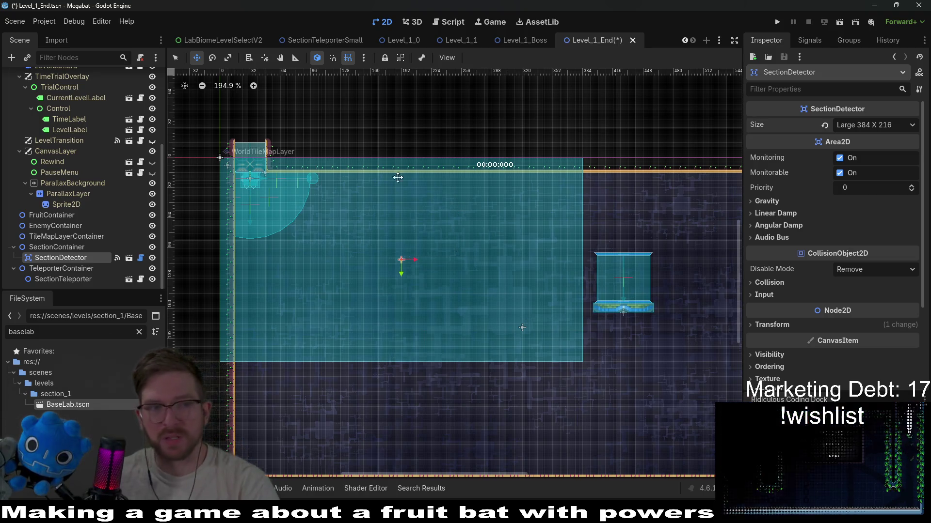
{"action": "scroll", "coordinate": [62, 114], "scroll_direction": "up", "scroll_amount": 5}
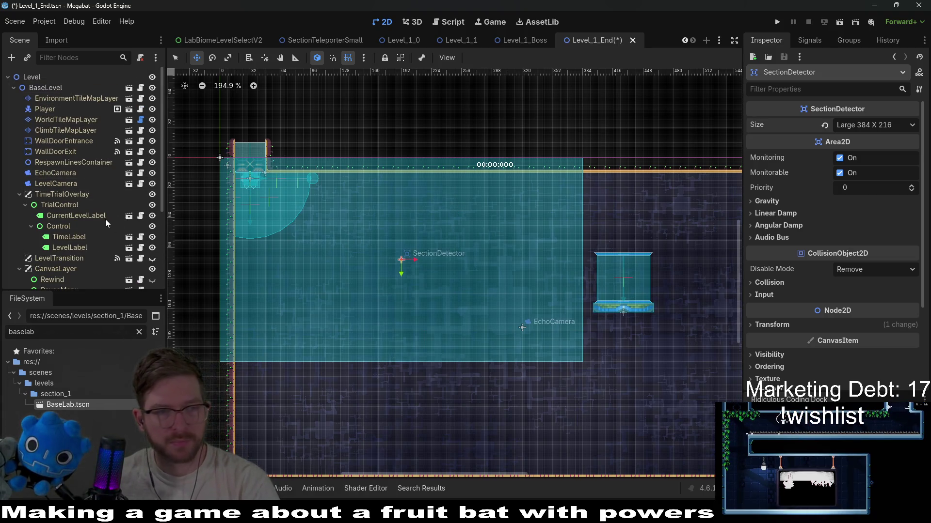
{"action": "scroll", "coordinate": [102, 236], "scroll_direction": "down", "scroll_amount": 5}
Select the SectionTeleporter node and look it over.
{"action": "left_click", "coordinate": [54, 278]}
{"action": "scroll", "coordinate": [651, 247], "scroll_direction": "down", "scroll_amount": 5}
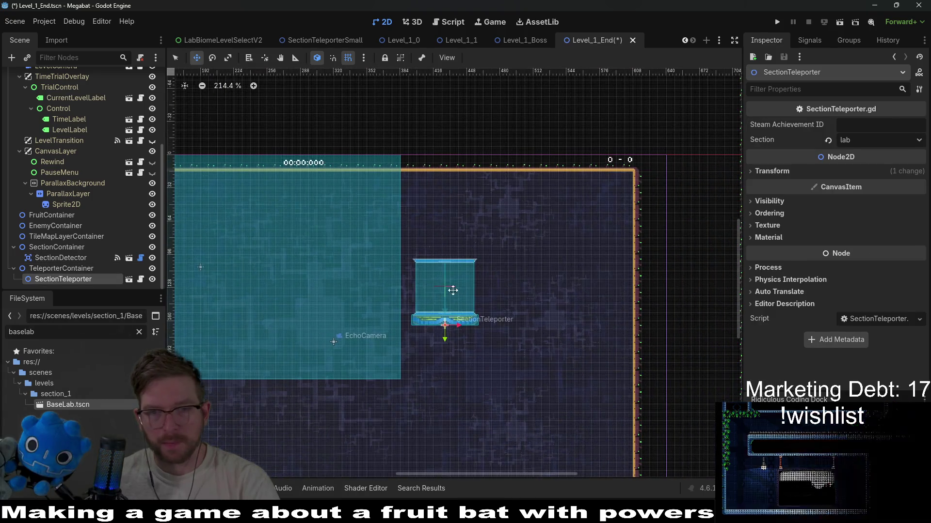
{"action": "scroll", "coordinate": [592, 220], "scroll_direction": "up", "scroll_amount": 5}
{"action": "scroll", "coordinate": [499, 291], "scroll_direction": "down", "scroll_amount": 3}
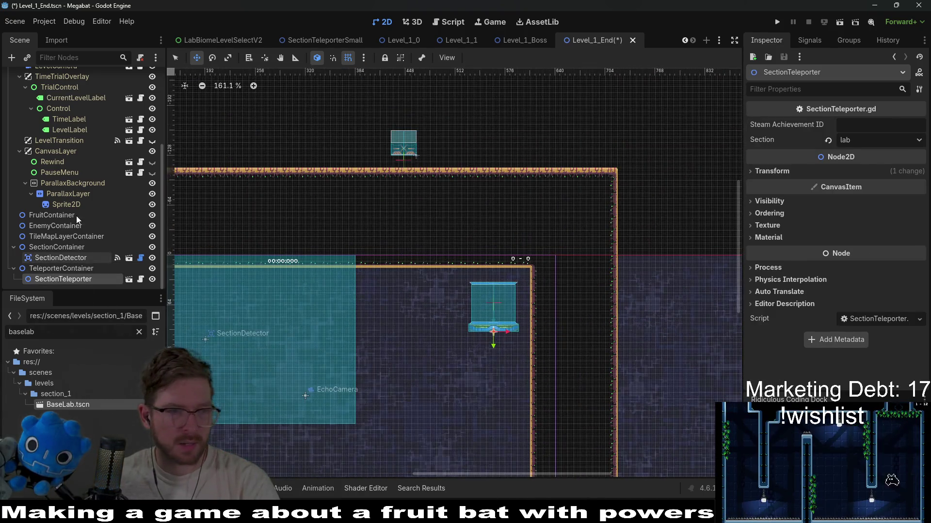
{"action": "scroll", "coordinate": [77, 213], "scroll_direction": "up", "scroll_amount": 5}
Fill a rectangular block with the orange wall terrain on WorldTileMapLayer.
{"action": "left_click", "coordinate": [53, 117]}
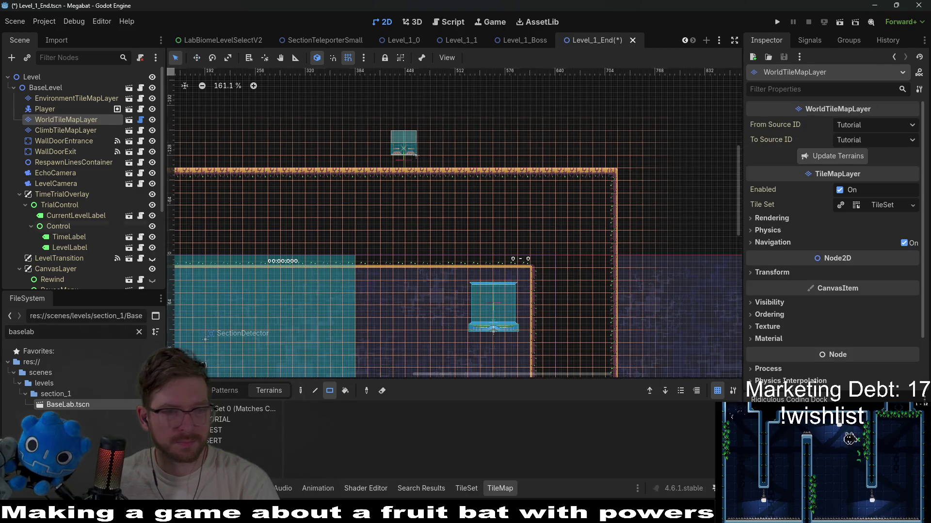
{"action": "left_click", "coordinate": [232, 462]}
{"action": "left_click", "coordinate": [221, 451]}
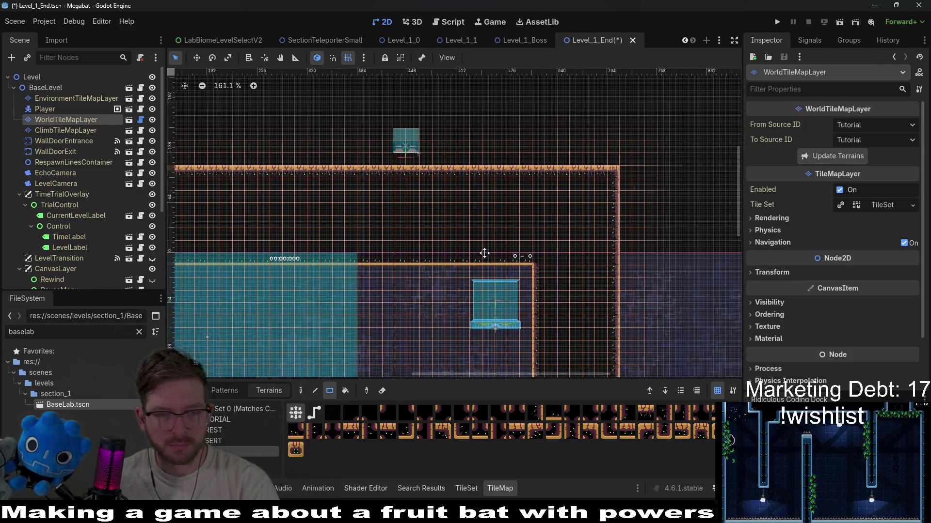
{"action": "scroll", "coordinate": [482, 253], "scroll_direction": "down", "scroll_amount": 3}
{"action": "scroll", "coordinate": [382, 274], "scroll_direction": "down", "scroll_amount": 3}
{"action": "scroll", "coordinate": [291, 294], "scroll_direction": "left", "scroll_amount": 3}
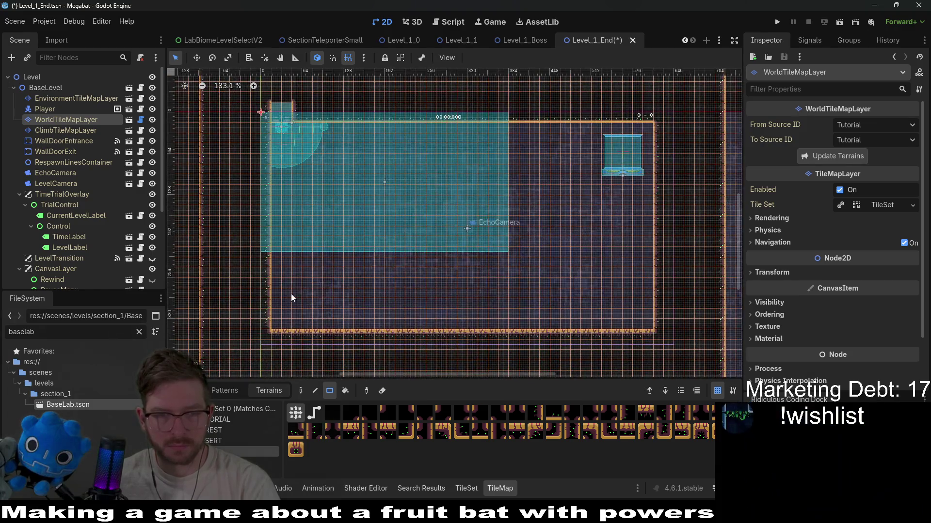
{"action": "left_click_drag", "start_coordinate": [223, 214], "coordinate": [561, 272]}
Draw a small two-tile terrain strip, then undo the last two tile changes.
{"action": "scroll", "coordinate": [339, 291], "scroll_direction": "down", "scroll_amount": 2}
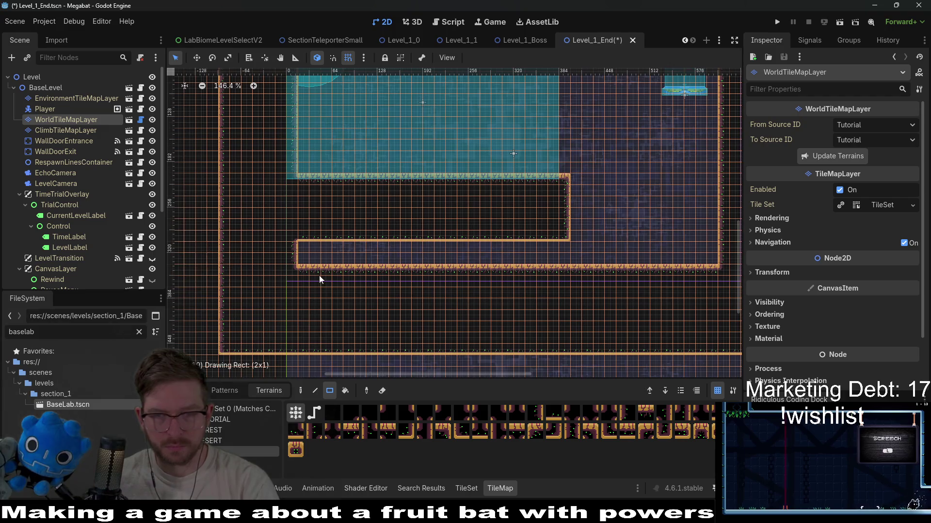
{"action": "left_click_drag", "start_coordinate": [318, 279], "coordinate": [319, 279]}
{"action": "key", "text": "ctrl+z"}
{"action": "scroll", "coordinate": [561, 147], "scroll_direction": "down", "scroll_amount": 2}
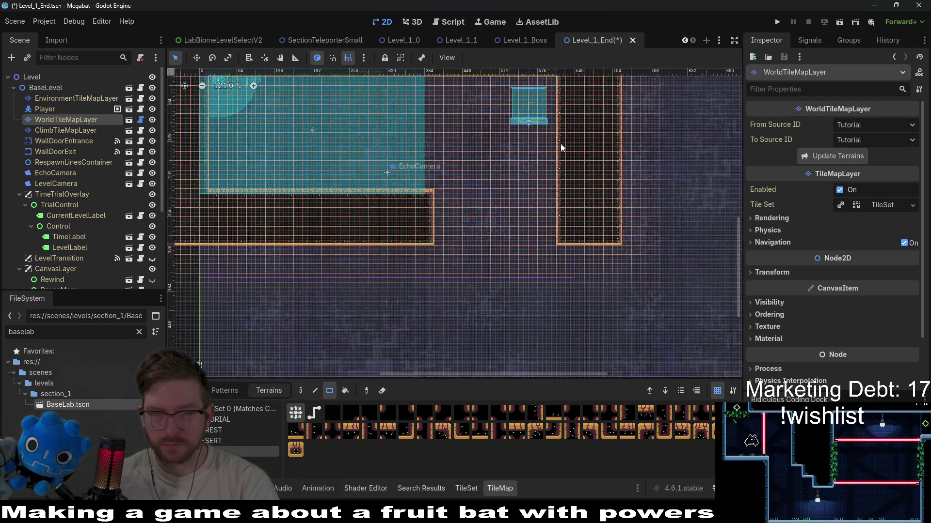
{"action": "scroll", "coordinate": [561, 148], "scroll_direction": "up", "scroll_amount": 3}
{"action": "key", "text": "ctrl+z"}
{"action": "scroll", "coordinate": [472, 173], "scroll_direction": "left", "scroll_amount": 2}
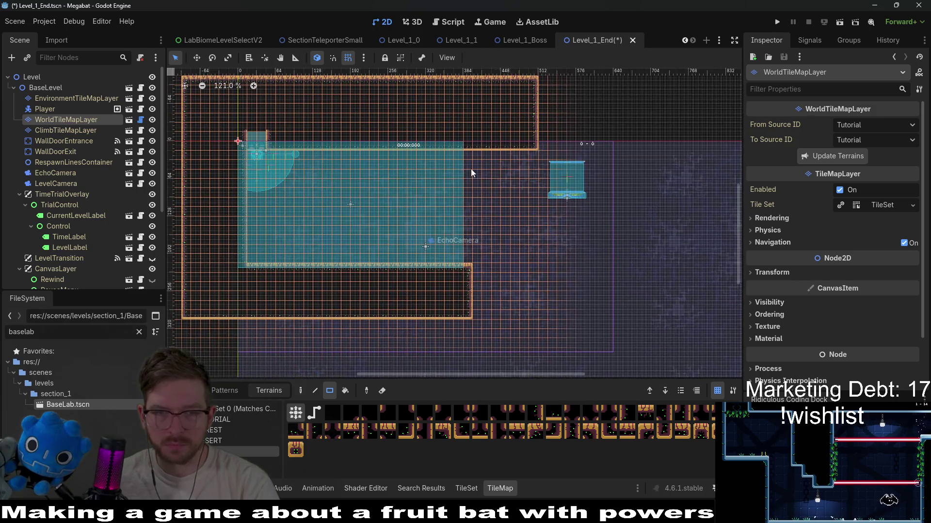
{"action": "scroll", "coordinate": [459, 153], "scroll_direction": "up", "scroll_amount": 4}
Clear a 9 by 18 block of wall tiles.
{"action": "mouse_move", "coordinate": [458, 152]}
{"action": "left_mouse_down"}
{"action": "mouse_move", "coordinate": [517, 368]}
{"action": "mouse_move", "coordinate": [565, 386]}
{"action": "left_mouse_up"}
{"action": "scroll", "coordinate": [520, 176], "scroll_direction": "down", "scroll_amount": 3}
{"action": "scroll", "coordinate": [498, 252], "scroll_direction": "left", "scroll_amount": 1}
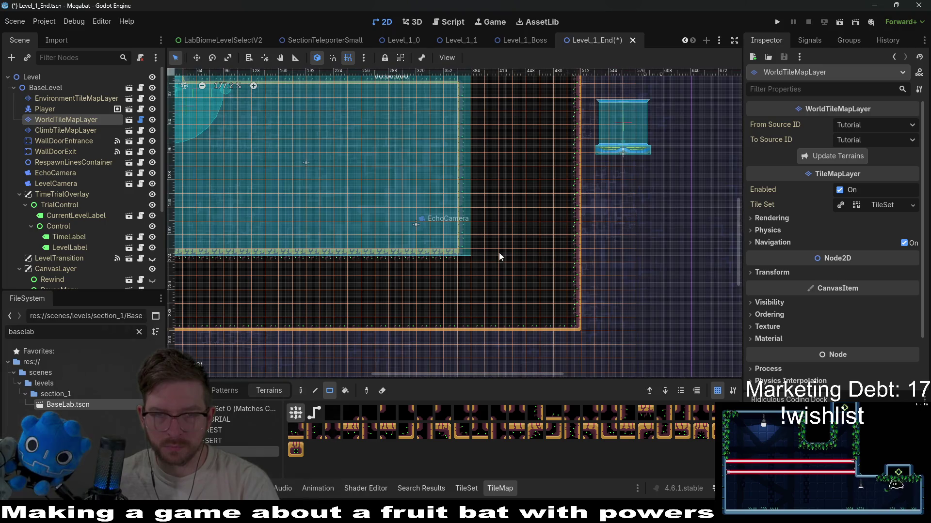
{"action": "scroll", "coordinate": [514, 257], "scroll_direction": "left", "scroll_amount": 5}
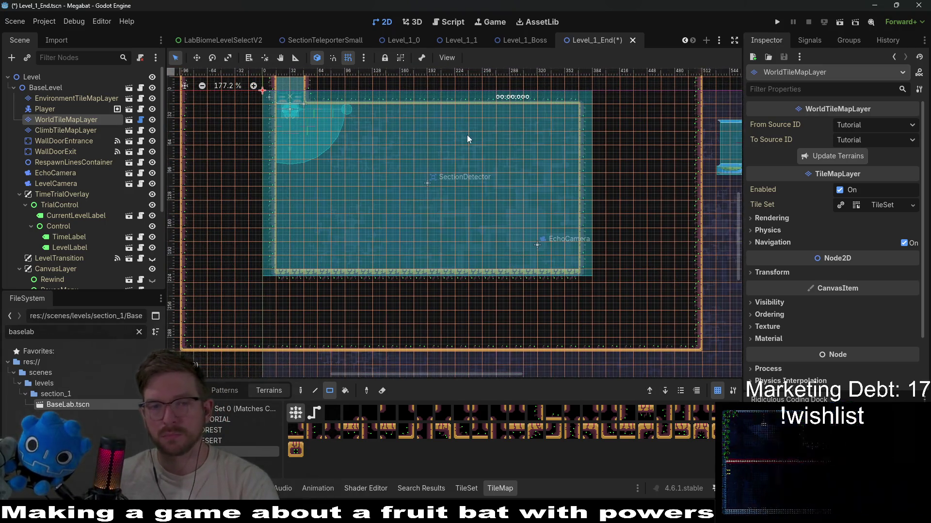
{"action": "scroll", "coordinate": [466, 134], "scroll_direction": "up", "scroll_amount": 2}
Lay a new row of terrain tiles along the room's floor.
{"action": "left_click_drag", "start_coordinate": [220, 307], "coordinate": [612, 298]}
{"action": "scroll", "coordinate": [656, 234], "scroll_direction": "down", "scroll_amount": 3}
{"action": "scroll", "coordinate": [656, 234], "scroll_direction": "right", "scroll_amount": 5}
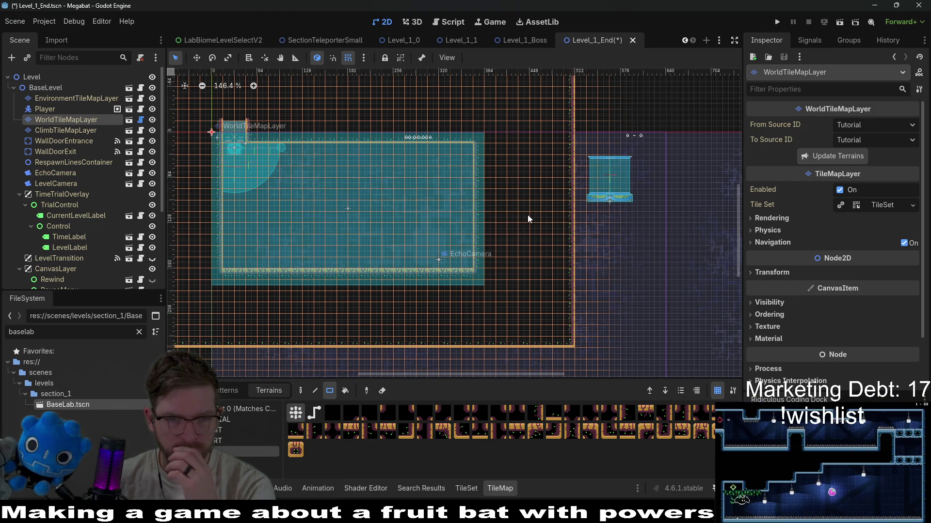
{"action": "scroll", "coordinate": [357, 214], "scroll_direction": "up", "scroll_amount": 3}
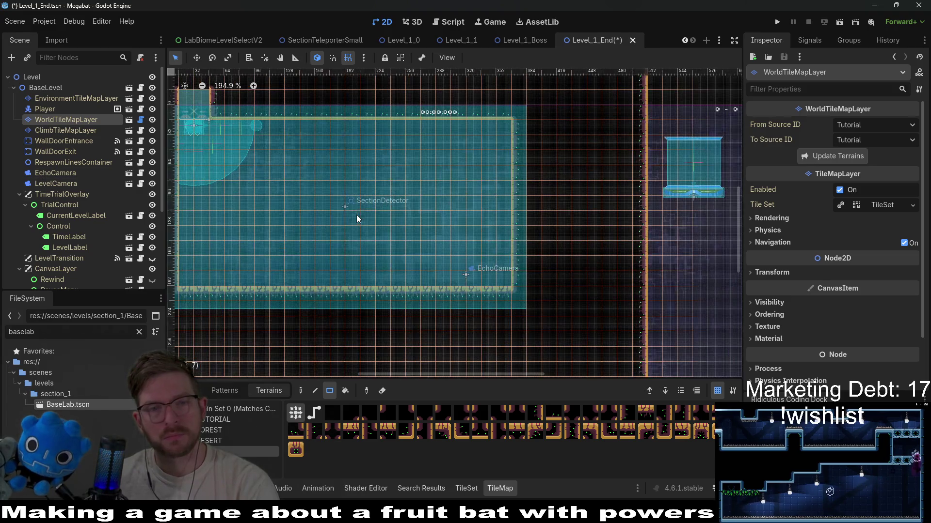
{"action": "left_click_drag", "start_coordinate": [408, 196], "coordinate": [413, 198]}
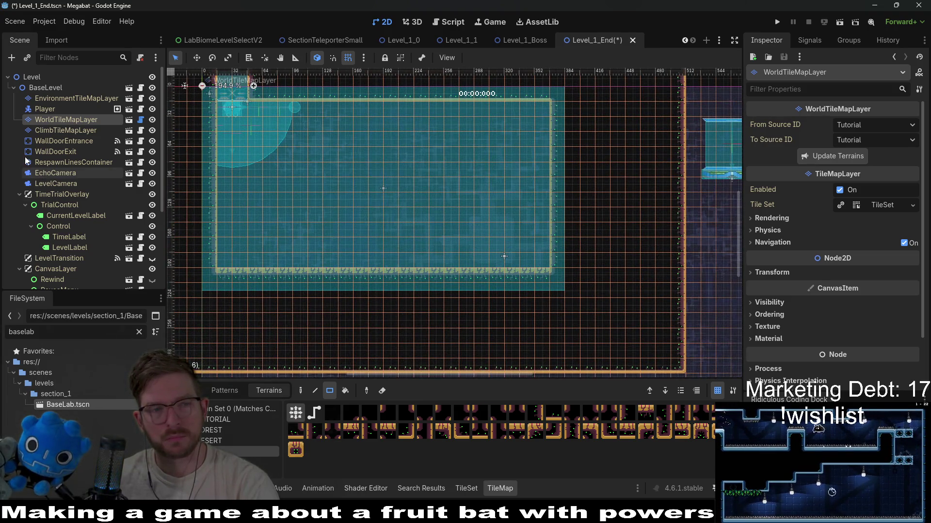
{"action": "scroll", "coordinate": [77, 173], "scroll_direction": "down", "scroll_amount": 5}
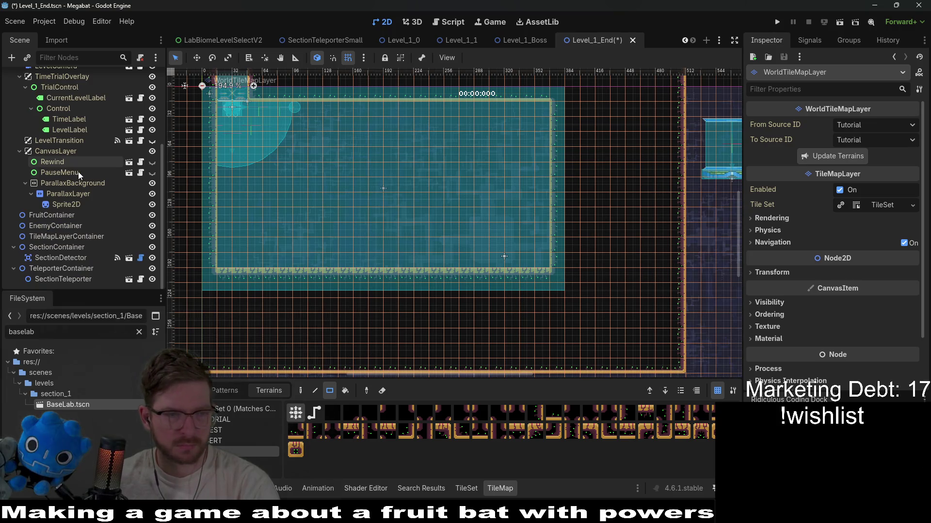
{"action": "scroll", "coordinate": [66, 263], "scroll_direction": "down", "scroll_amount": 1}
Instantiate SectionTeleporterSmall scenes under TeleporterContainer via a 'teleport' search, then select the upper one.
{"action": "left_click", "coordinate": [72, 283]}
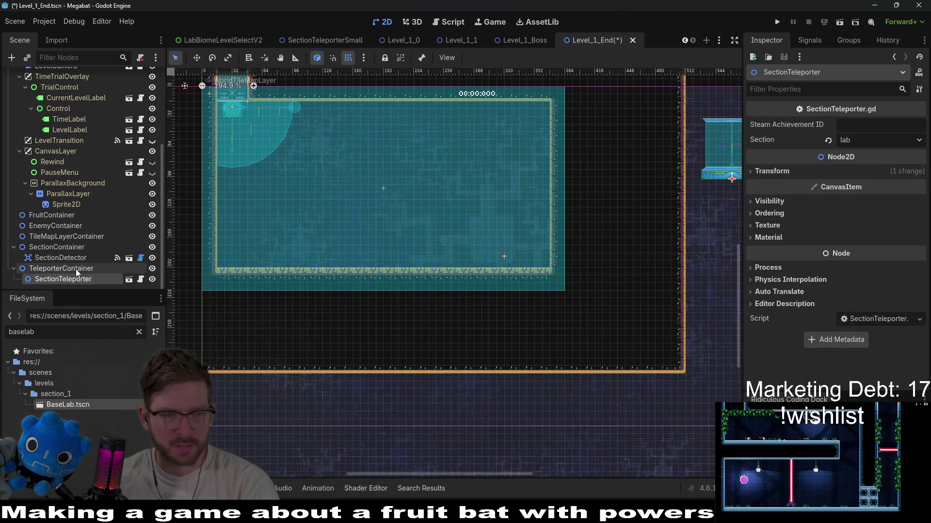
{"action": "right_click", "coordinate": [76, 269]}
{"action": "left_click", "coordinate": [150, 247]}
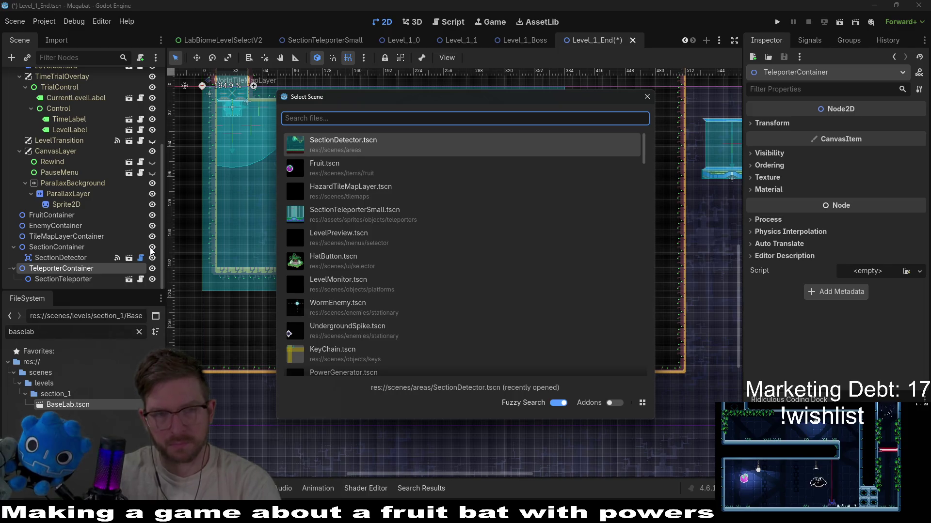
{"action": "type", "text": "teleport"}
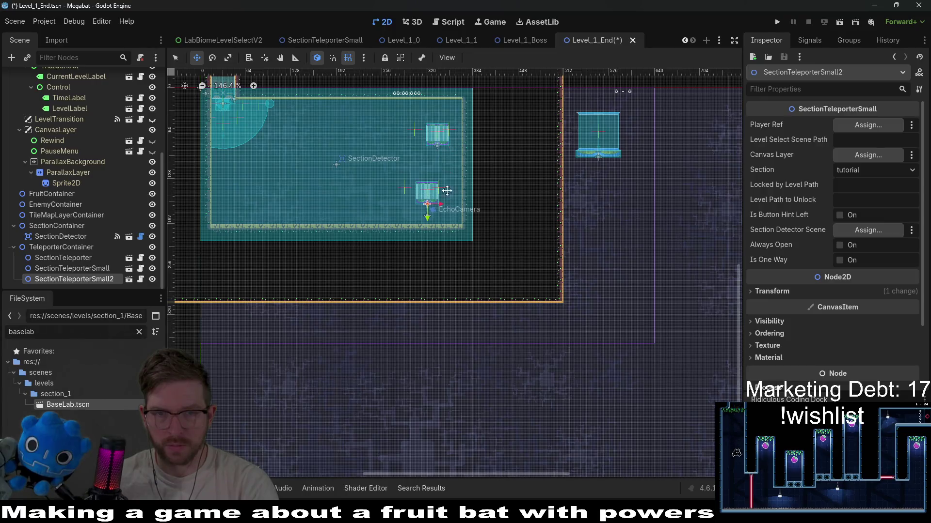
{"action": "left_click", "coordinate": [86, 269]}
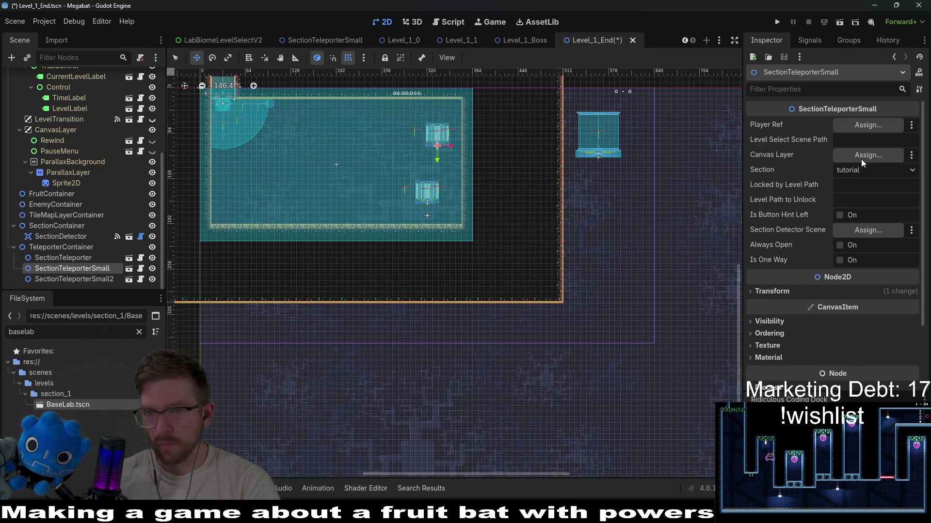
{"action": "left_click", "coordinate": [862, 127]}
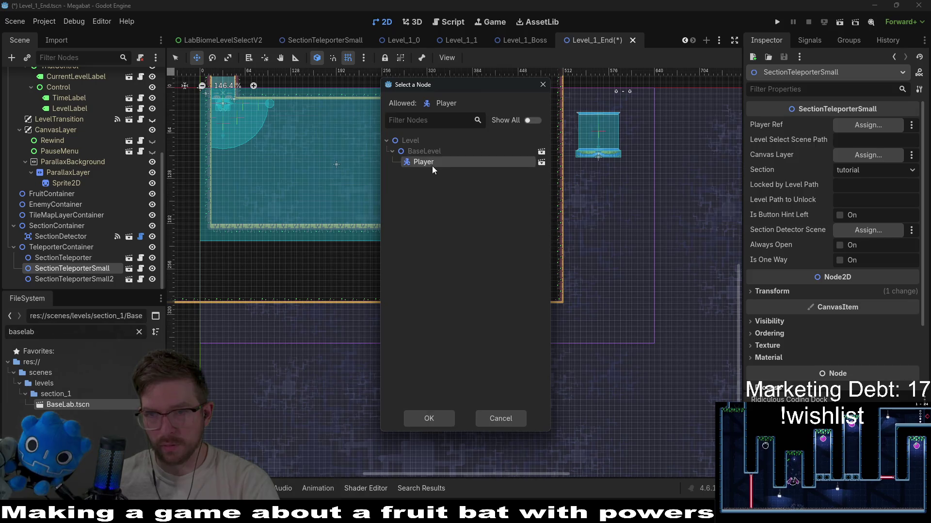
Assign Player as the small teleporter's Player Ref; the first Canvas Layer attempt is cancelled.
{"action": "double_click", "coordinate": [431, 165]}
{"action": "left_click", "coordinate": [857, 141]}
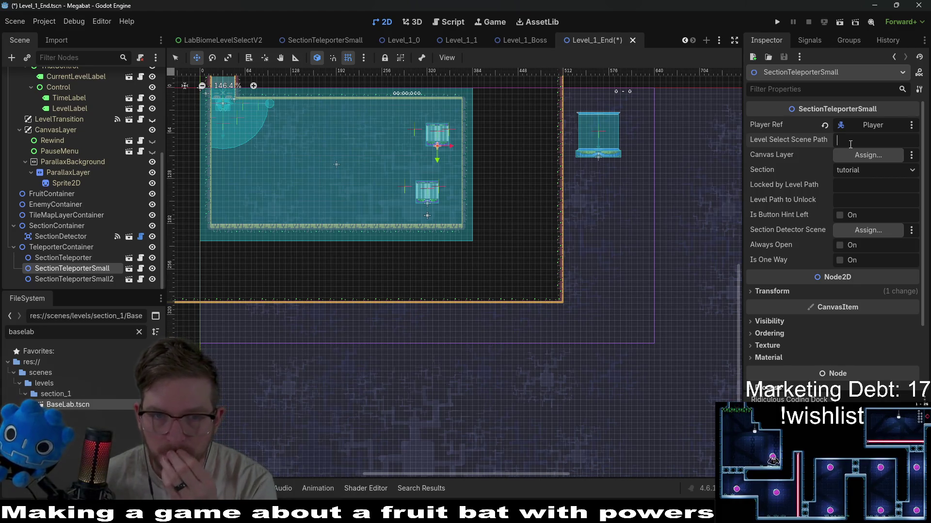
{"action": "left_click", "coordinate": [878, 158]}
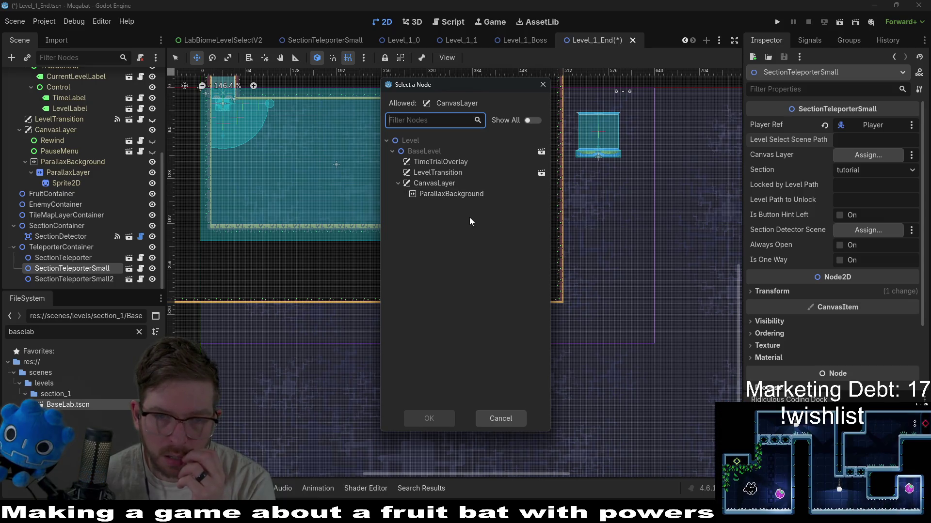
{"action": "left_click", "coordinate": [431, 183]}
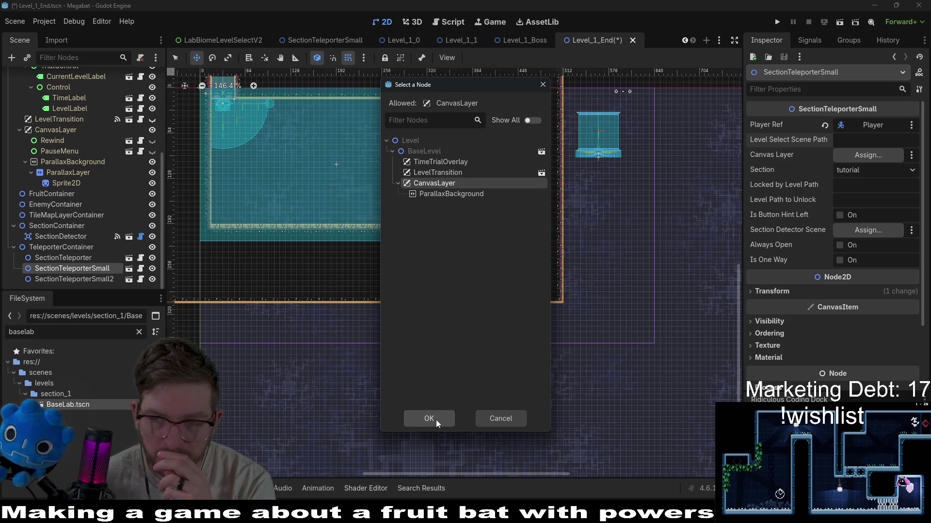
{"action": "key", "text": "Escape"}
Inspect the CanvasLayer node's layer and transform settings, then the TimeTrialOverlay and SectionDetector nodes.
{"action": "left_click", "coordinate": [56, 129]}
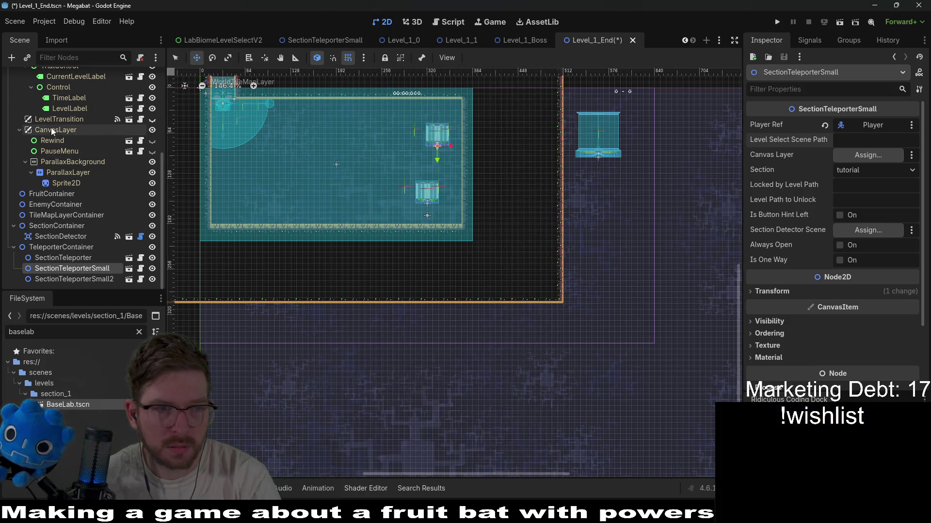
{"action": "left_click", "coordinate": [781, 127]}
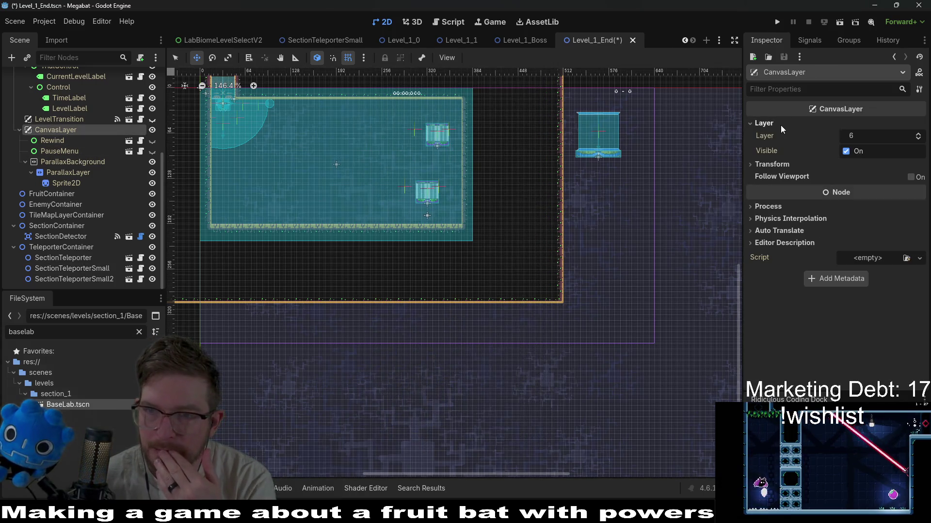
{"action": "left_click", "coordinate": [780, 125]}
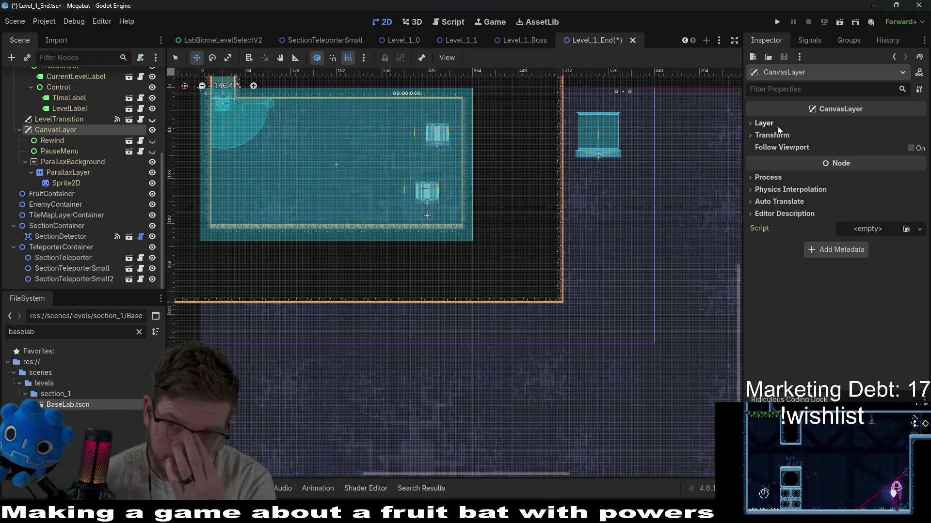
{"action": "left_click", "coordinate": [774, 135]}
{"action": "left_click", "coordinate": [775, 135]}
{"action": "left_click", "coordinate": [775, 124]}
{"action": "left_click", "coordinate": [775, 124]}
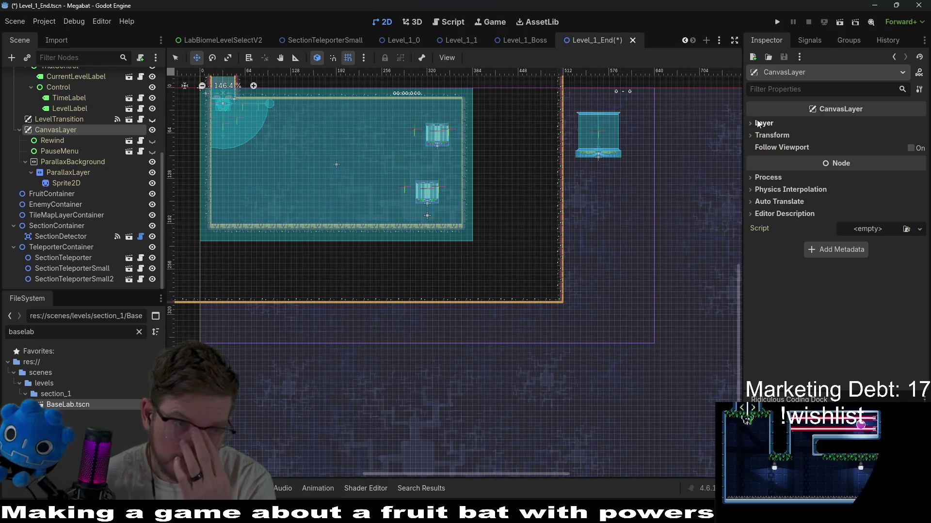
{"action": "scroll", "coordinate": [120, 175], "scroll_direction": "up", "scroll_amount": 3}
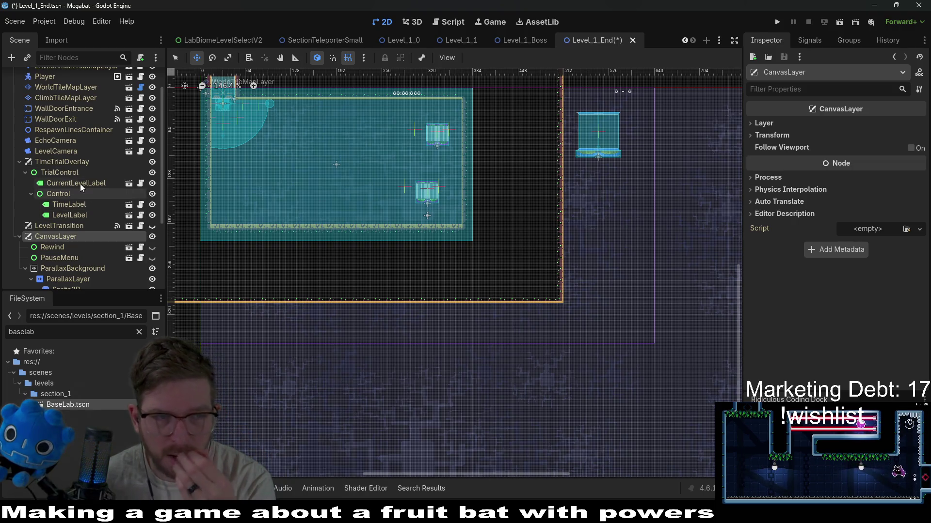
{"action": "left_click", "coordinate": [61, 162]}
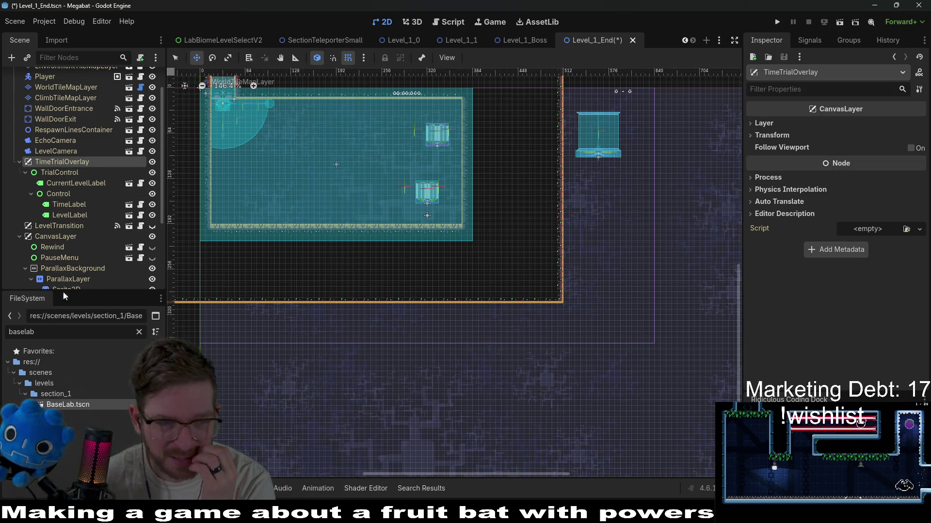
{"action": "scroll", "coordinate": [64, 246], "scroll_direction": "down", "scroll_amount": 5}
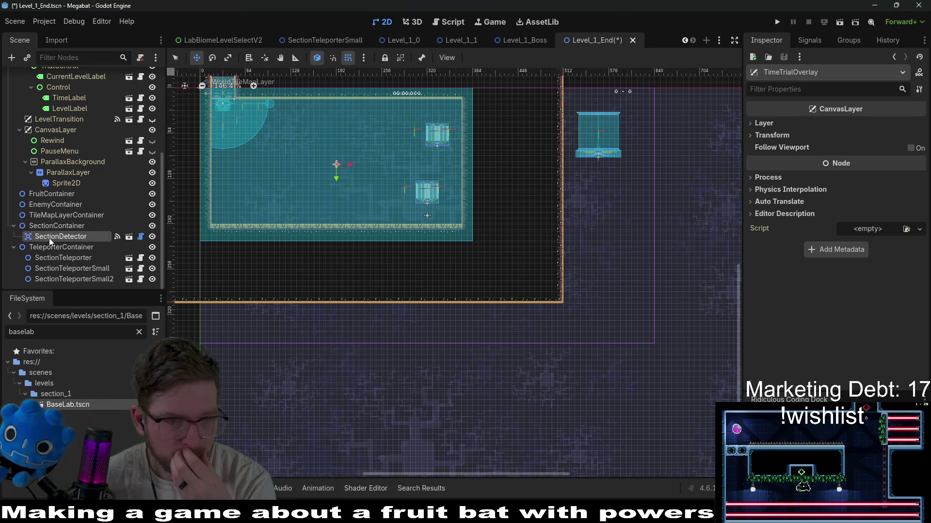
{"action": "left_click", "coordinate": [49, 237]}
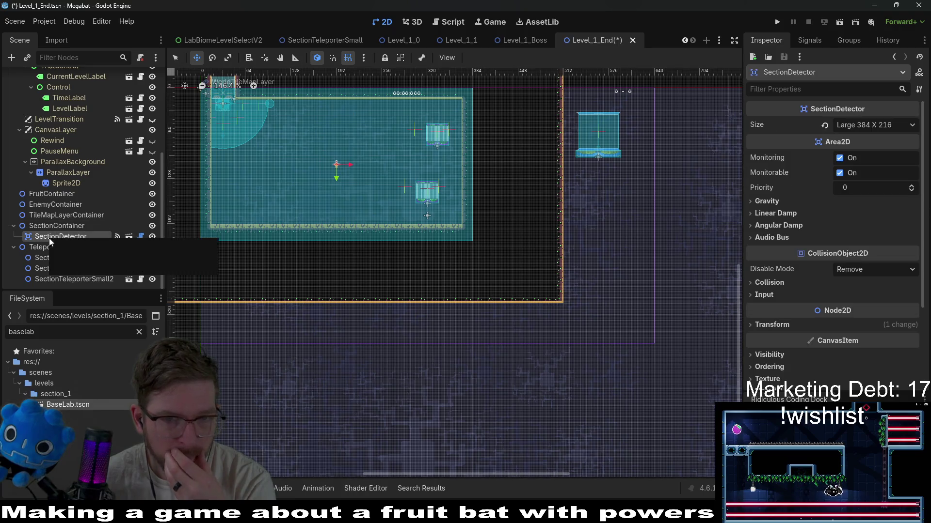
Back on SectionTeleporterSmall, assign CanvasLayer as its Canvas Layer.
{"action": "left_click", "coordinate": [70, 280]}
{"action": "left_click", "coordinate": [77, 258]}
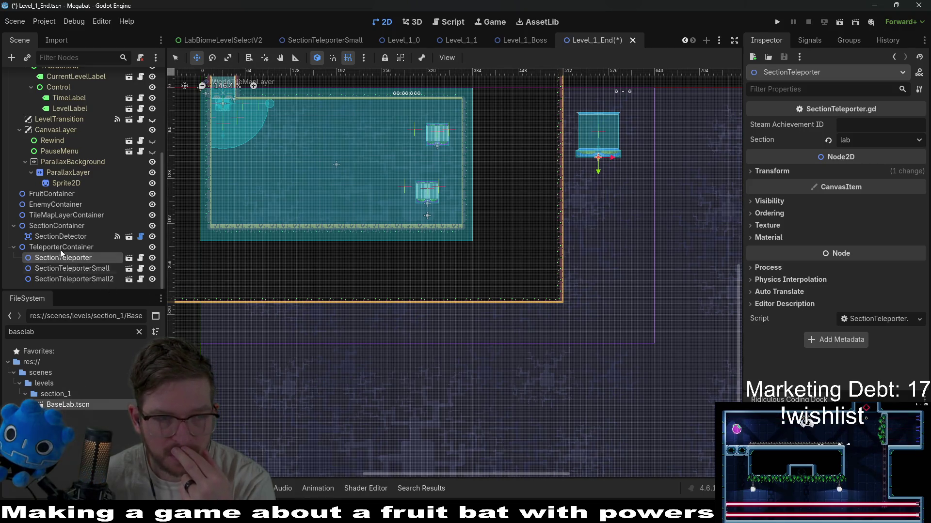
{"action": "left_click", "coordinate": [99, 269]}
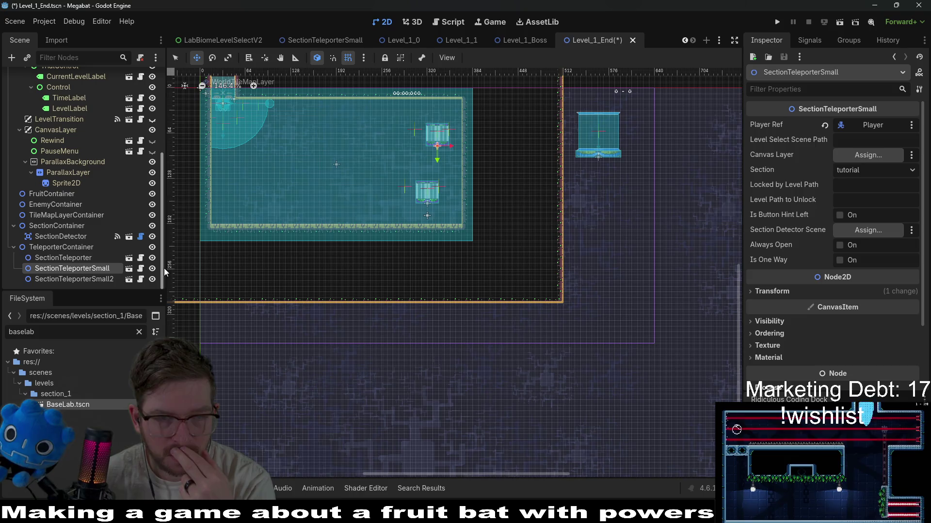
{"action": "left_click", "coordinate": [868, 153]}
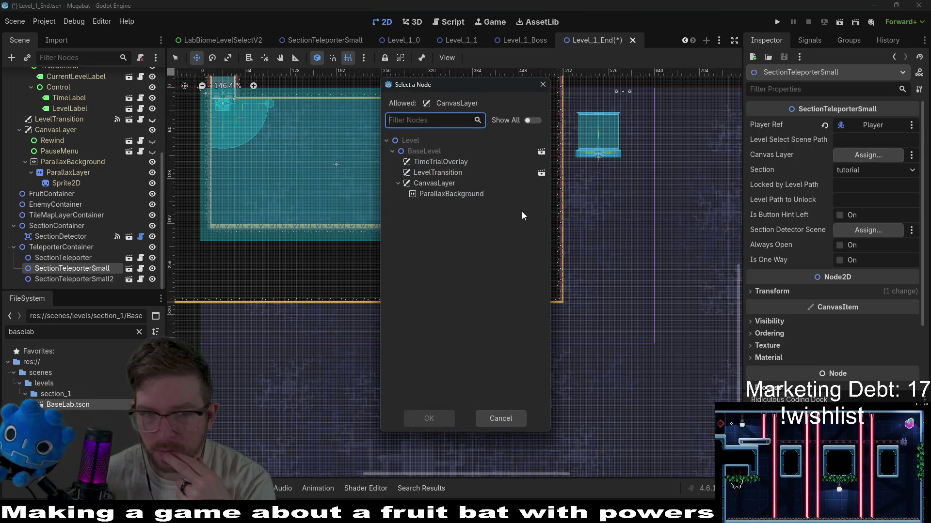
{"action": "double_click", "coordinate": [433, 183]}
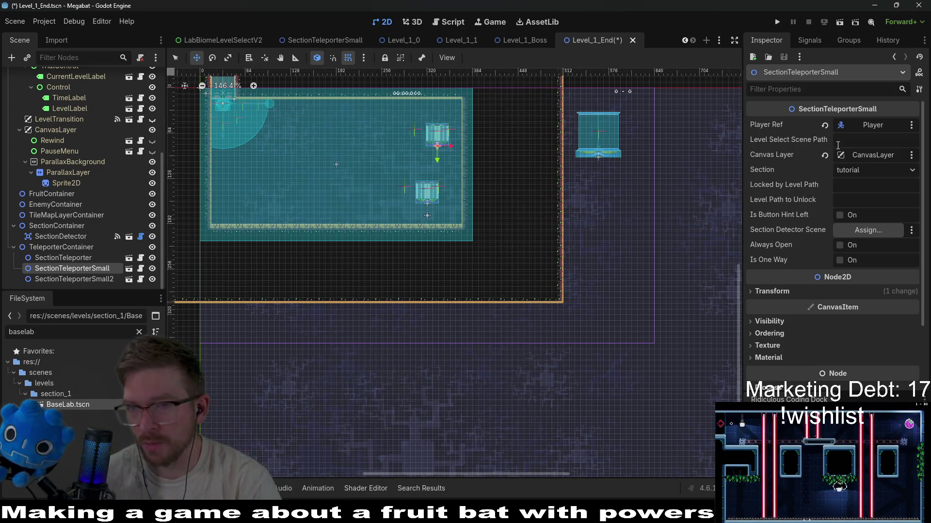
{"action": "left_click", "coordinate": [138, 331]}
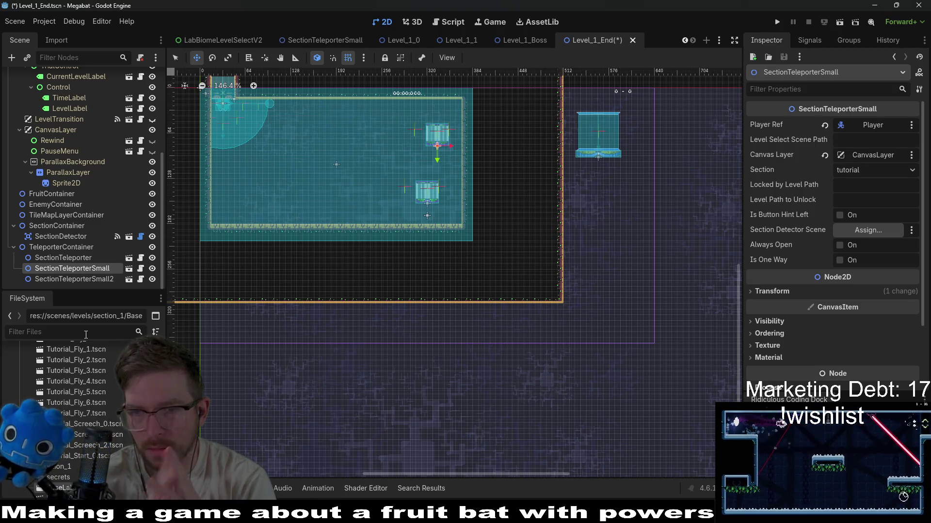
Filter the FileSystem dock through level names, settling on 'baseforest' to reveal section_2/BaseForest.tscn.
{"action": "left_click", "coordinate": [86, 334]}
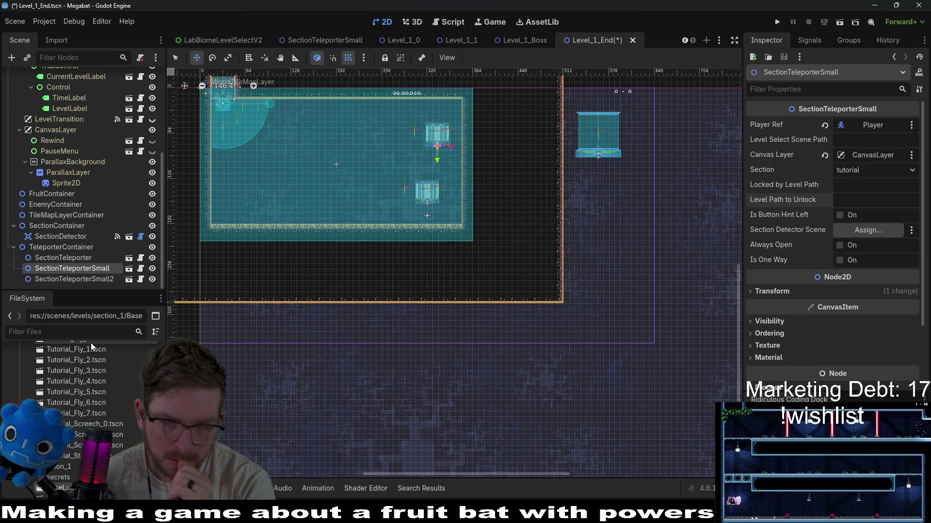
{"action": "left_click", "coordinate": [99, 333]}
{"action": "type", "text": "level_"}
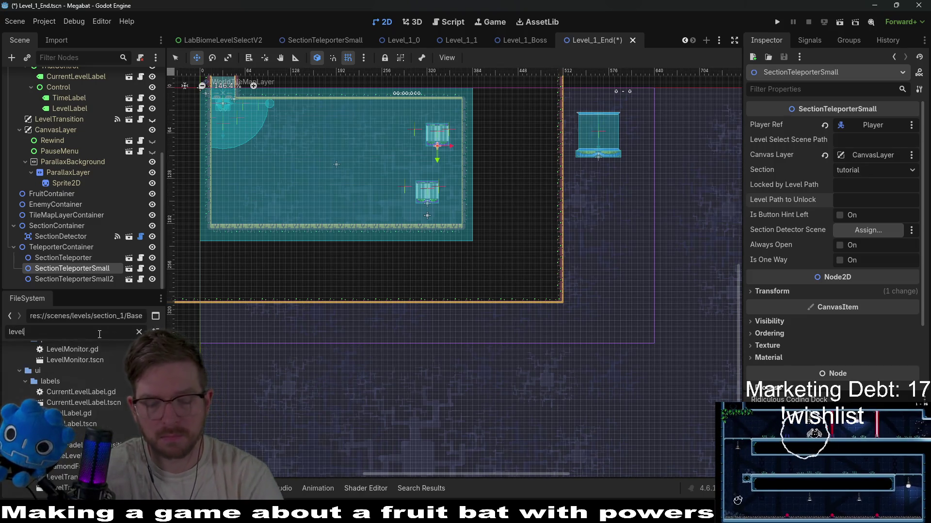
{"action": "type", "text": "1"}
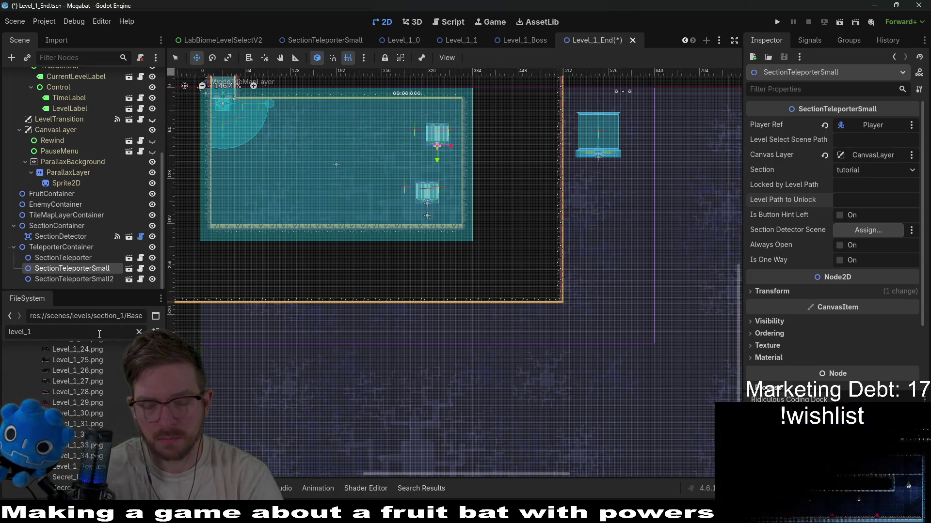
{"action": "key", "text": "BackSpace"}
{"action": "type", "text": "2_1"}
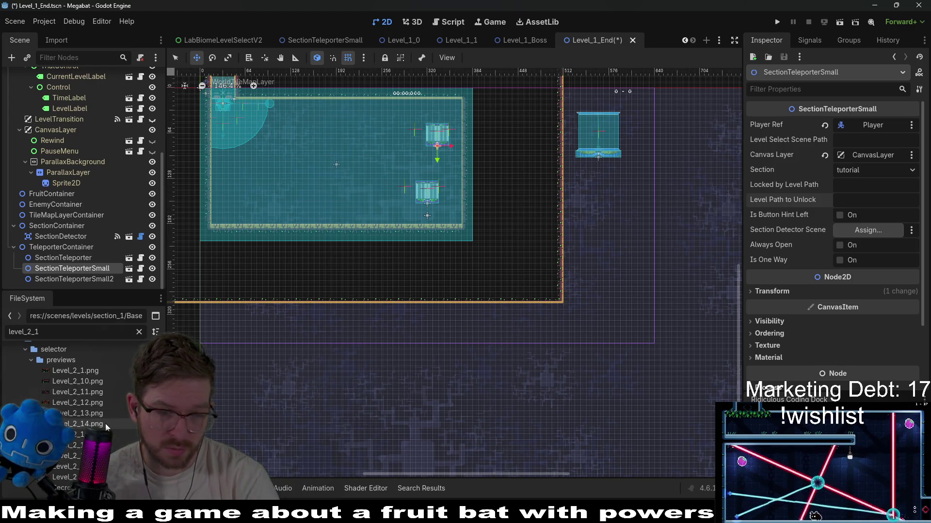
{"action": "scroll", "coordinate": [107, 424], "scroll_direction": "down", "scroll_amount": 5}
{"action": "scroll", "coordinate": [106, 424], "scroll_direction": "up", "scroll_amount": 5}
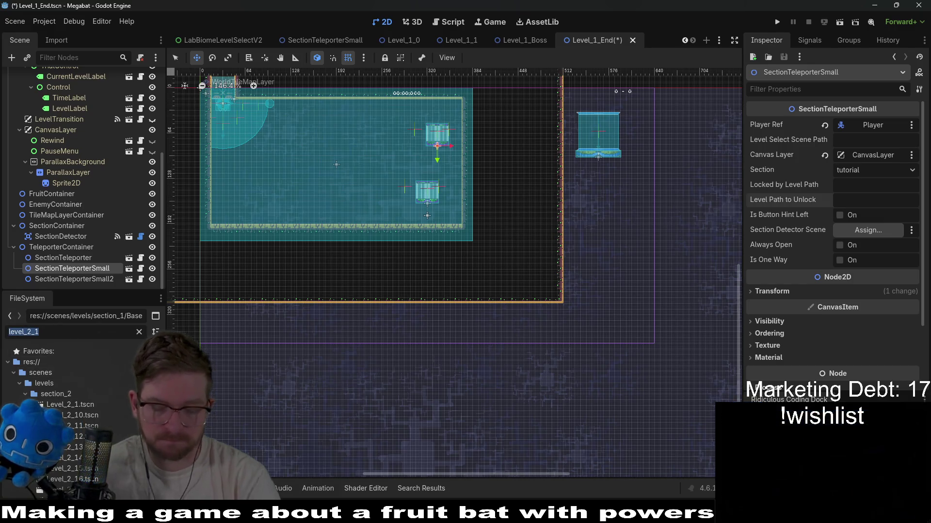
{"action": "type", "text": "Leve"}
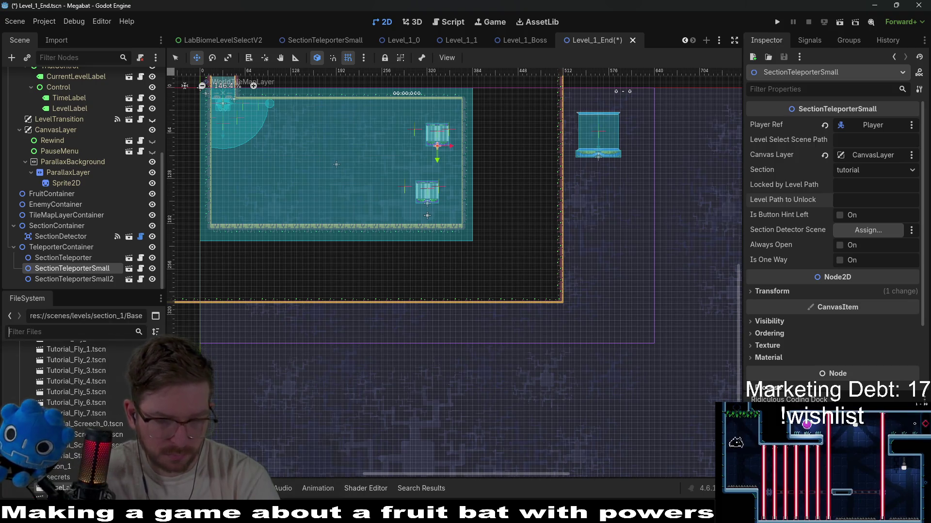
{"action": "key", "text": "BackSpace"}
{"action": "key", "text": "BackSpace"}
{"action": "key", "text": "BackSpace"}
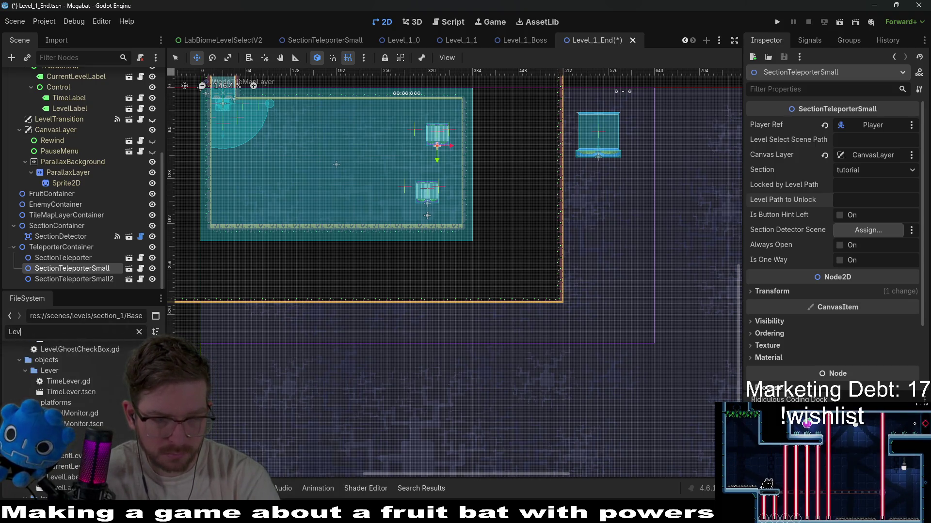
{"action": "type", "text": "forestbase"}
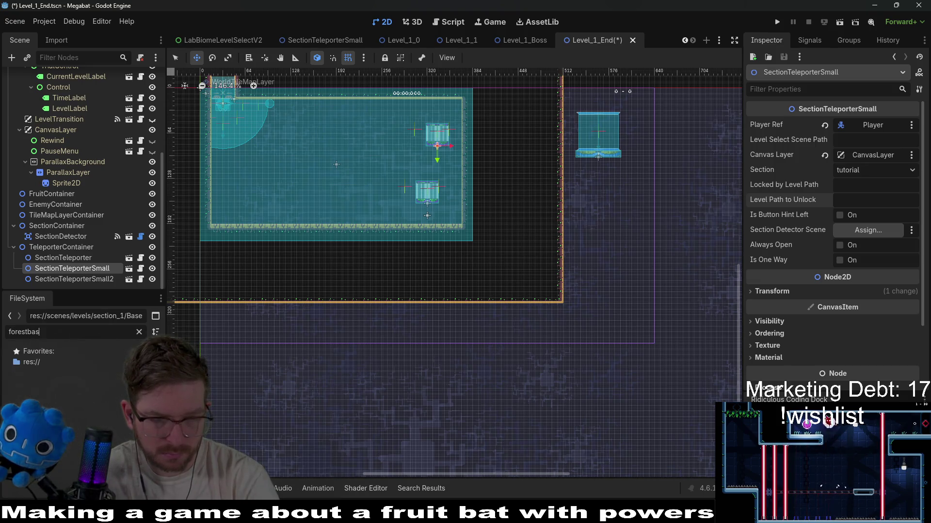
{"action": "key", "text": "BackSpace"}
{"action": "key", "text": "BackSpace"}
{"action": "key", "text": "BackSpace"}
{"action": "type", "text": "baseforest"}
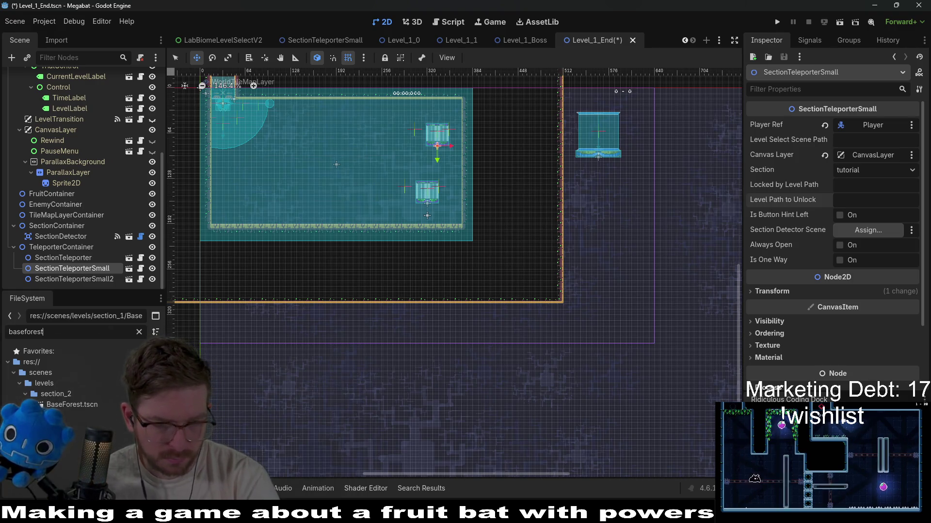
Duplicate BaseForest.tscn as Level_2_0.tscn and open the new scene.
{"action": "right_click", "coordinate": [83, 409]}
{"action": "left_click", "coordinate": [107, 414]}
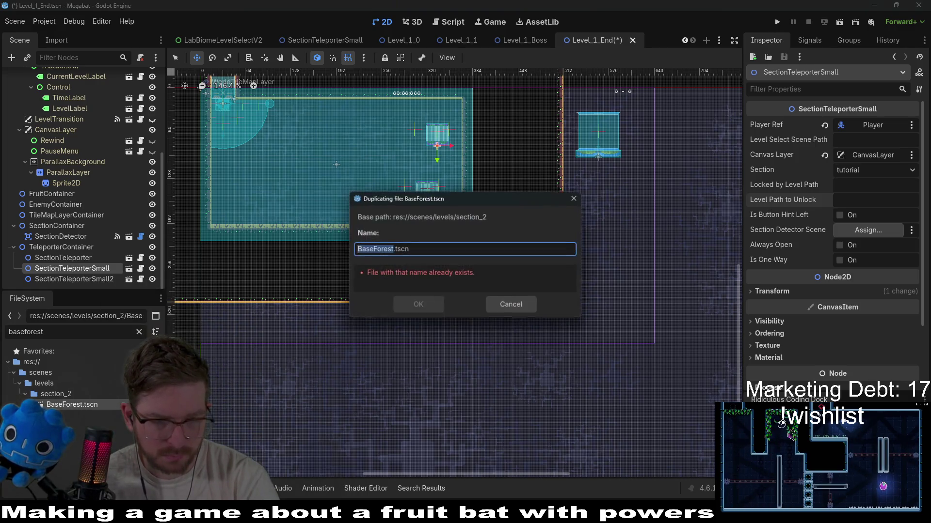
{"action": "type", "text": "Level_"}
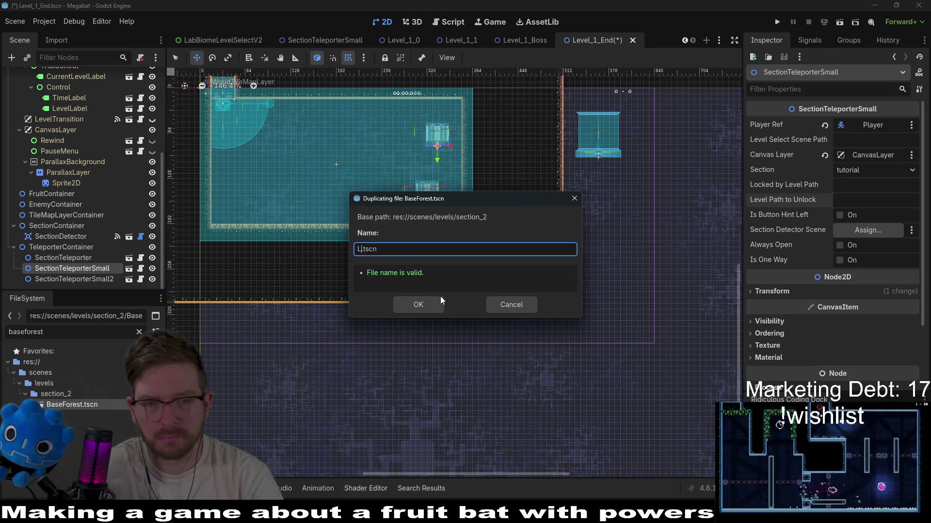
{"action": "type", "text": "2_0"}
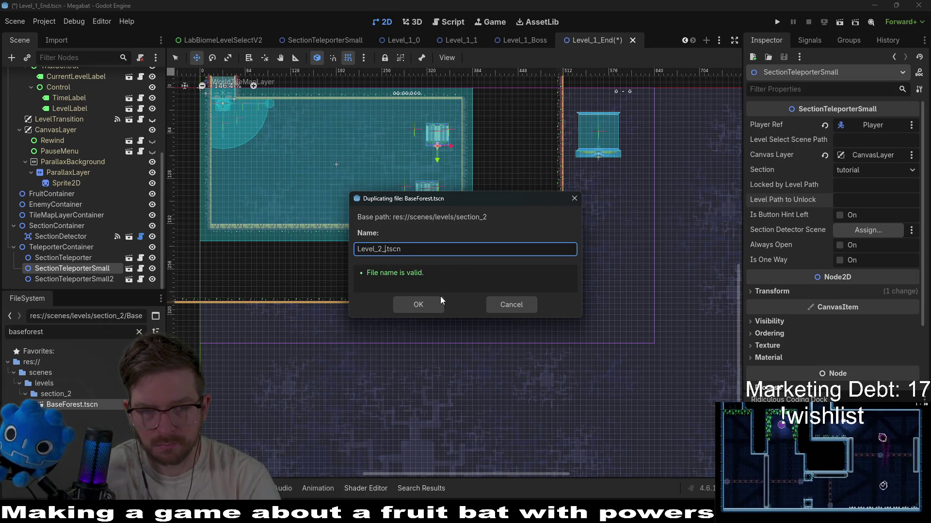
{"action": "left_click", "coordinate": [436, 304]}
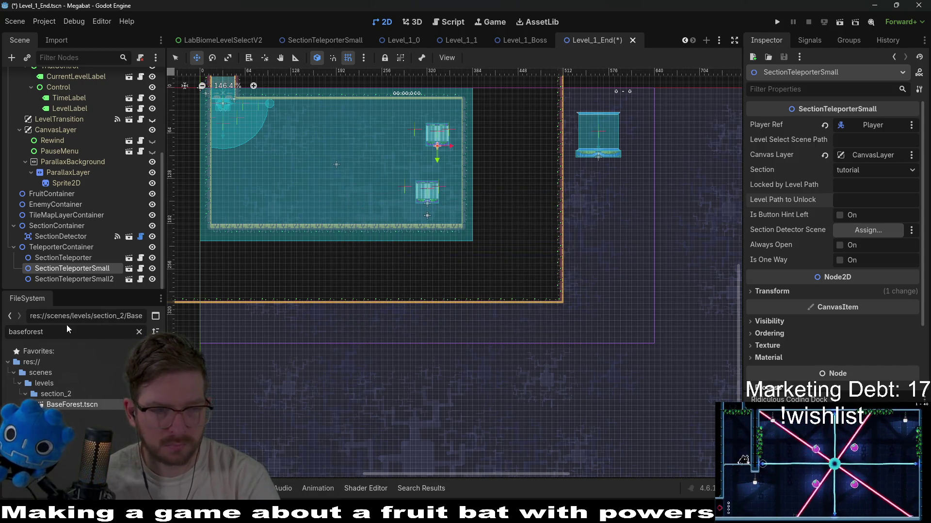
{"action": "double_click", "coordinate": [26, 332]}
{"action": "type", "text": "level"}
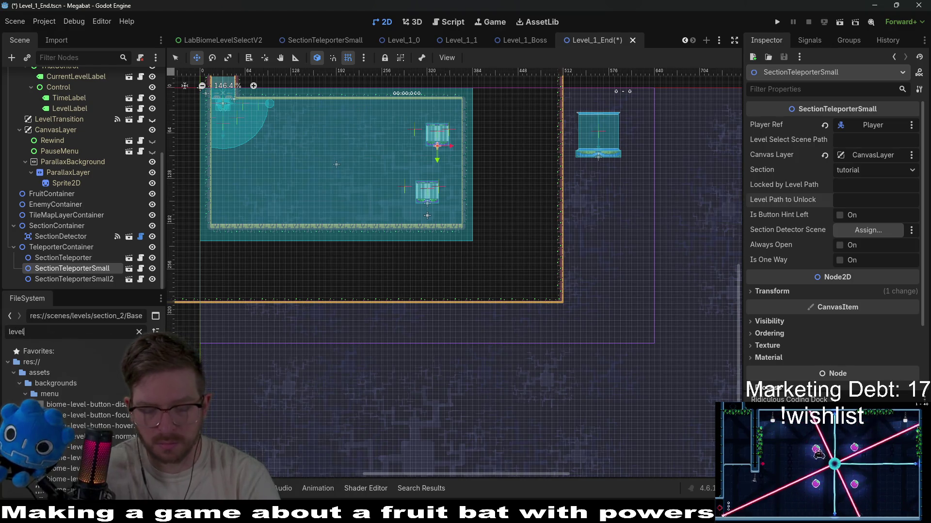
{"action": "type", "text": "_2_0"}
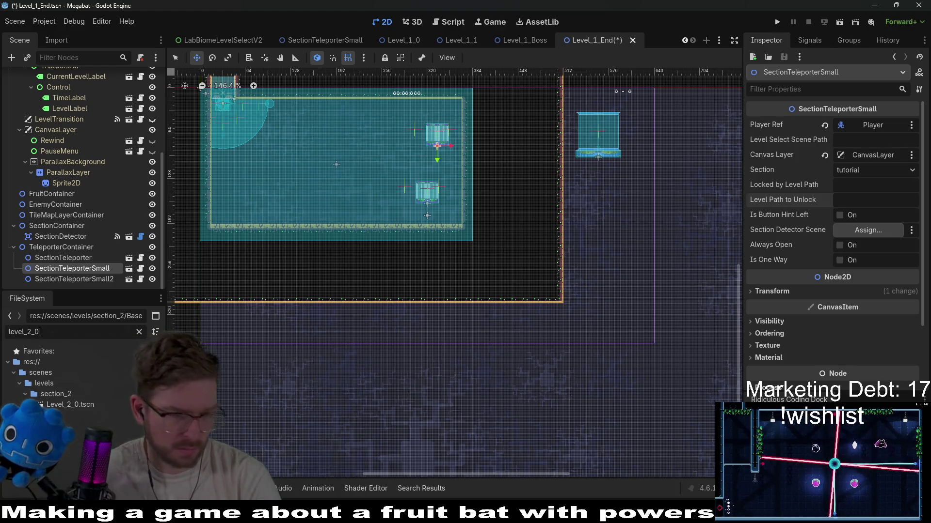
{"action": "double_click", "coordinate": [74, 402]}
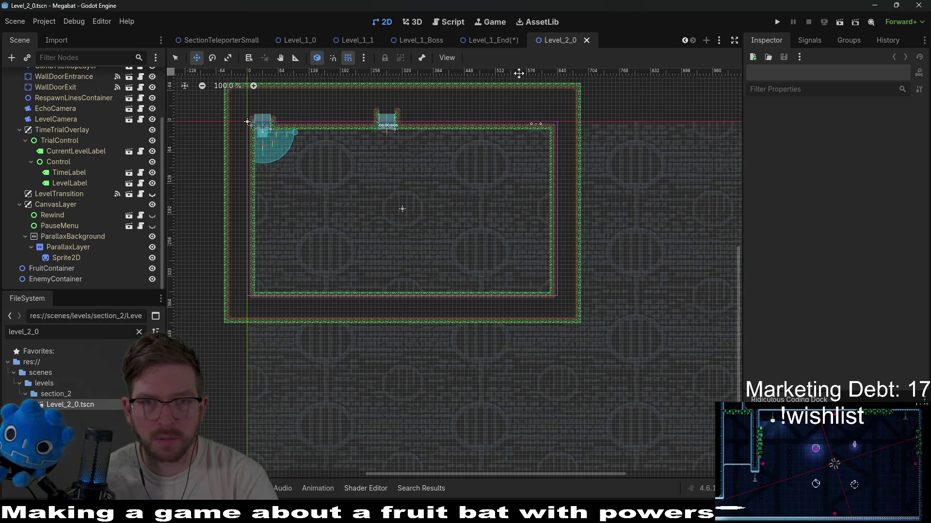
Paste Level_2_0's path into the small teleporter's Level Path to Unlock and save Level_1_End.
{"action": "right_click", "coordinate": [92, 404]}
{"action": "mouse_move", "coordinate": [117, 381]}
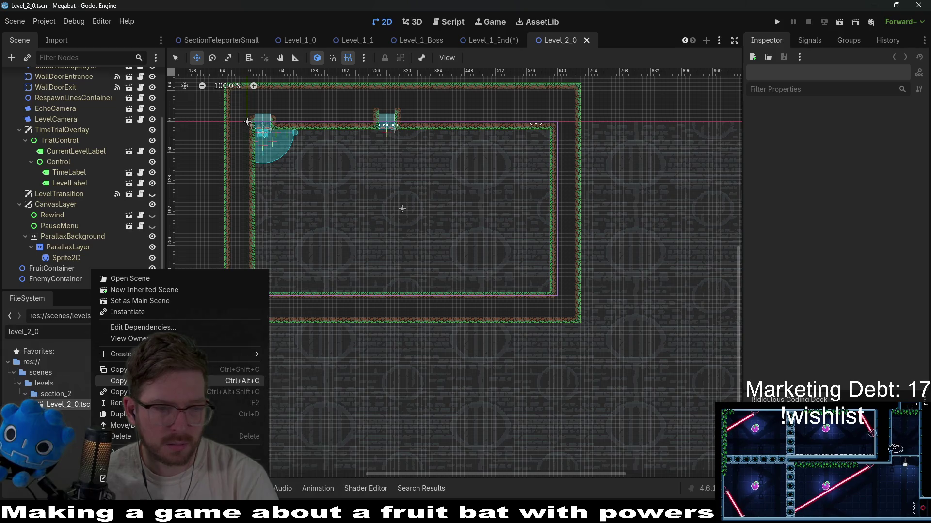
{"action": "left_click", "coordinate": [250, 381]}
{"action": "left_click", "coordinate": [497, 40]}
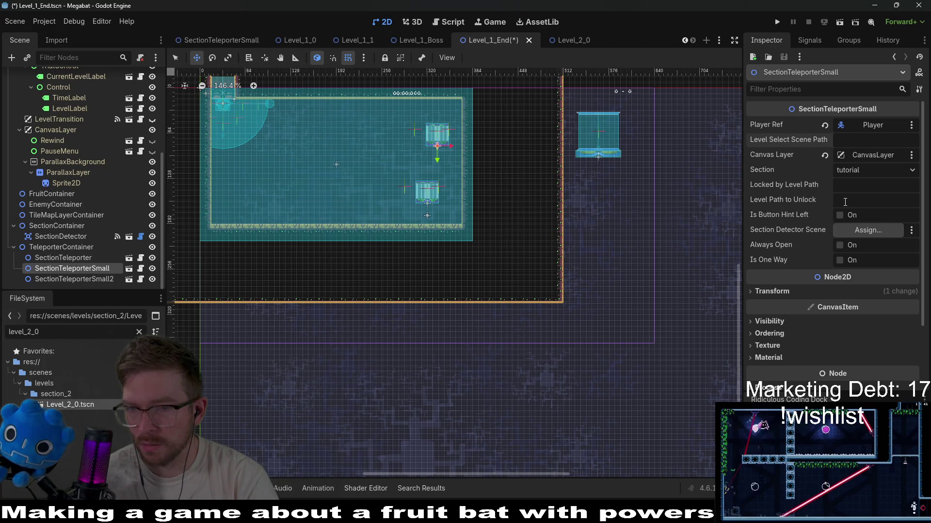
{"action": "left_click", "coordinate": [872, 200]}
{"action": "key", "text": "ctrl+v"}
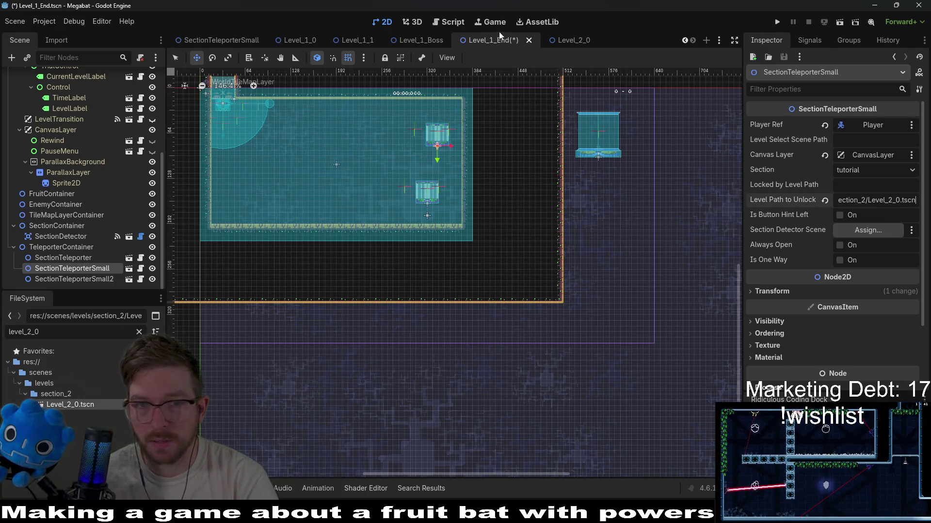
{"action": "key", "text": "ctrl+s"}
{"action": "left_click", "coordinate": [447, 25]}
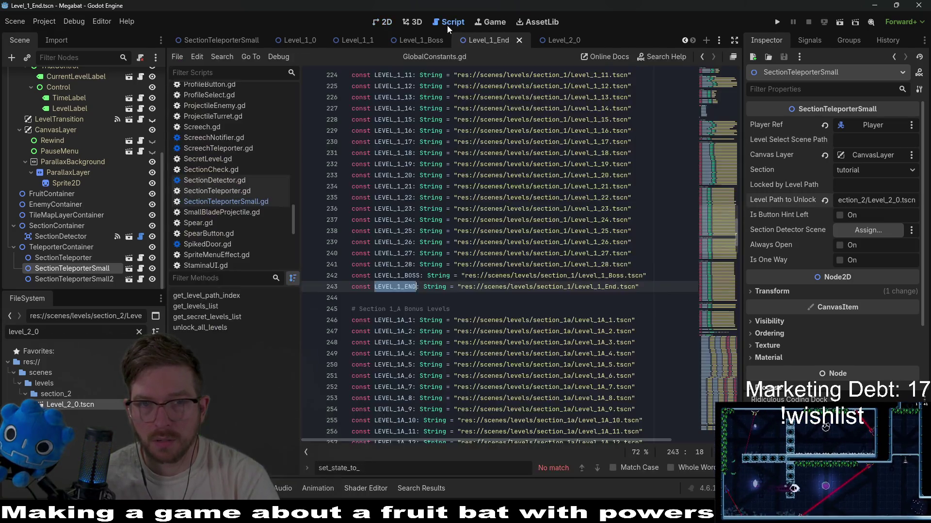
Duplicate the LEVEL_2_1 line as LEVEL_2_0, pointing to res://scenes/levels/section_2/Level_2_0.tscn.
{"action": "double_click", "coordinate": [395, 253]}
{"action": "scroll", "coordinate": [478, 243], "scroll_direction": "down", "scroll_amount": 7}
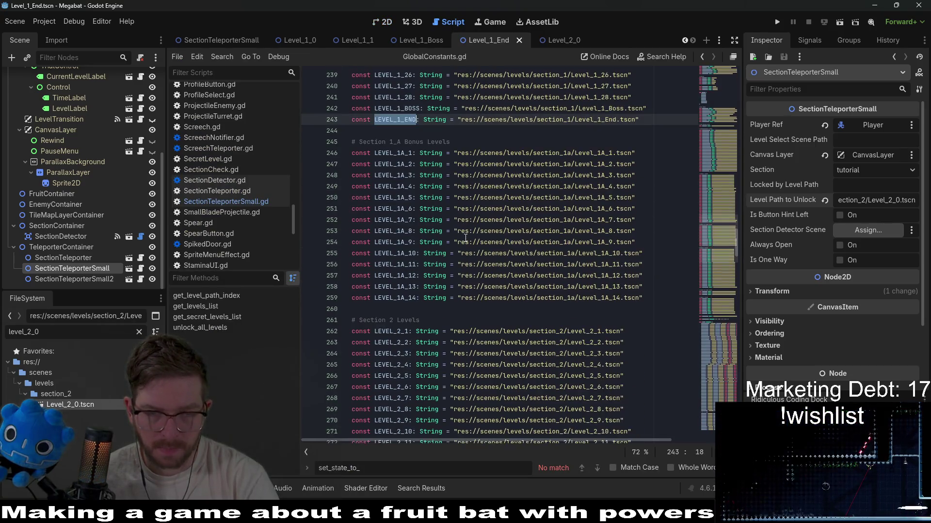
{"action": "left_click", "coordinate": [639, 221]}
{"action": "left_click_drag", "start_coordinate": [639, 232], "coordinate": [634, 222]}
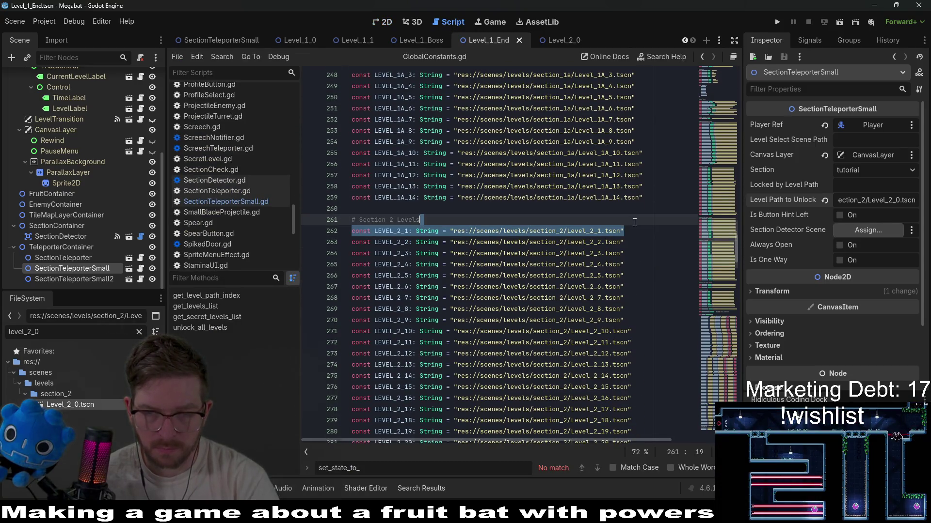
{"action": "key", "text": "ctrl+x"}
{"action": "key", "text": "ctrl+v"}
{"action": "key", "text": "ctrl+v"}
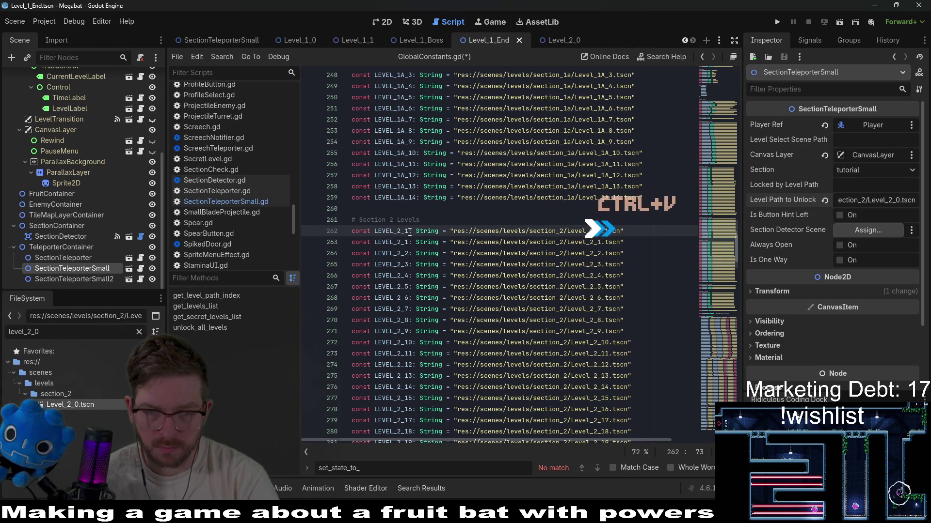
{"action": "key", "text": "BackSpace"}
{"action": "type", "text": "0"}
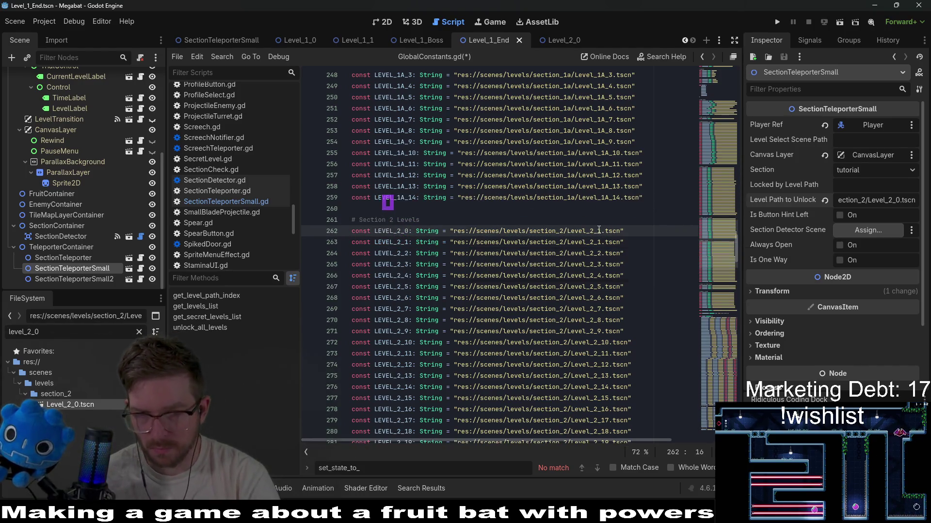
{"action": "key", "text": "BackSpace"}
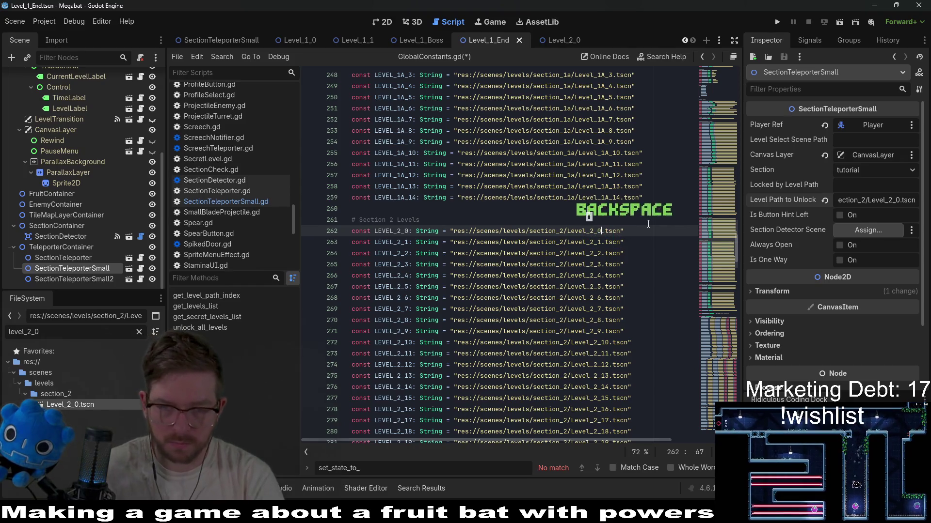
{"action": "type", "text": "0"}
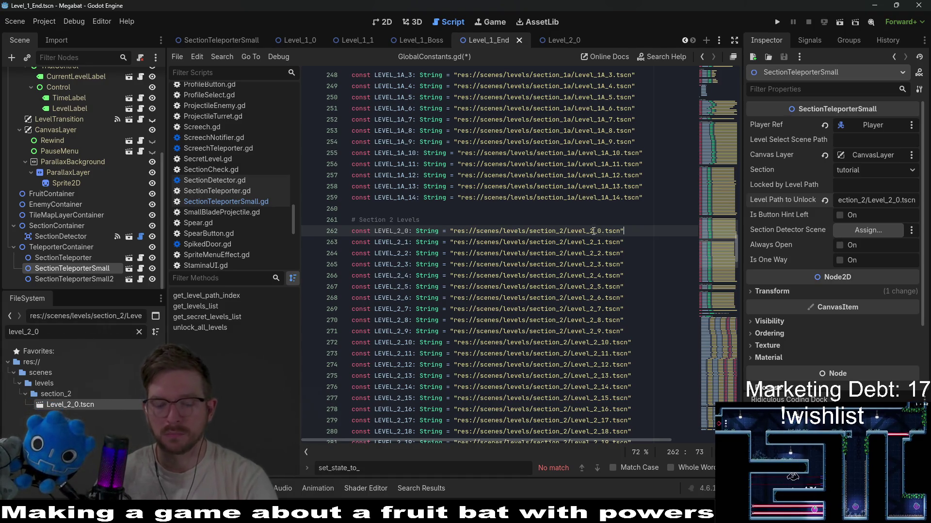
{"action": "left_click", "coordinate": [610, 221]}
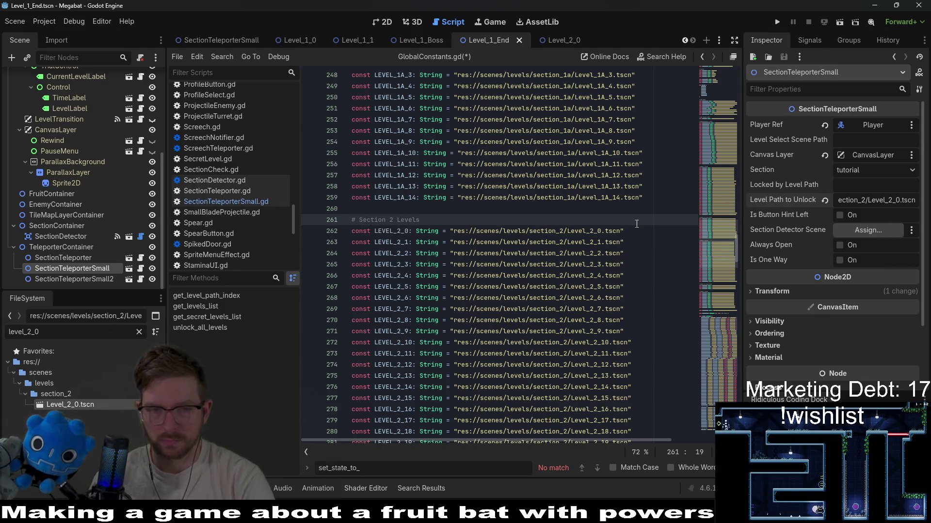
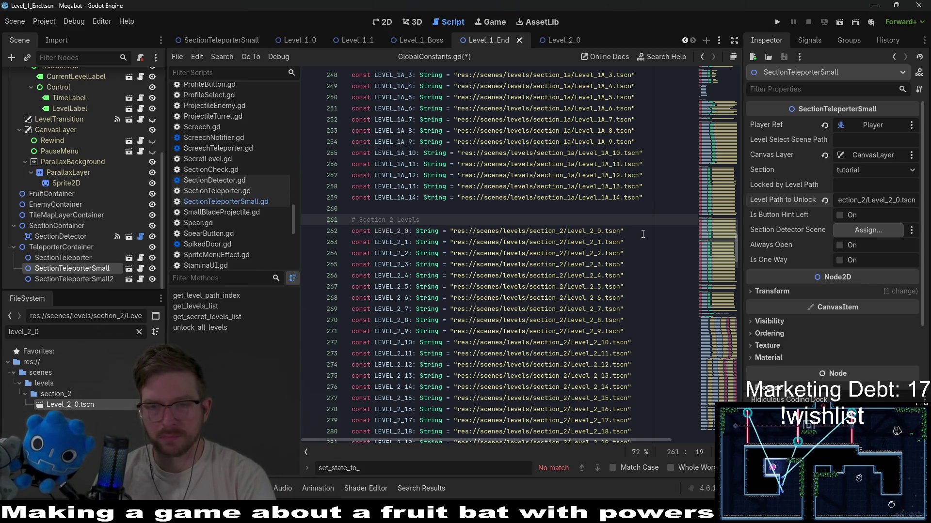
Leave the constants script and bring up Level_1_1 in the 2D view, passing through Level_1_Boss.
{"action": "left_click", "coordinate": [643, 234]}
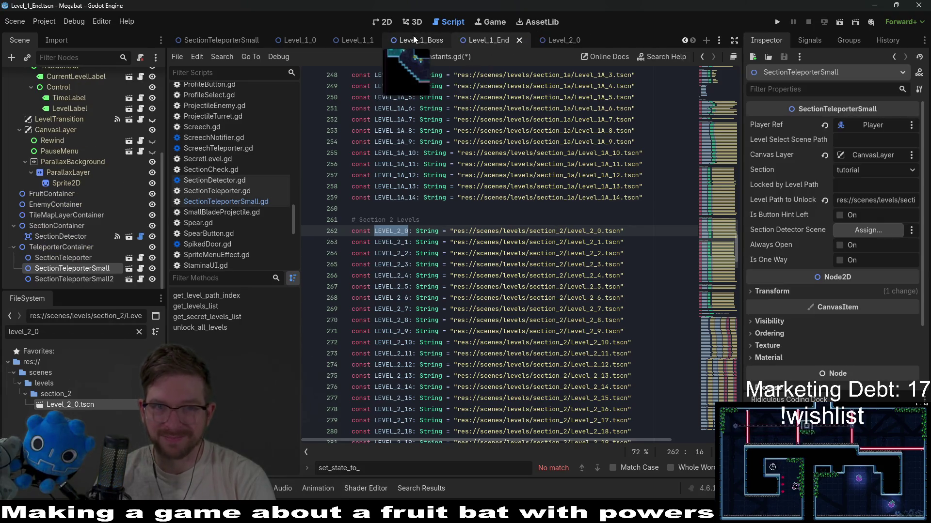
{"action": "left_click", "coordinate": [432, 39]}
{"action": "left_click", "coordinate": [375, 40]}
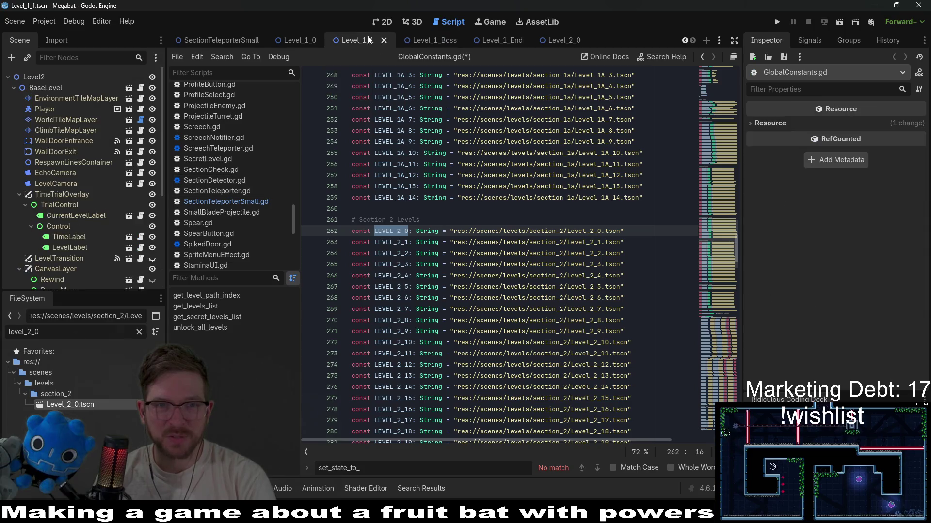
{"action": "left_click", "coordinate": [383, 22]}
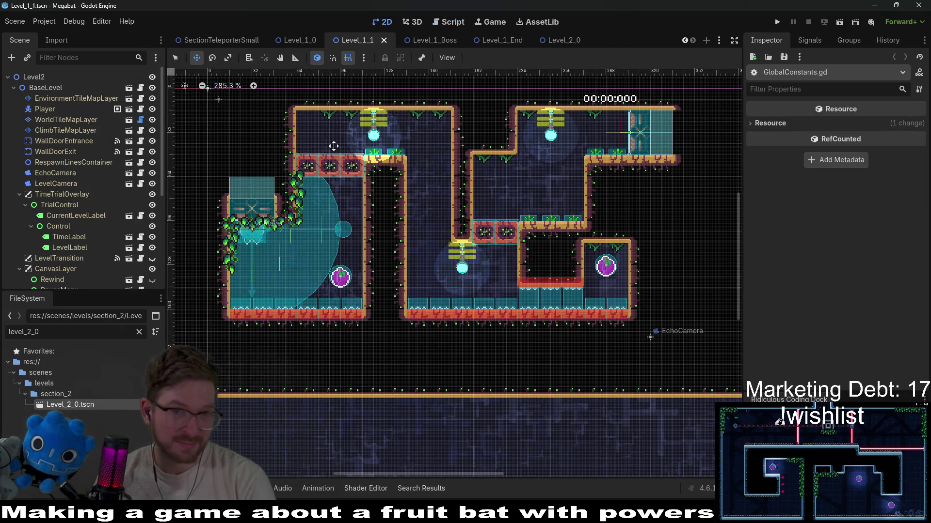
From Level_1_End's small teleporter, open SectionTeleporterSmall.gd and start a search in it.
{"action": "mouse_move", "coordinate": [301, 45]}
{"action": "left_click", "coordinate": [419, 40]}
{"action": "left_click", "coordinate": [489, 40]}
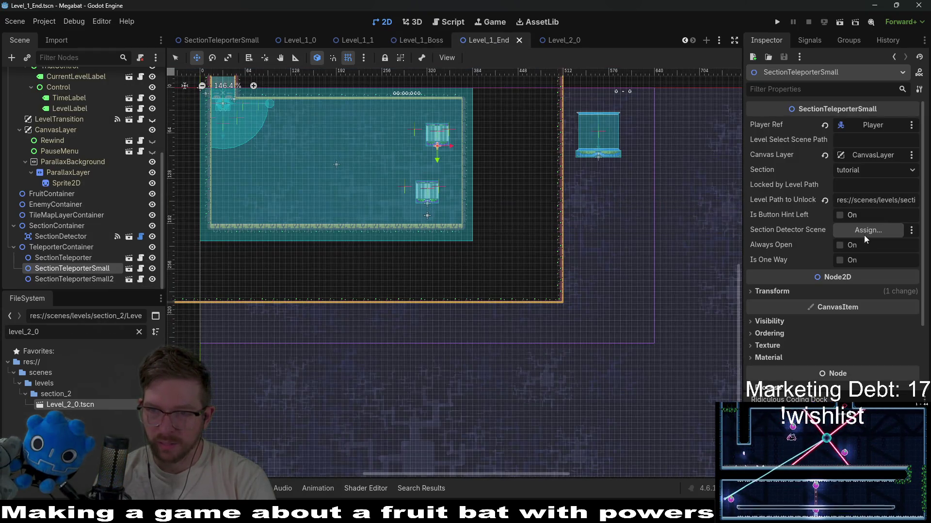
{"action": "left_click", "coordinate": [853, 183]}
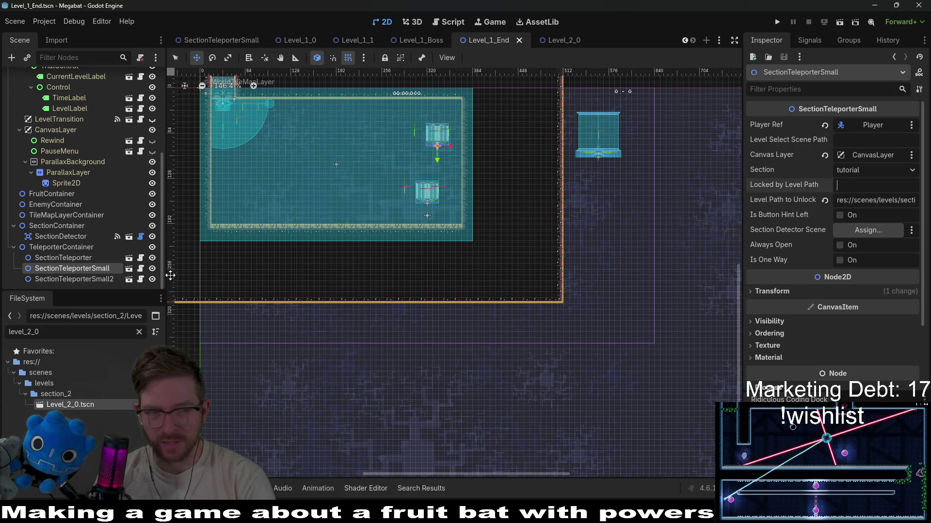
{"action": "left_click", "coordinate": [140, 268]}
{"action": "left_click", "coordinate": [471, 230]}
{"action": "key", "text": "ctrl+f"}
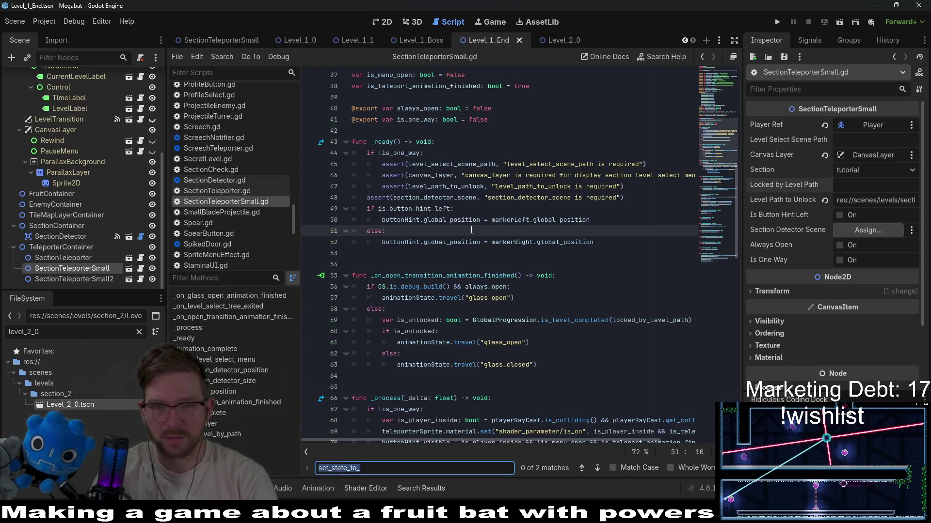
Find locked_by_level_path, review its unlock check on lines 59–63, and return to 2D.
{"action": "type", "text": "locked_by_level_"}
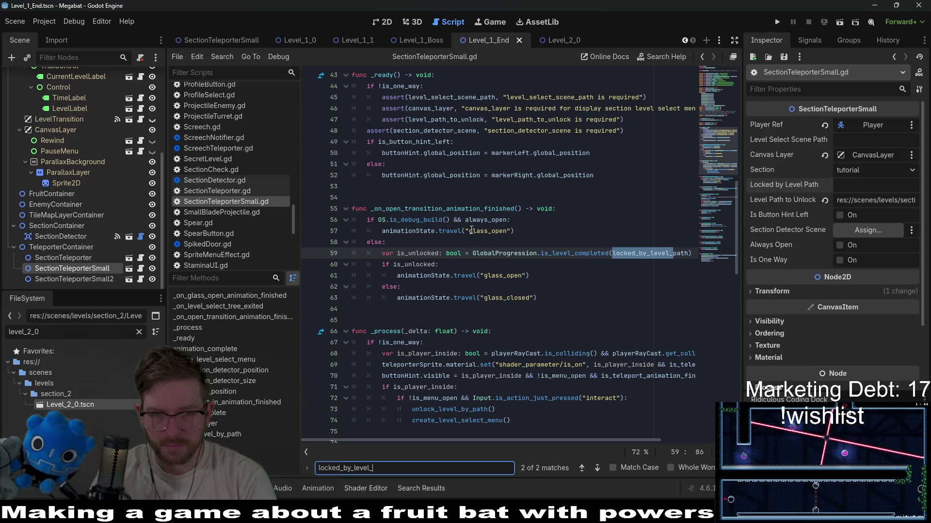
{"action": "type", "text": "th"}
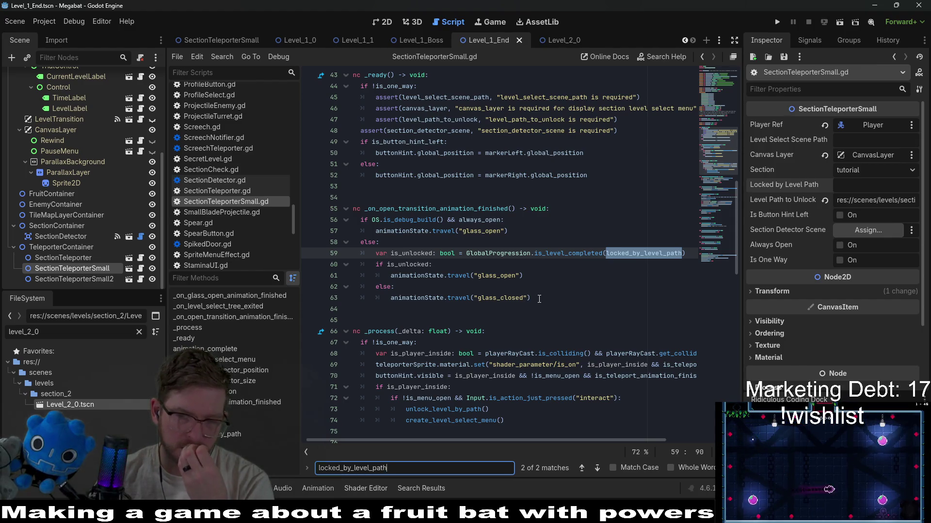
{"action": "mouse_move", "coordinate": [539, 299]}
{"action": "left_mouse_down"}
{"action": "mouse_move", "coordinate": [485, 298]}
{"action": "mouse_move", "coordinate": [340, 258]}
{"action": "left_mouse_up"}
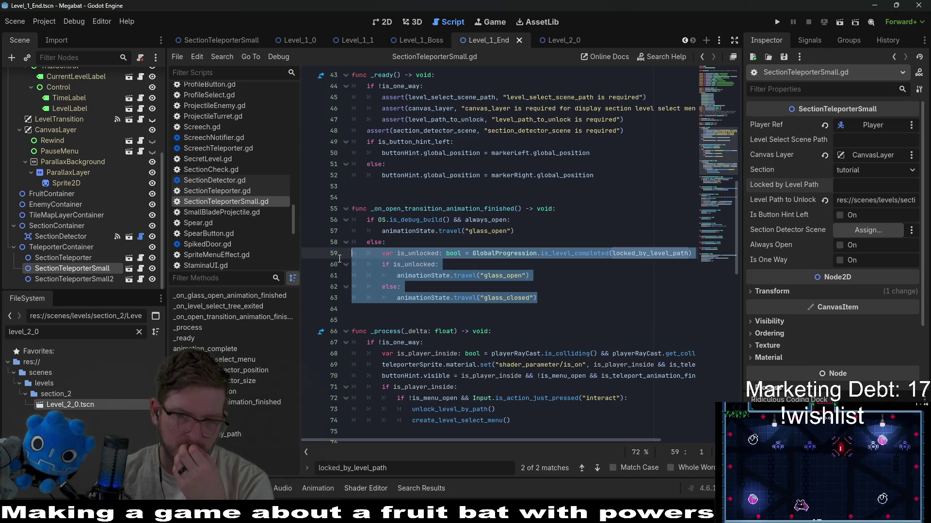
{"action": "left_click", "coordinate": [553, 278]}
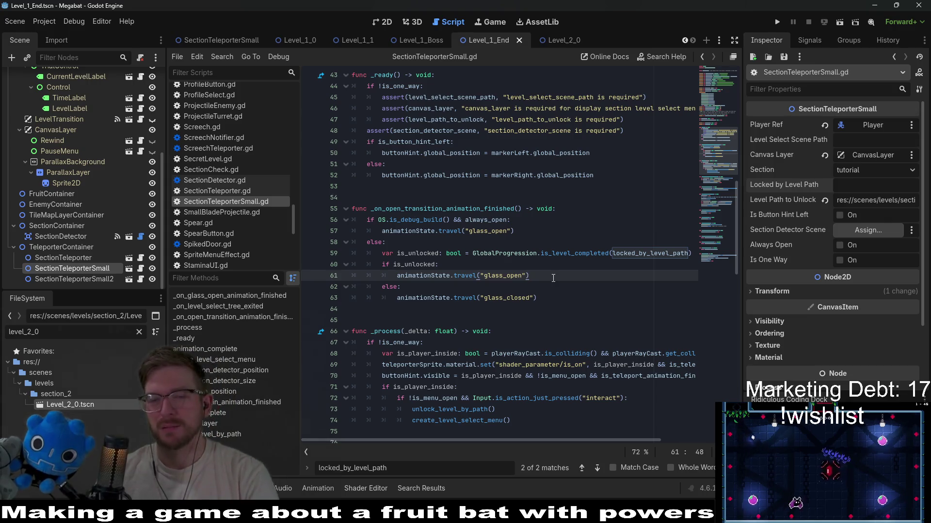
{"action": "double_click", "coordinate": [633, 254]}
{"action": "mouse_move", "coordinate": [633, 254]}
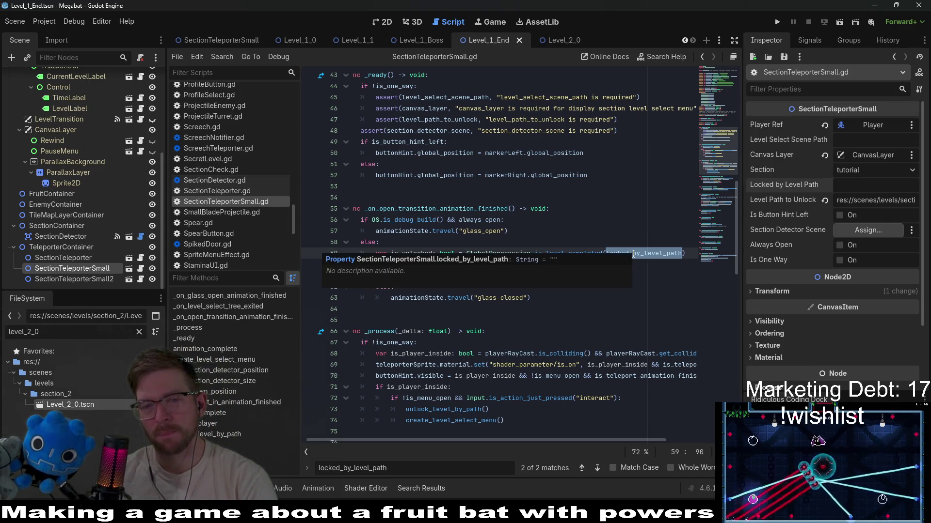
{"action": "left_click", "coordinate": [654, 309]}
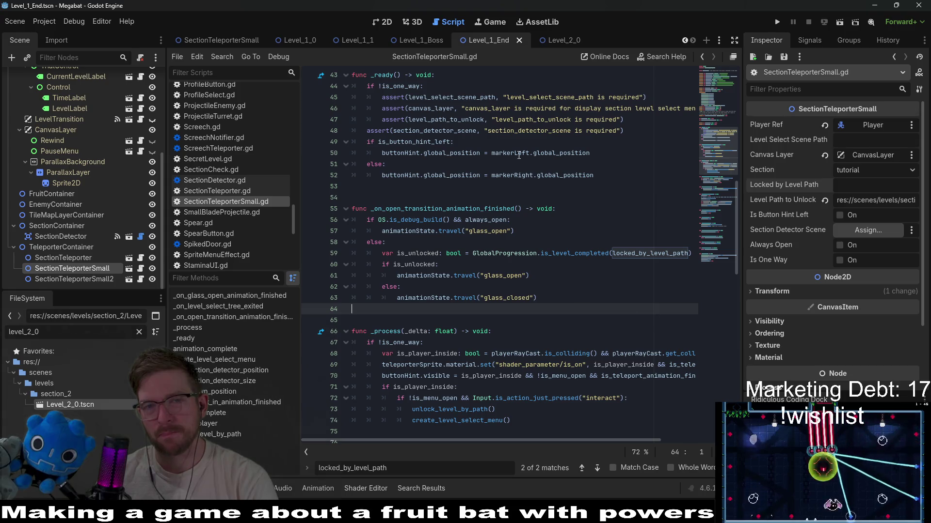
{"action": "left_click", "coordinate": [381, 22]}
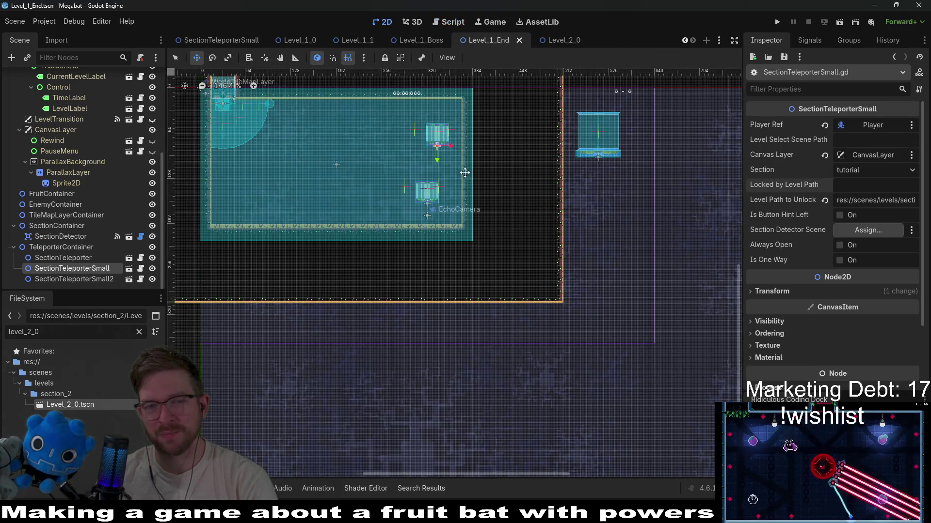
Set the small teleporter's Locked by Level Path to the copied Level_1_Boss.tscn path.
{"action": "left_click", "coordinate": [82, 274]}
{"action": "left_click", "coordinate": [99, 269]}
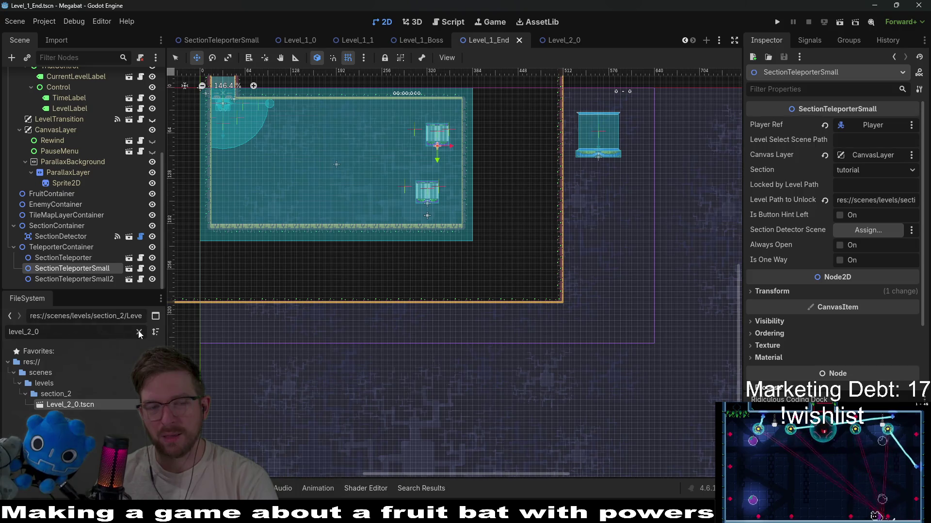
{"action": "left_click", "coordinate": [78, 330]}
{"action": "key", "text": "BackSpace"}
{"action": "key", "text": "BackSpace"}
{"action": "key", "text": "BackSpace"}
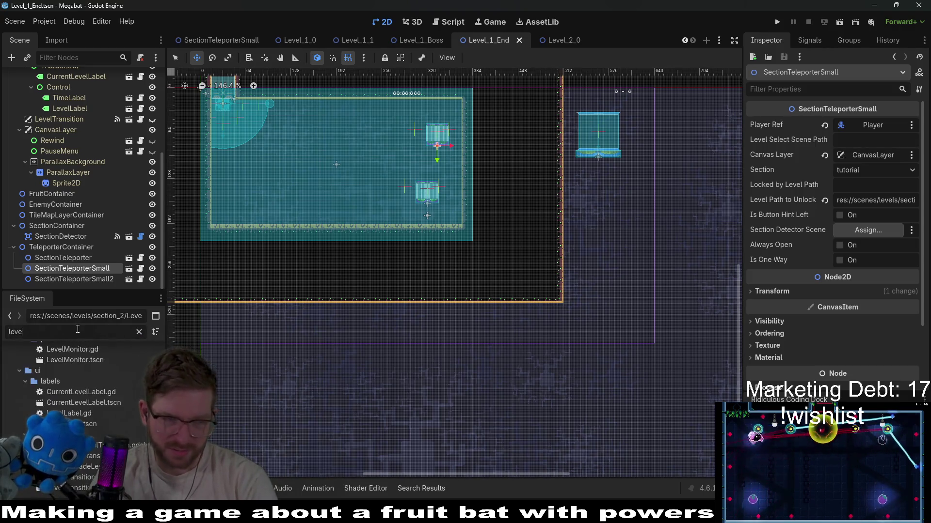
{"action": "type", "text": "l_1_boss"}
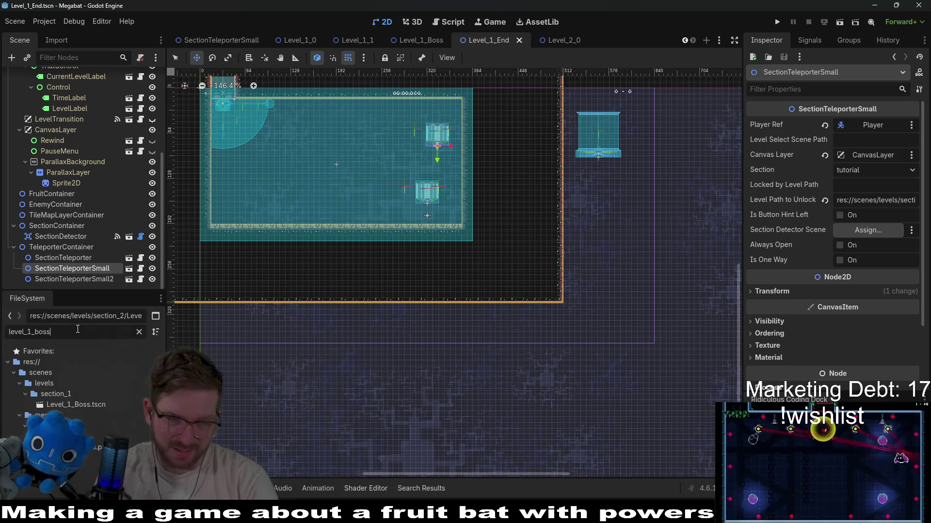
{"action": "right_click", "coordinate": [77, 406]}
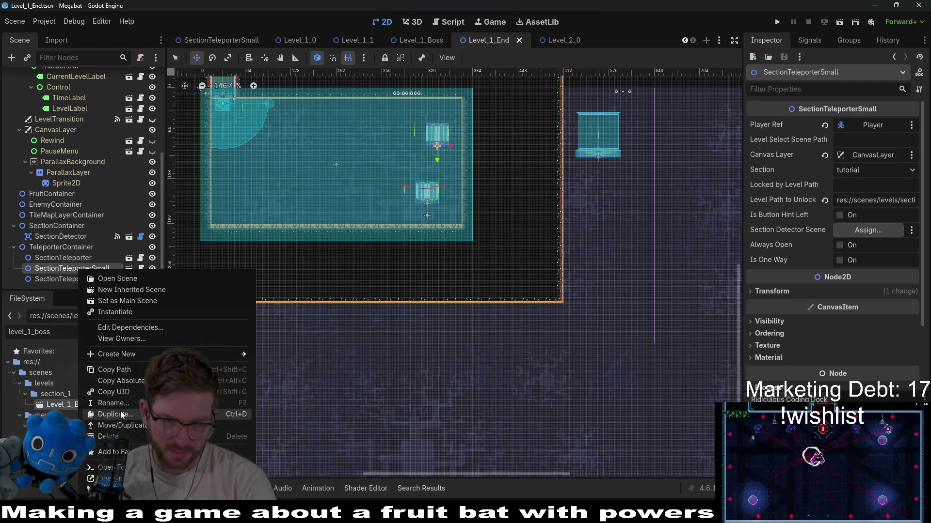
{"action": "left_click", "coordinate": [130, 367]}
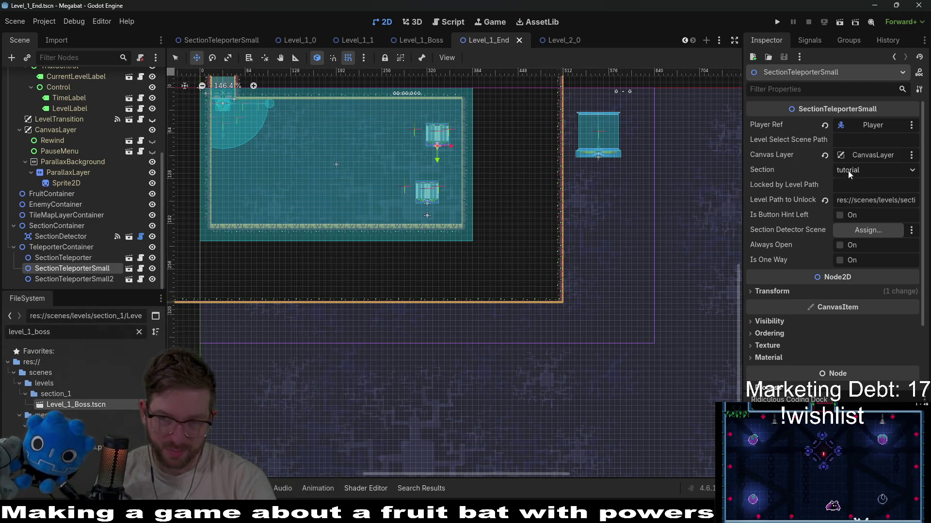
{"action": "left_click", "coordinate": [868, 184]}
{"action": "key", "text": "ctrl+v"}
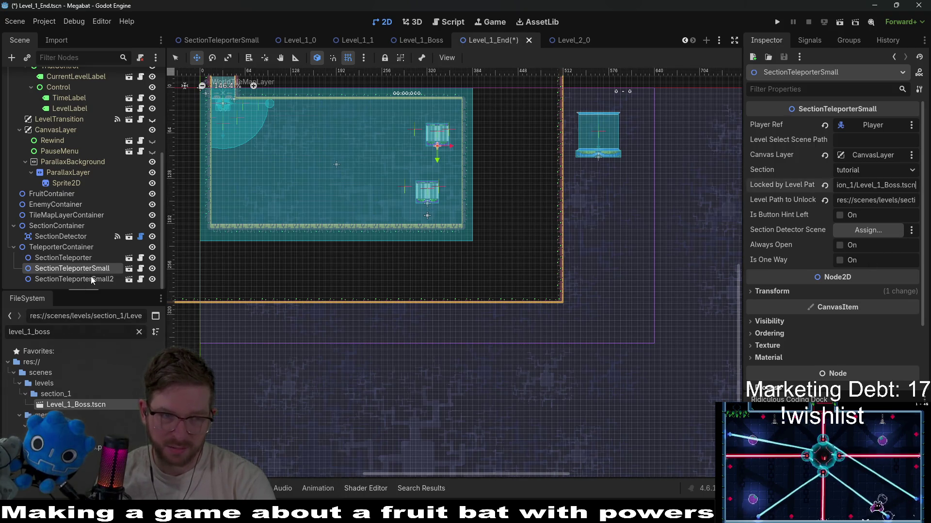
Delete the SectionTeleporterSmall2 node from Level_1_End.
{"action": "left_click", "coordinate": [91, 281]}
{"action": "key", "text": "Delete"}
{"action": "key", "text": "Return"}
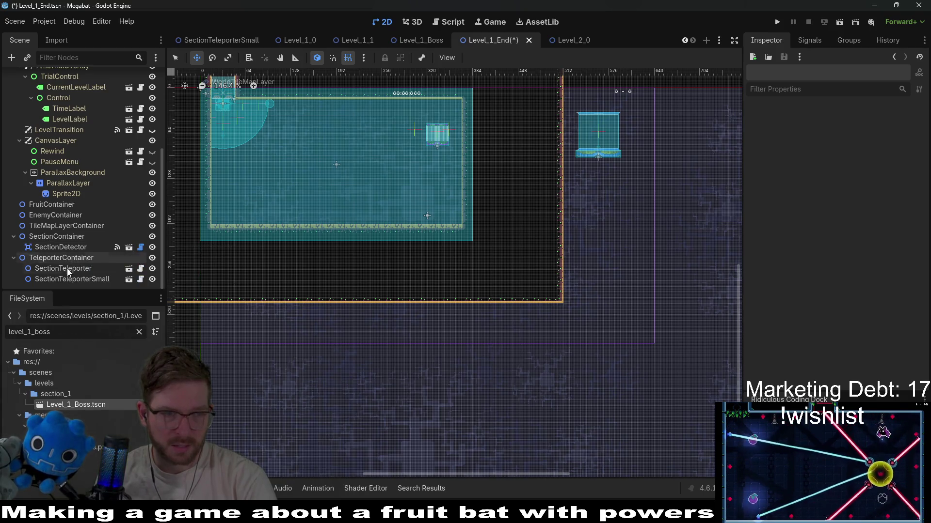
Delete the SectionTeleporter node and reselect SectionTeleporterSmall.
{"action": "left_click", "coordinate": [67, 269]}
{"action": "key", "text": "Delete"}
{"action": "key", "text": "Return"}
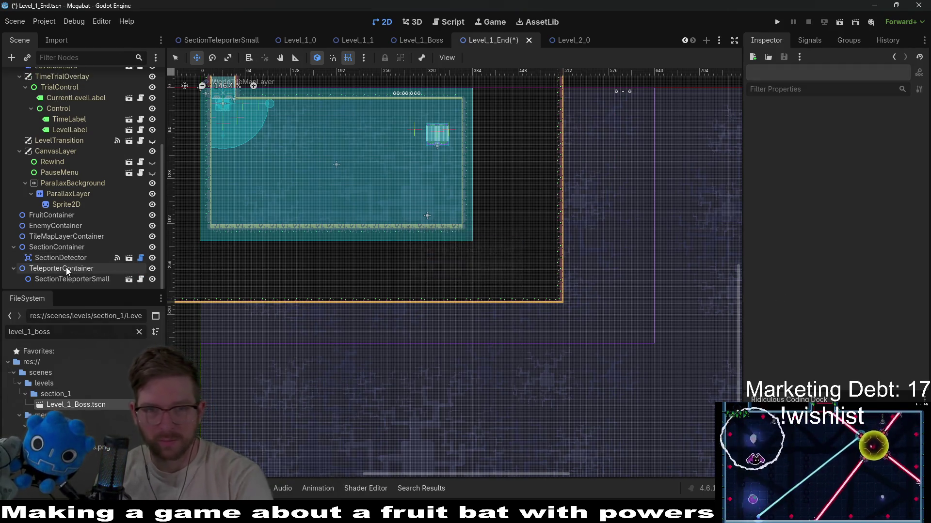
{"action": "left_click", "coordinate": [69, 280]}
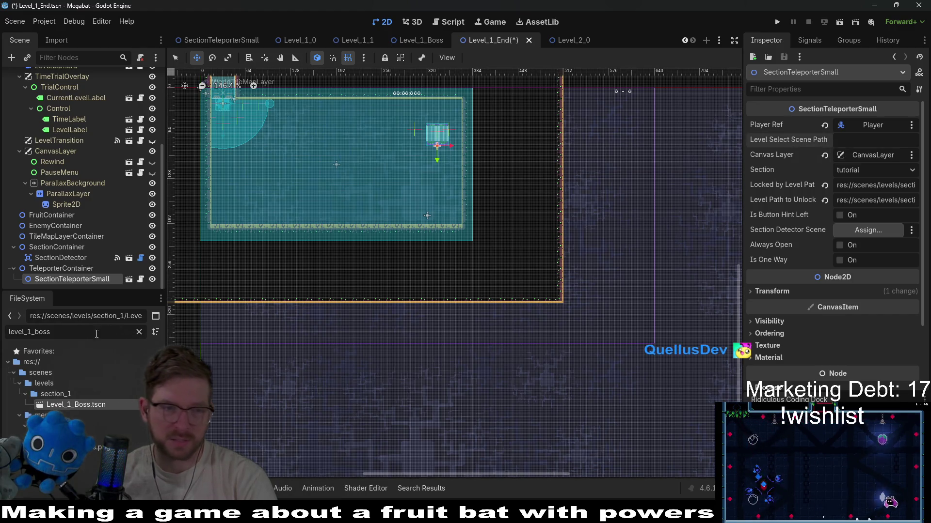
Filter the FileSystem dock by 'biomelevel'.
{"action": "key", "text": "ctrl+a"}
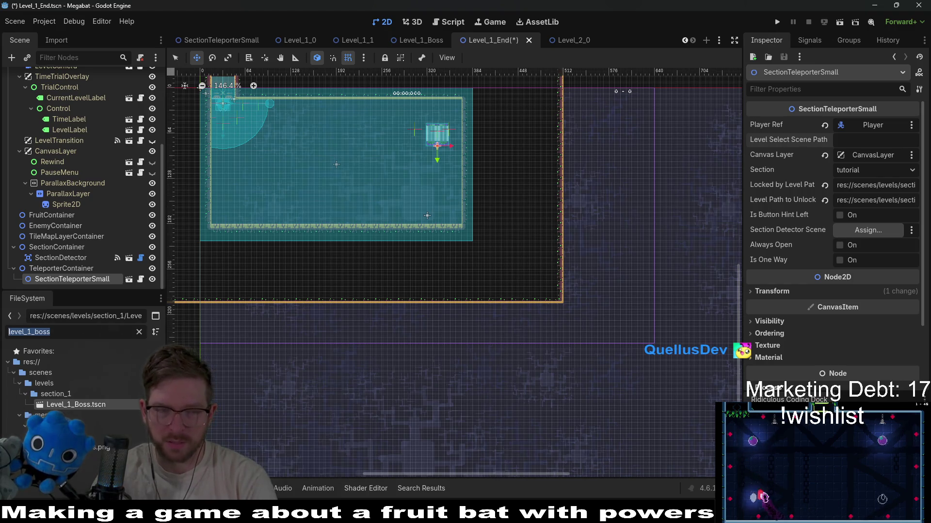
{"action": "type", "text": "leve"}
{"action": "key", "text": "BackSpace"}
{"action": "key", "text": "BackSpace"}
{"action": "key", "text": "BackSpace"}
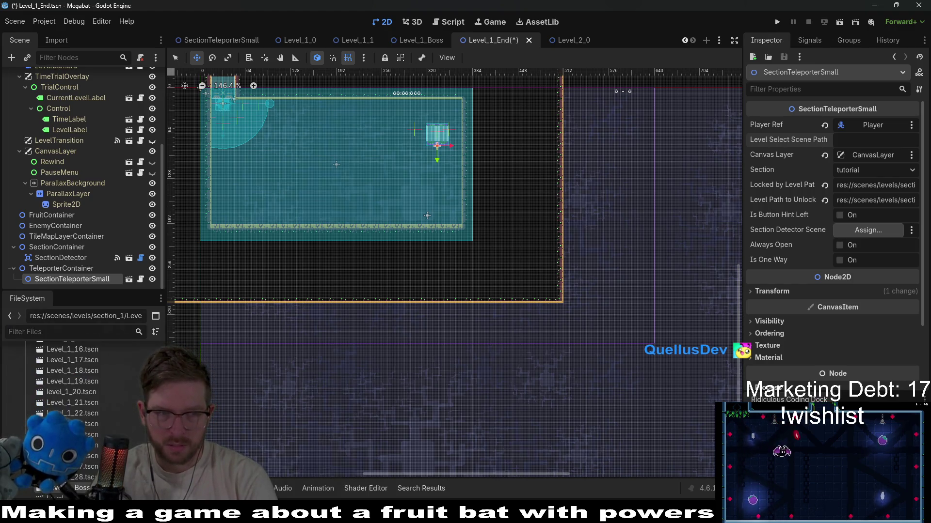
{"action": "type", "text": "biomelevel"}
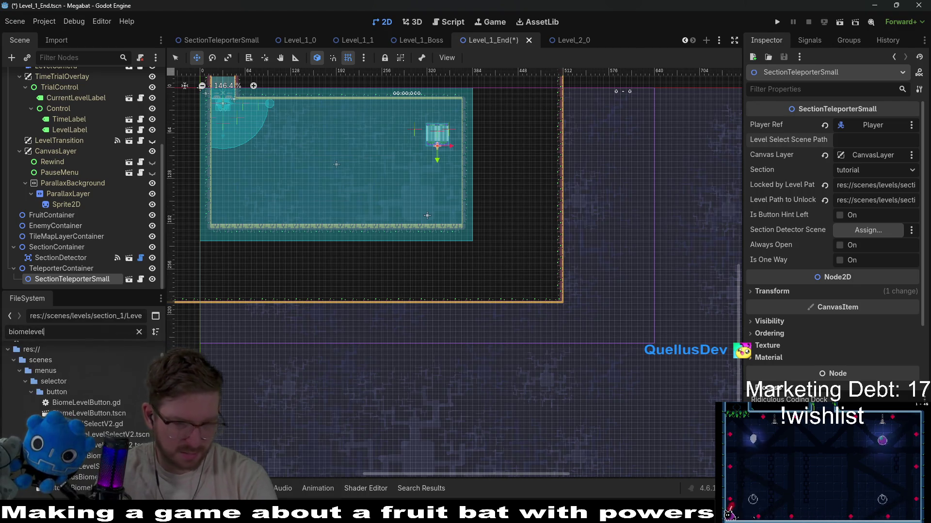
Preview and close LabBiomeLevelSelectV2.tscn, copy its path, and go back to Level_1_End.
{"action": "left_click", "coordinate": [87, 480]}
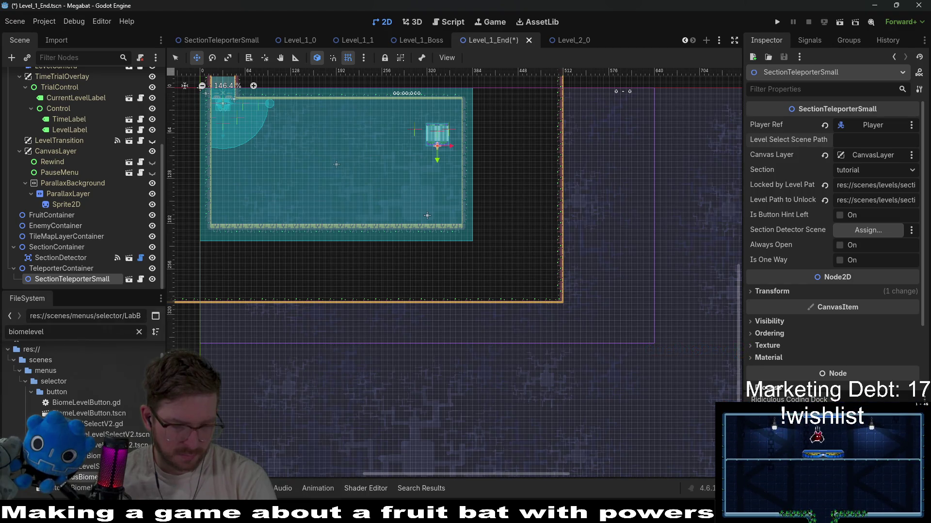
{"action": "double_click", "coordinate": [117, 434]}
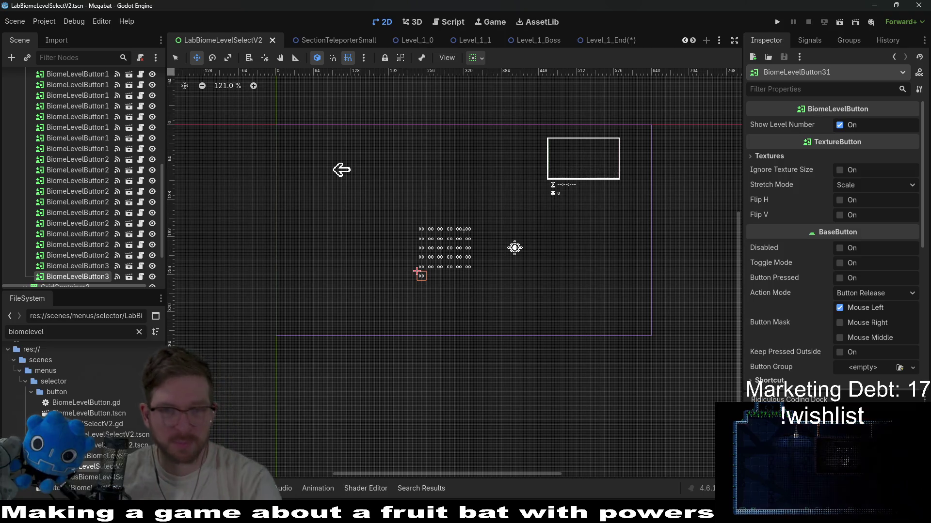
{"action": "middle_click", "coordinate": [247, 41]}
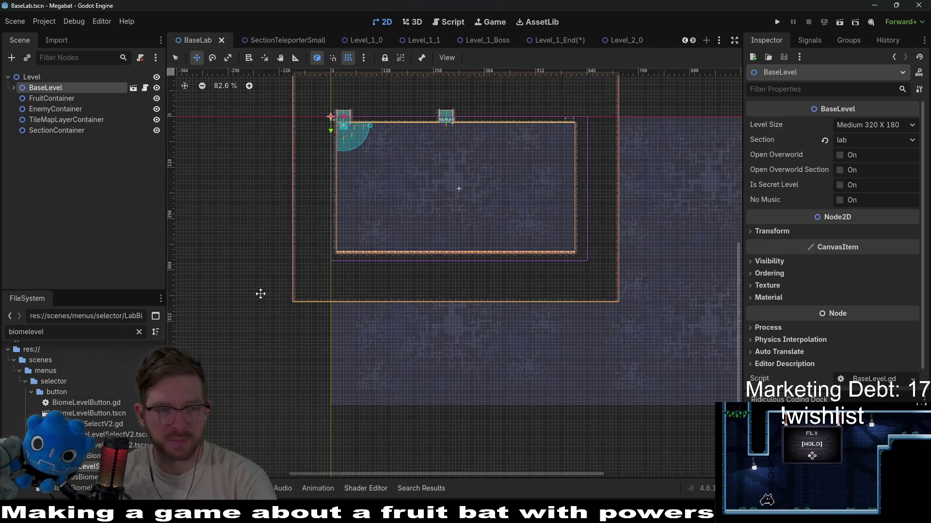
{"action": "right_click", "coordinate": [90, 468]}
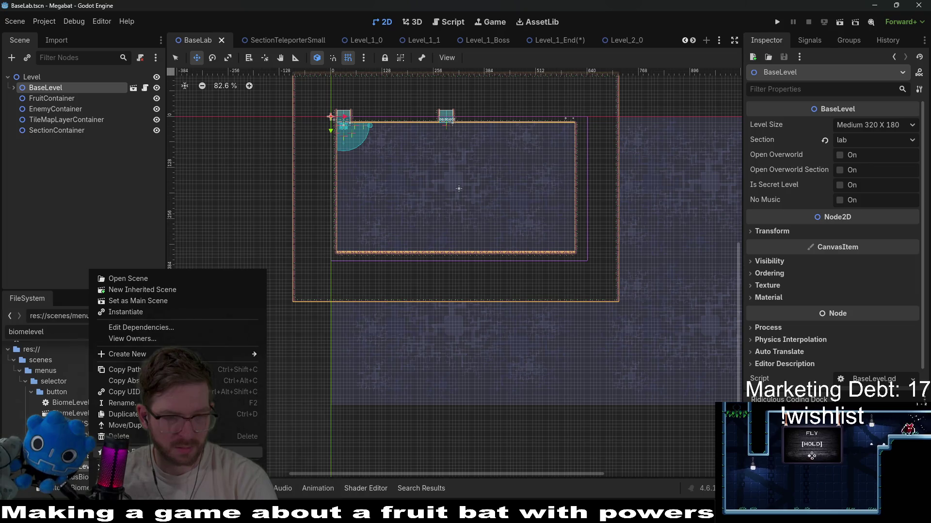
{"action": "left_click", "coordinate": [125, 369]}
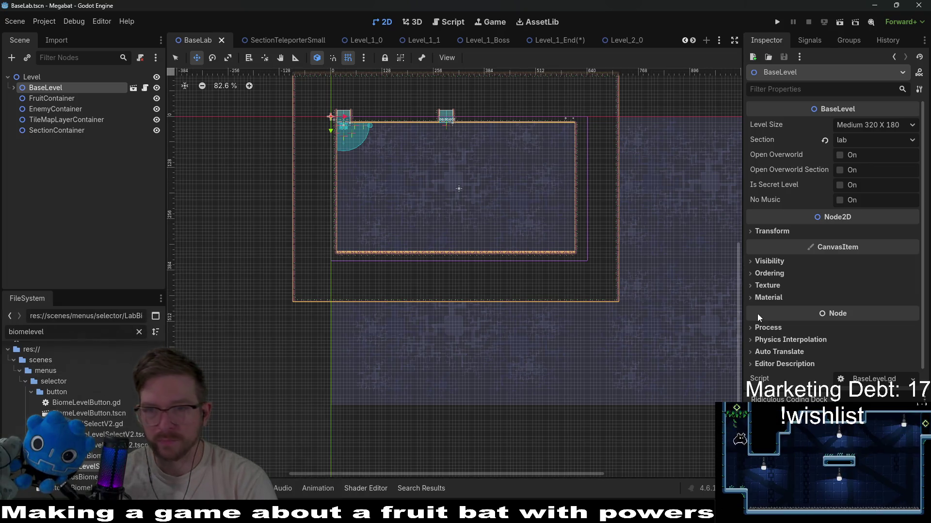
{"action": "left_click", "coordinate": [572, 40]}
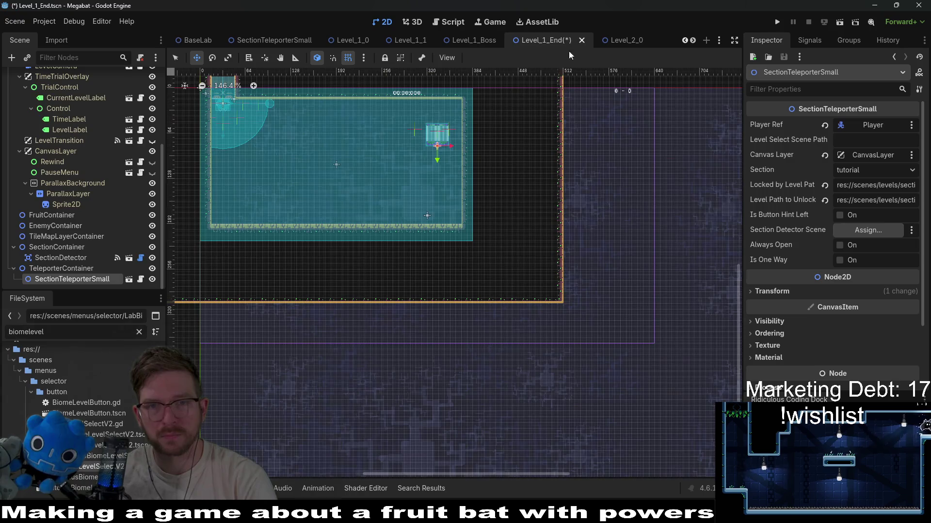
Paste the LabBiomeLevelSelectV2 path into the teleporter's Level Select Scene Path.
{"action": "left_click", "coordinate": [867, 142]}
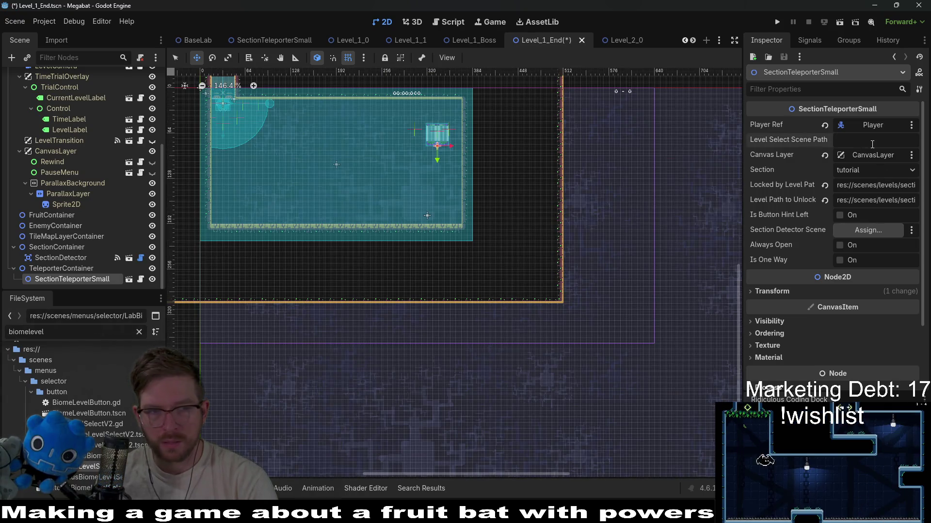
{"action": "key", "text": "ctrl+v"}
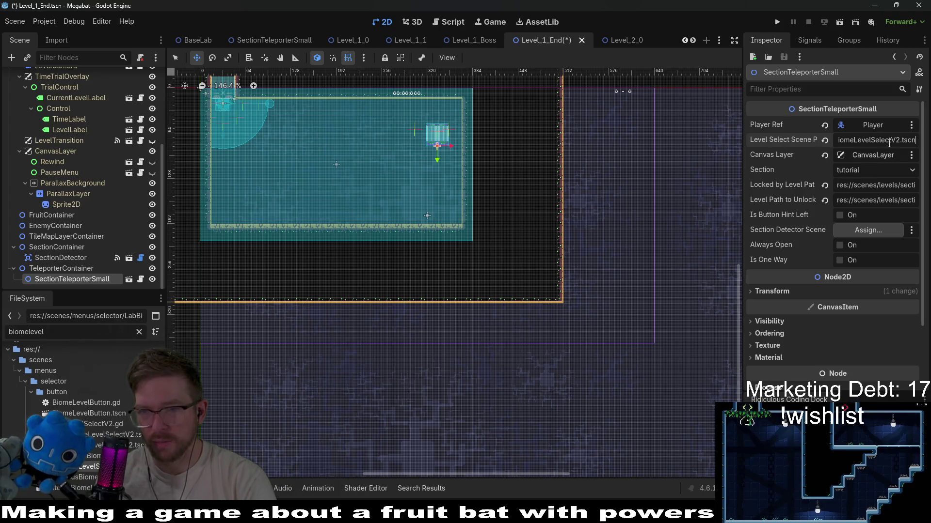
{"action": "left_click_drag", "start_coordinate": [878, 144], "coordinate": [793, 140]}
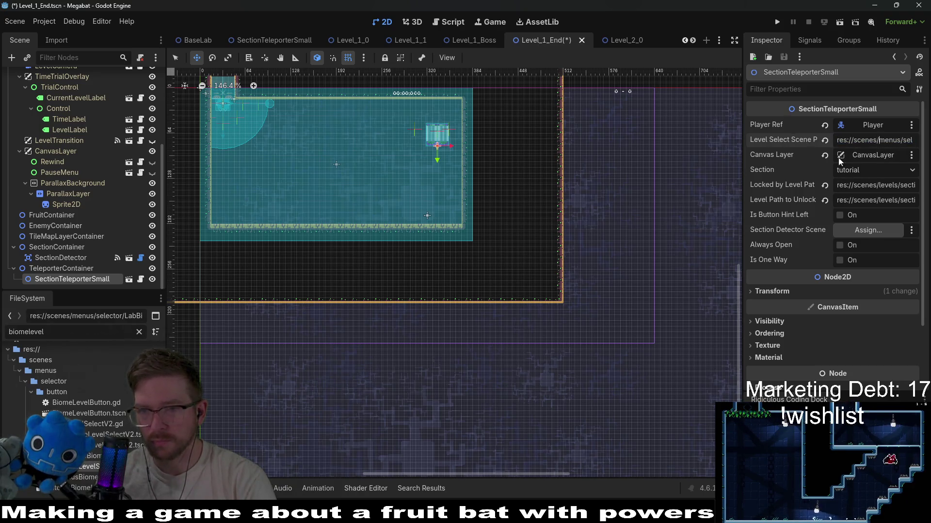
{"action": "scroll", "coordinate": [494, 233], "scroll_direction": "up", "scroll_amount": 3}
{"action": "scroll", "coordinate": [495, 232], "scroll_direction": "left", "scroll_amount": 3}
{"action": "scroll", "coordinate": [483, 175], "scroll_direction": "up", "scroll_amount": 3}
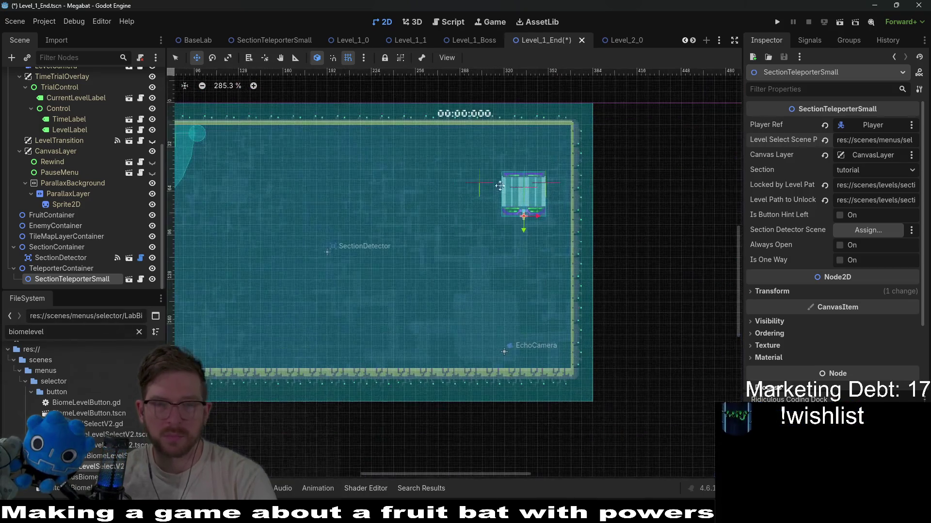
Shift the teleporter up and right, and paint terrain walls around it on WorldTileMapLayer.
{"action": "left_click_drag", "start_coordinate": [592, 204], "coordinate": [595, 193]}
{"action": "scroll", "coordinate": [597, 198], "scroll_direction": "up", "scroll_amount": 1}
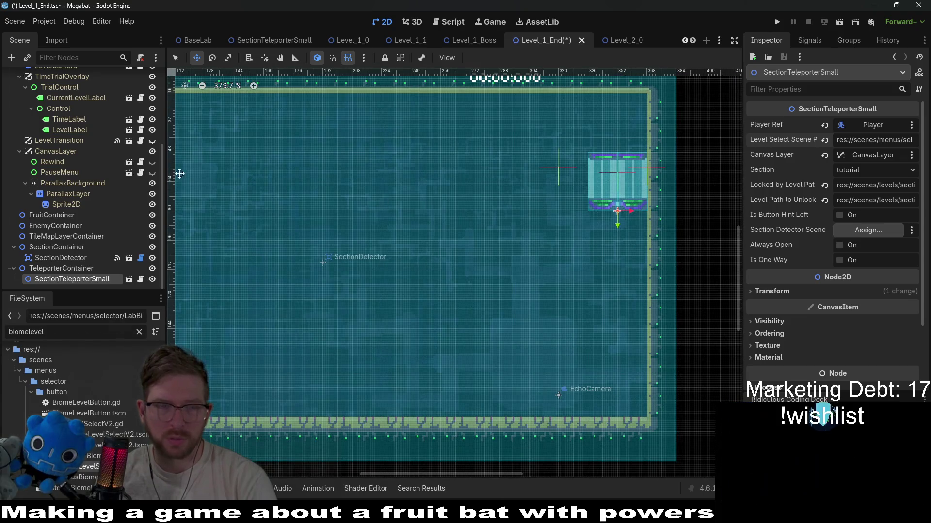
{"action": "scroll", "coordinate": [48, 141], "scroll_direction": "up", "scroll_amount": 5}
{"action": "left_click", "coordinate": [60, 120]}
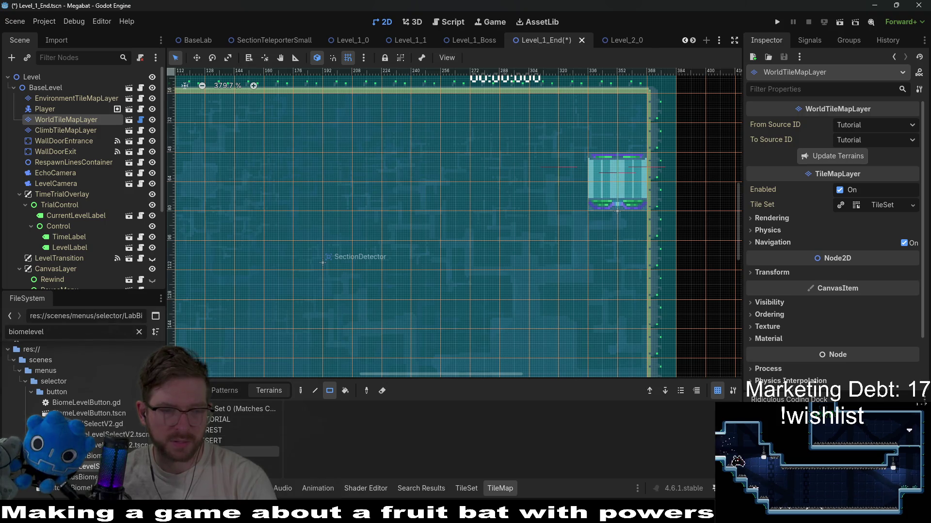
{"action": "left_click", "coordinate": [227, 452]}
{"action": "mouse_move", "coordinate": [609, 228]}
{"action": "left_mouse_down"}
{"action": "mouse_move", "coordinate": [628, 285]}
{"action": "mouse_move", "coordinate": [626, 370]}
{"action": "left_mouse_up"}
{"action": "left_click_drag", "start_coordinate": [626, 133], "coordinate": [626, 134]}
{"action": "scroll", "coordinate": [627, 165], "scroll_direction": "down", "scroll_amount": 4}
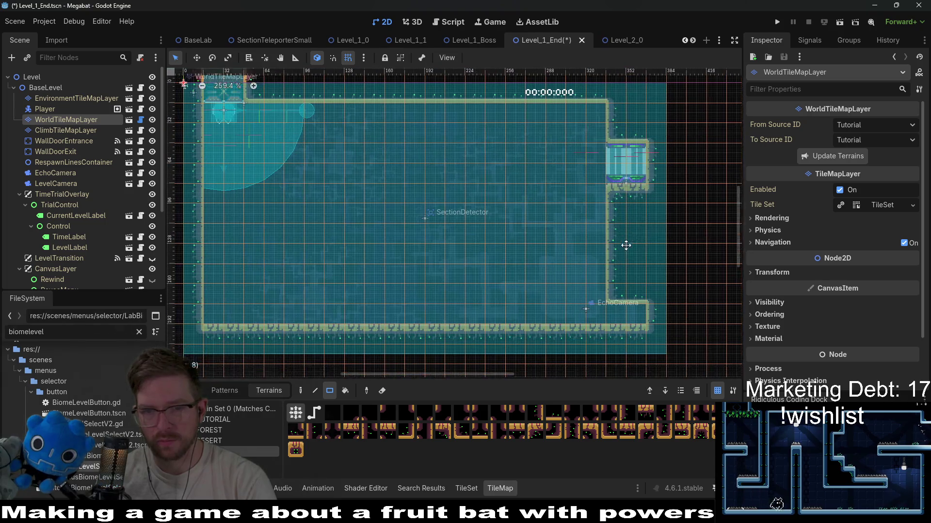
{"action": "scroll", "coordinate": [543, 255], "scroll_direction": "down", "scroll_amount": 3}
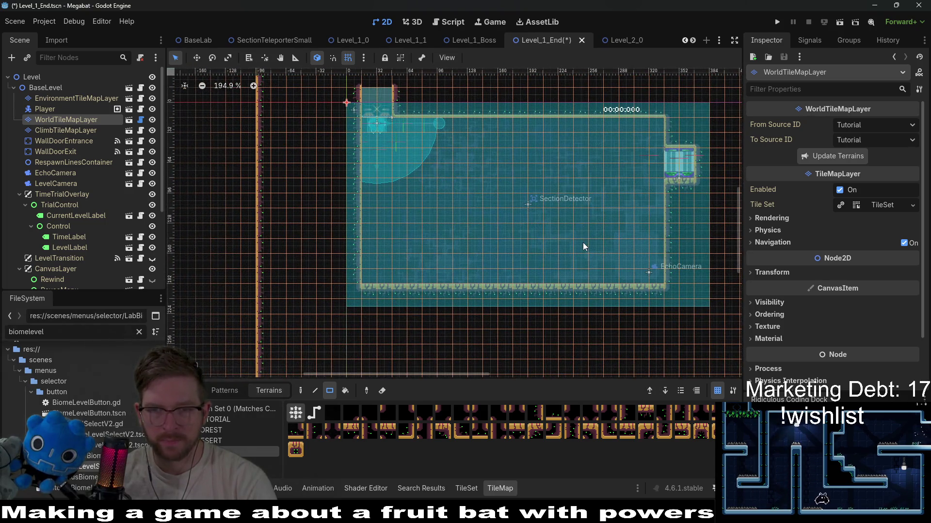
Save the Level_1_End scene.
{"action": "key", "text": "ctrl+s"}
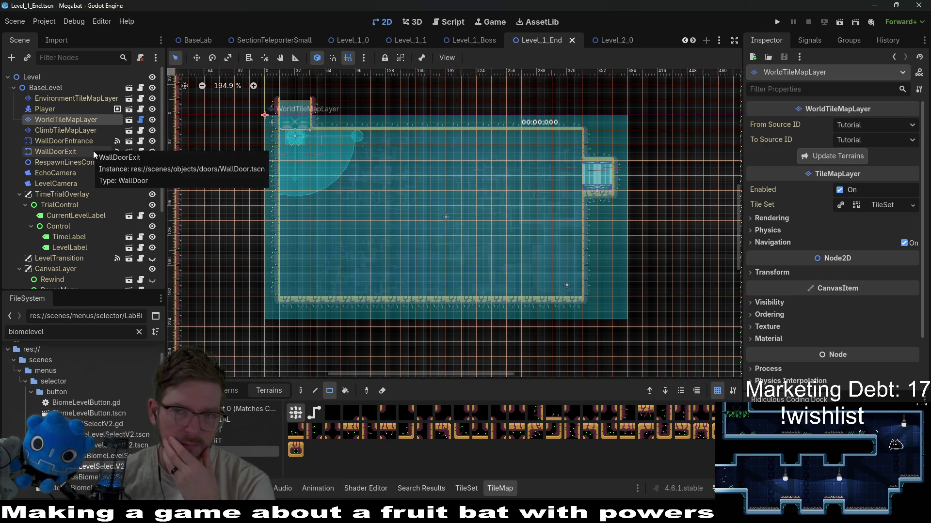
{"action": "left_click_drag", "start_coordinate": [561, 261], "coordinate": [380, 230]}
{"action": "scroll", "coordinate": [420, 216], "scroll_direction": "down", "scroll_amount": 4}
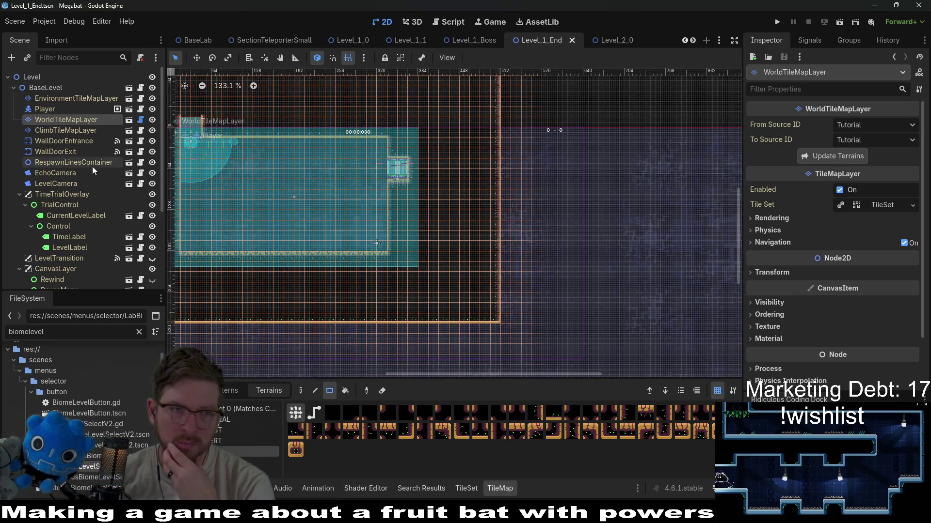
Tick Is Disabled on Level_1_End's WallDoorExit and save the scene.
{"action": "left_click", "coordinate": [60, 153]}
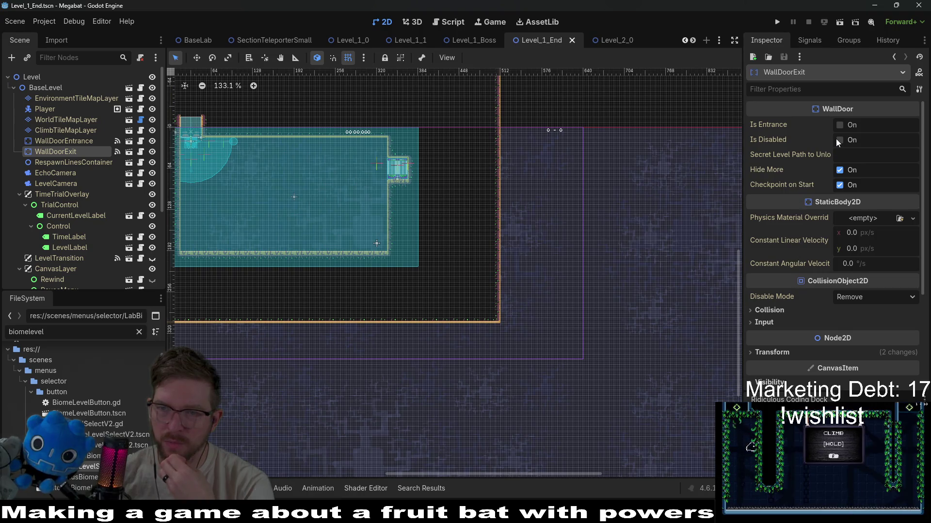
{"action": "left_click", "coordinate": [839, 140]}
{"action": "scroll", "coordinate": [453, 217], "scroll_direction": "left", "scroll_amount": 5}
{"action": "scroll", "coordinate": [454, 217], "scroll_direction": "up", "scroll_amount": 3}
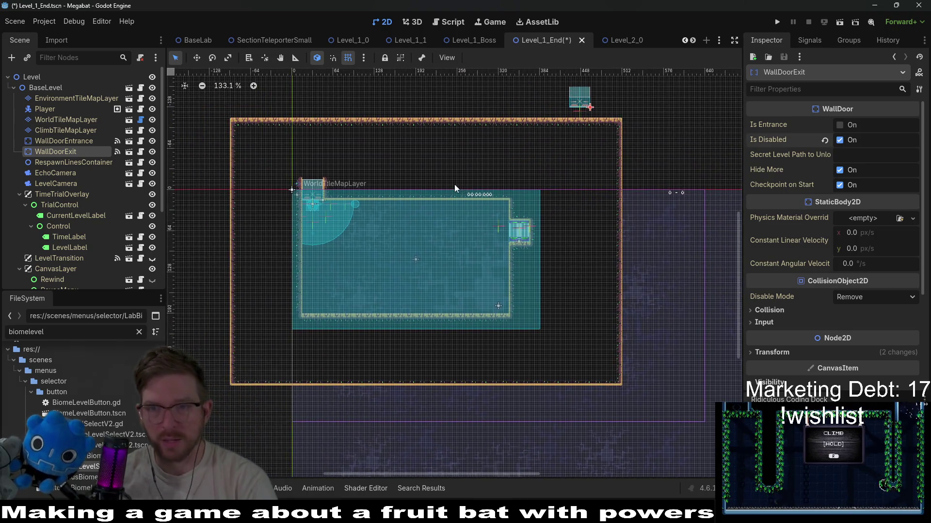
{"action": "key", "text": "ctrl+s"}
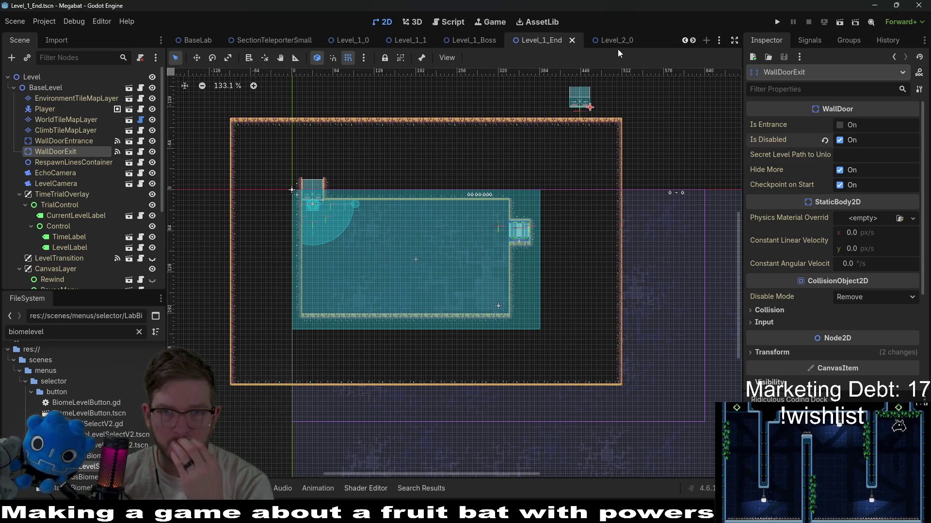
In Level_1_0, mark the entrance wall door as disabled and save.
{"action": "left_click", "coordinate": [365, 41]}
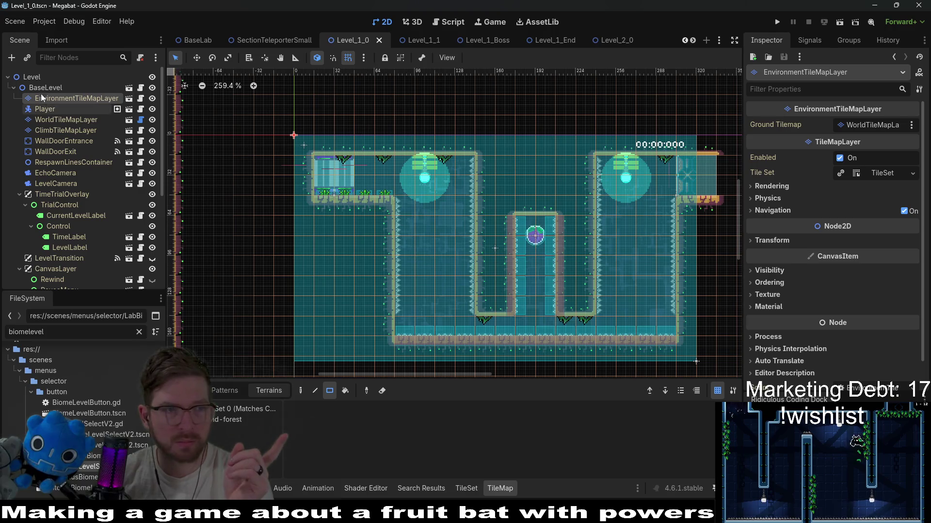
{"action": "left_click", "coordinate": [73, 141]}
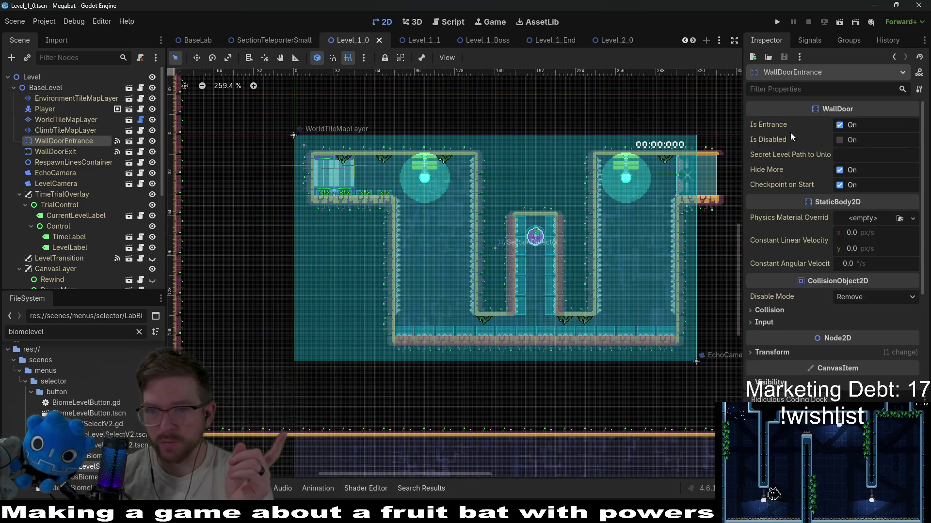
{"action": "left_click", "coordinate": [840, 140]}
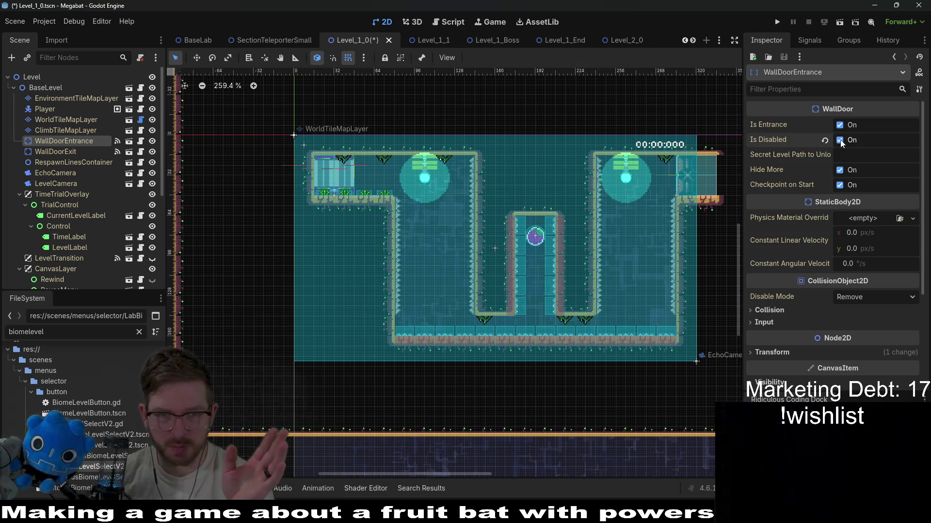
{"action": "key", "text": "ctrl+s"}
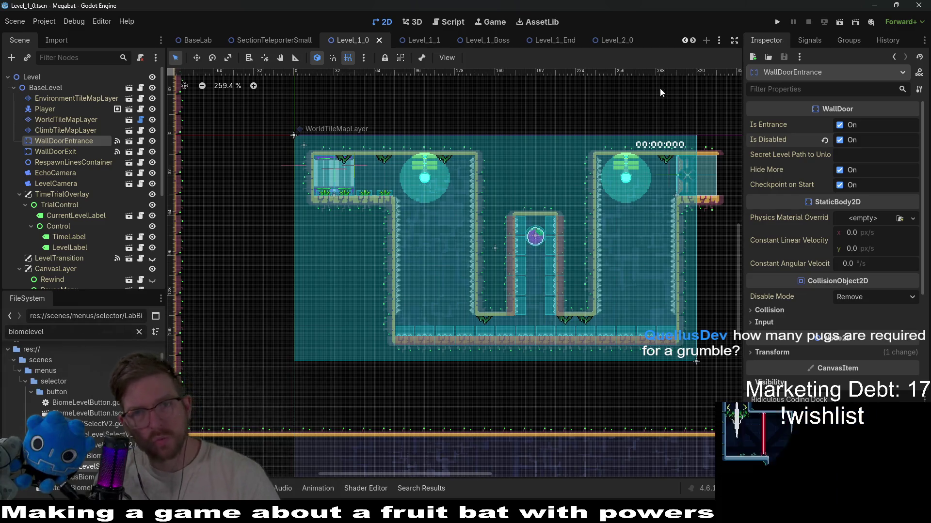
Glance at Level_2_0, then return to the Level_1_End scene.
{"action": "left_click", "coordinate": [609, 38]}
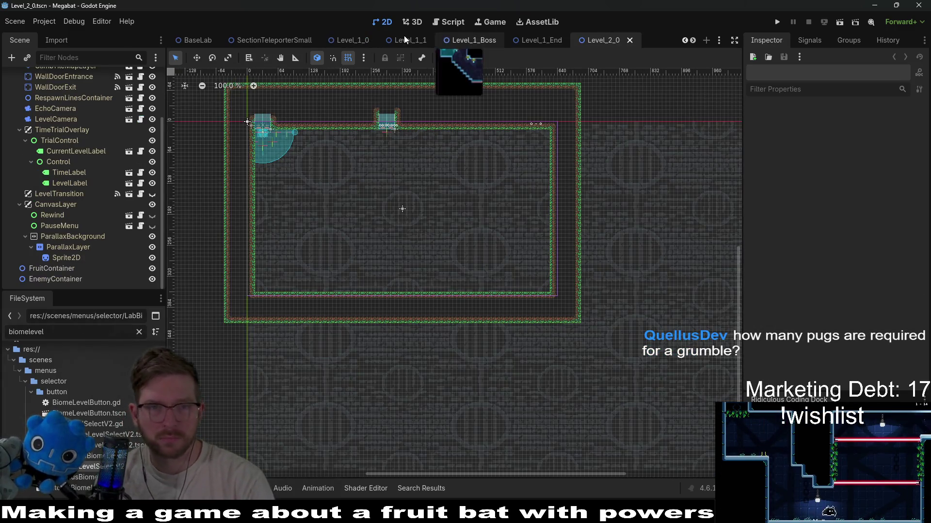
{"action": "left_click", "coordinate": [540, 41]}
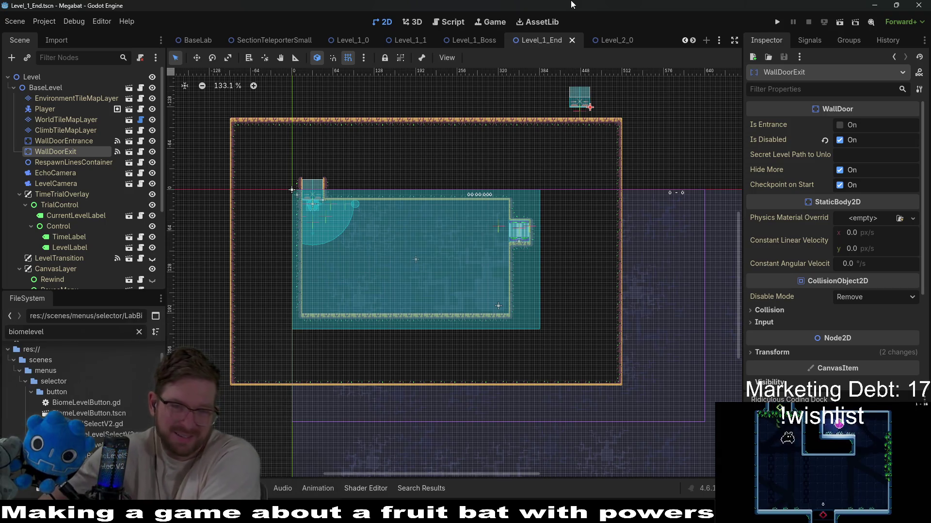
{"action": "scroll", "coordinate": [478, 158], "scroll_direction": "up", "scroll_amount": 2}
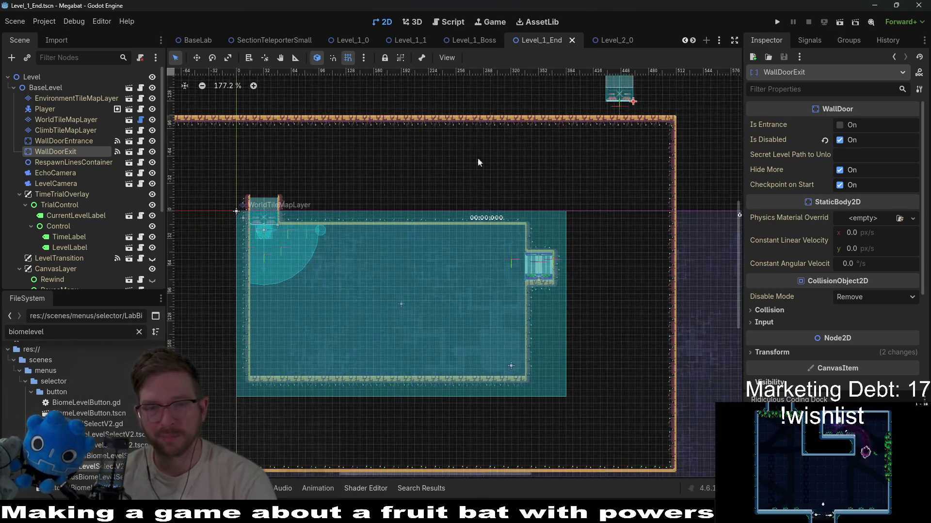
{"action": "scroll", "coordinate": [504, 160], "scroll_direction": "up", "scroll_amount": 1}
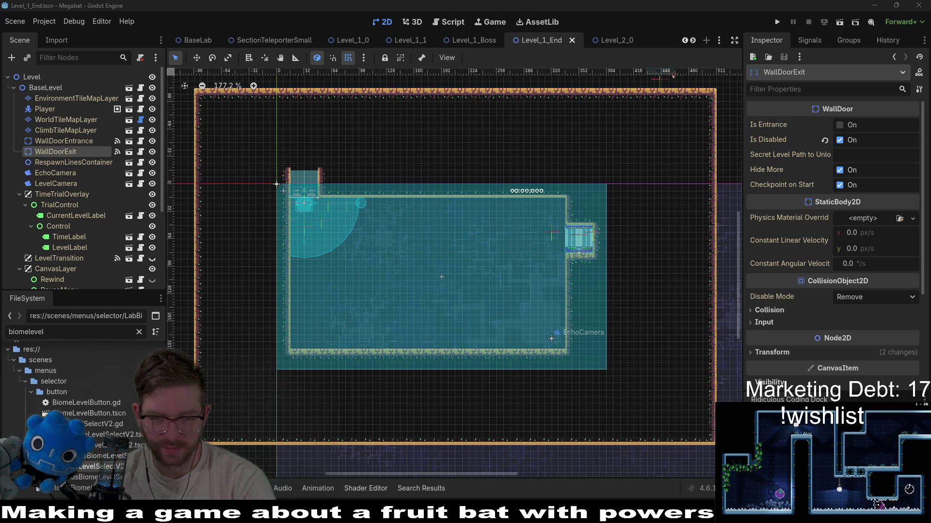
{"action": "key", "text": "alt+Tab"}
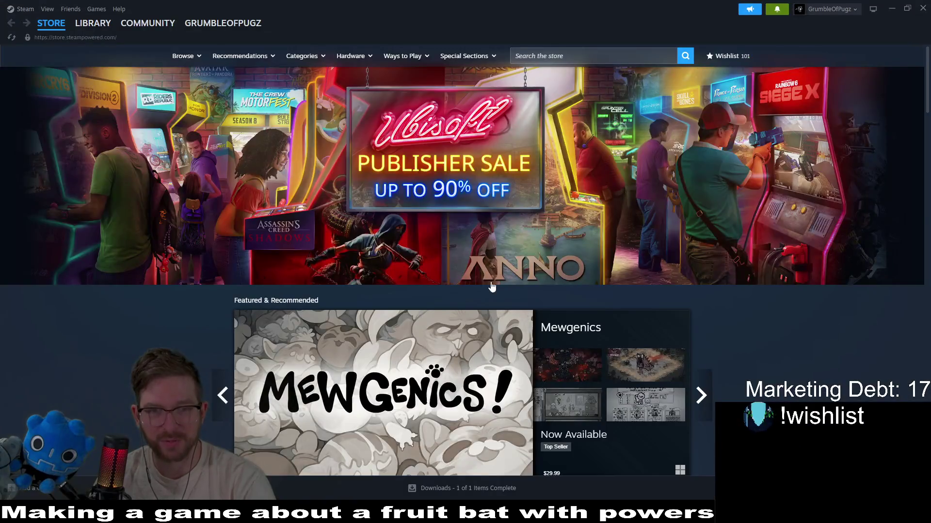
Open the Space Scavenger 2 Playtest page from the Steam library, after a detour to the store.
{"action": "mouse_move", "coordinate": [119, 24]}
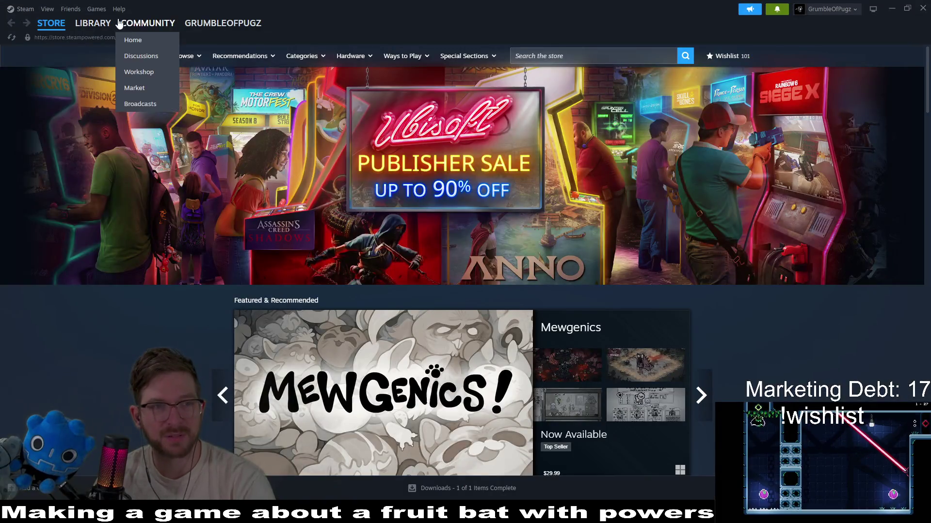
{"action": "left_click", "coordinate": [92, 22]}
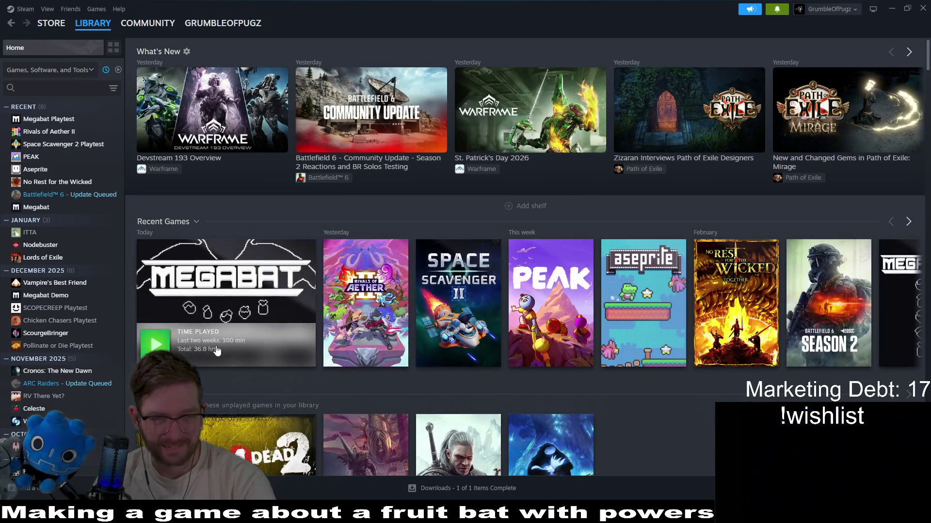
{"action": "left_click", "coordinate": [501, 347]}
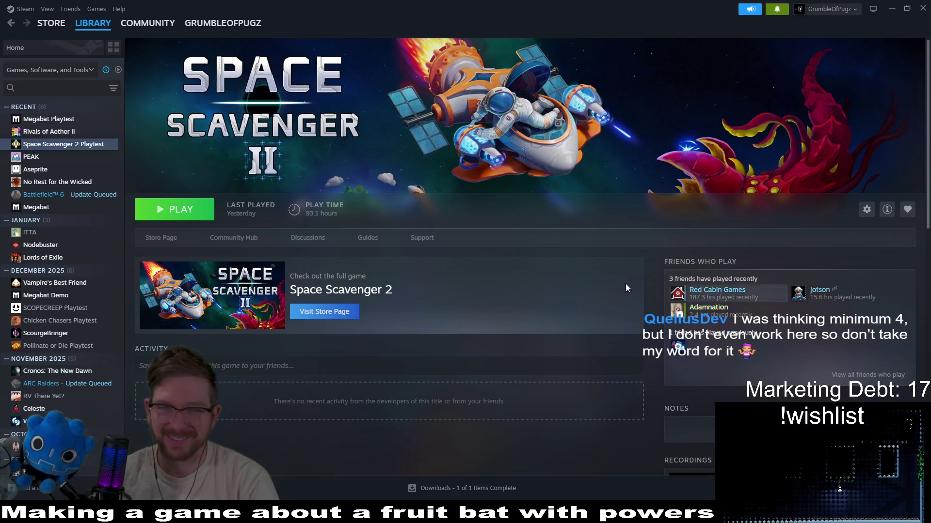
{"action": "left_click", "coordinate": [57, 28]}
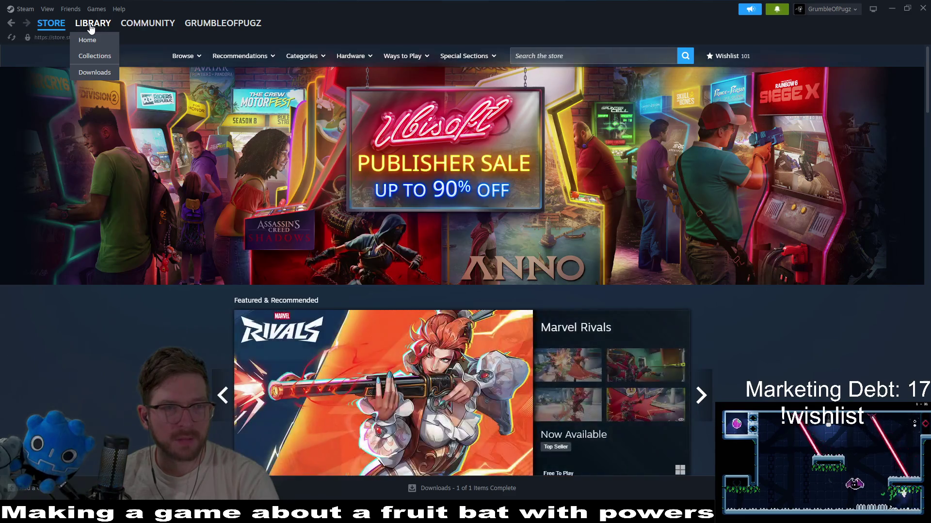
{"action": "left_click", "coordinate": [91, 29]}
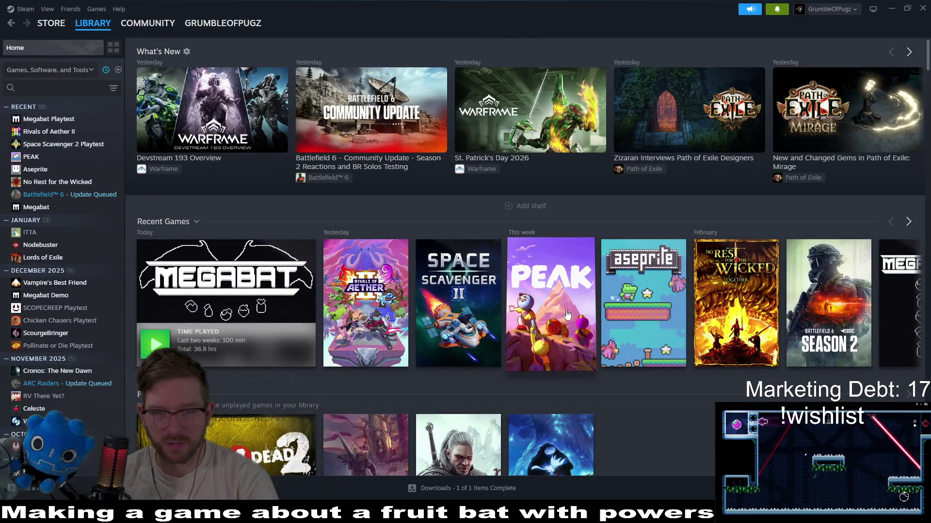
{"action": "left_click", "coordinate": [458, 306]}
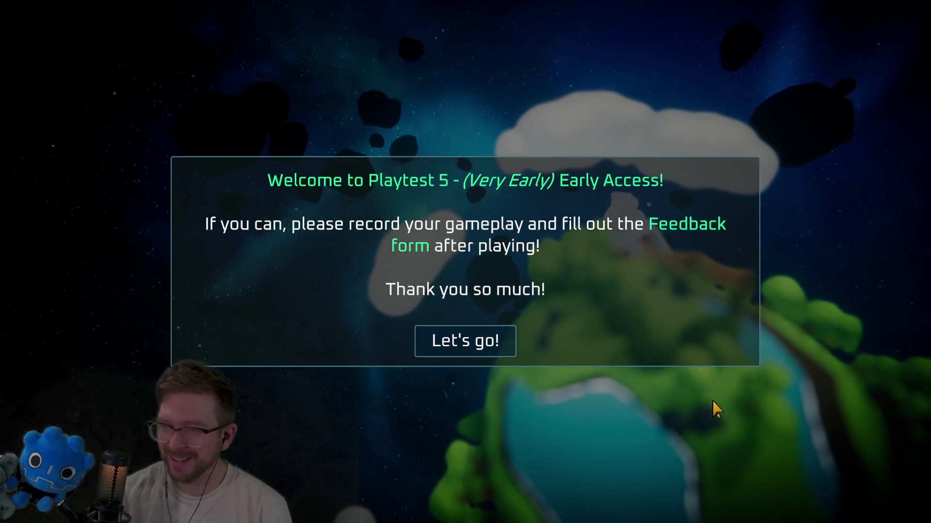
Dismiss the welcome message and fly into the Daily Challenge portal to show its leaderboard.
{"action": "key", "text": "Tab"}
{"action": "key", "text": "Return"}
{"action": "key", "text": "Return"}
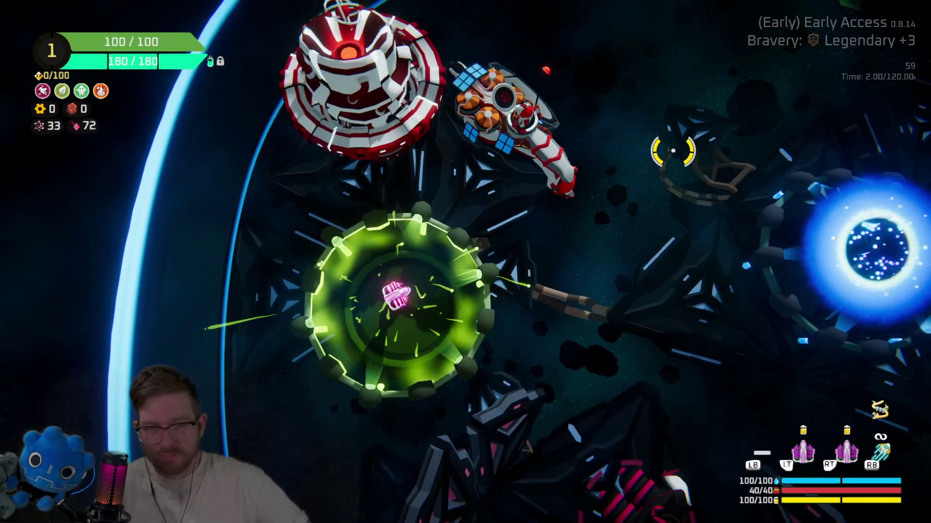
{"action": "key", "text": "w"}
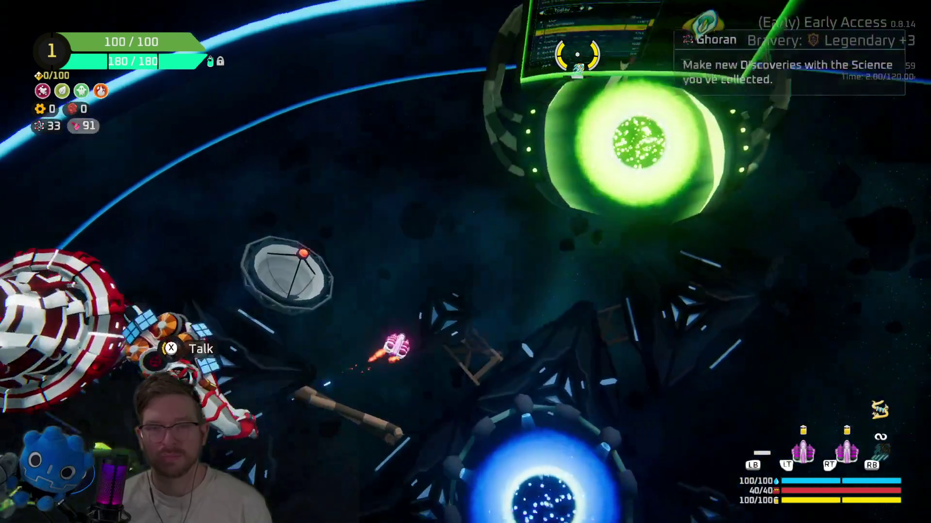
{"action": "key", "text": "w"}
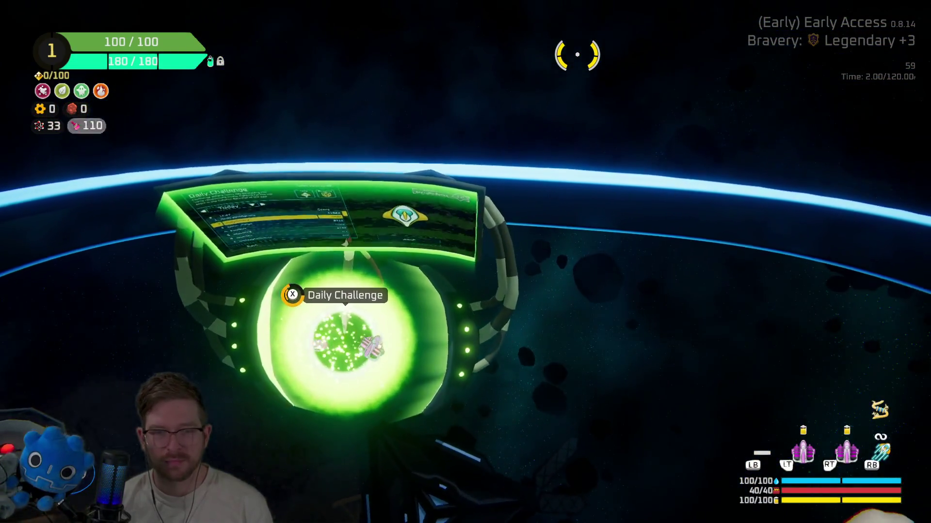
{"action": "key", "text": "e"}
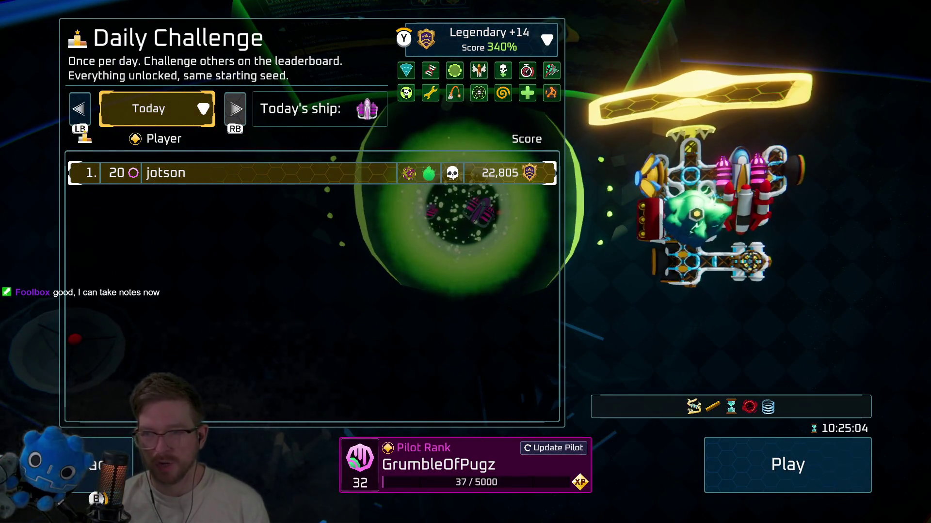
Review the Radioactive bosses modifier, then launch today's Daily Challenge run.
{"action": "left_click", "coordinate": [406, 92]}
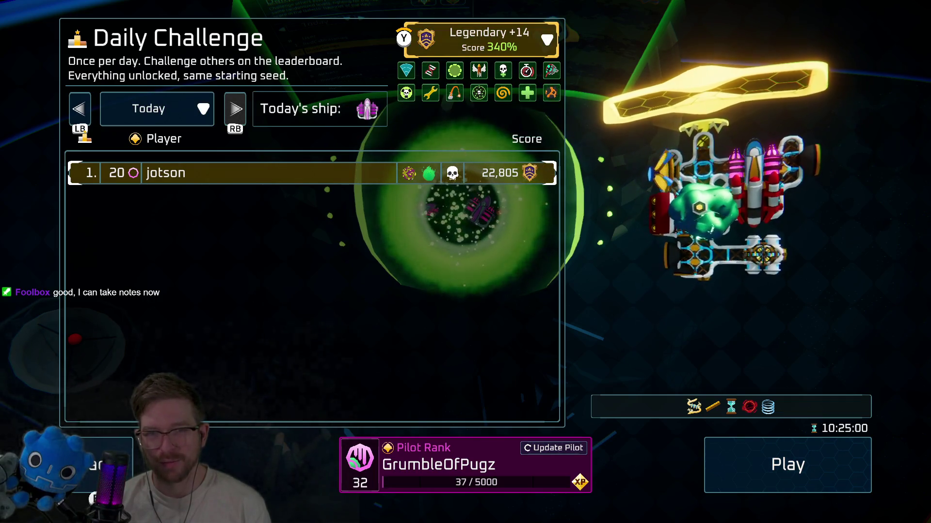
{"action": "key", "text": "Right"}
{"action": "key", "text": "Return"}
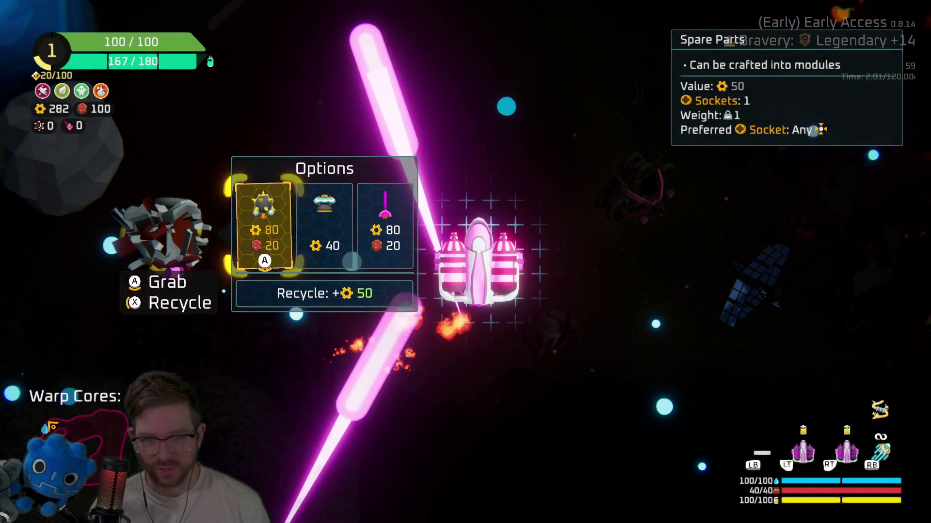
Craft the 40/10 Body part from the Spare Parts and attach it to the ship.
{"action": "key", "text": "Right"}
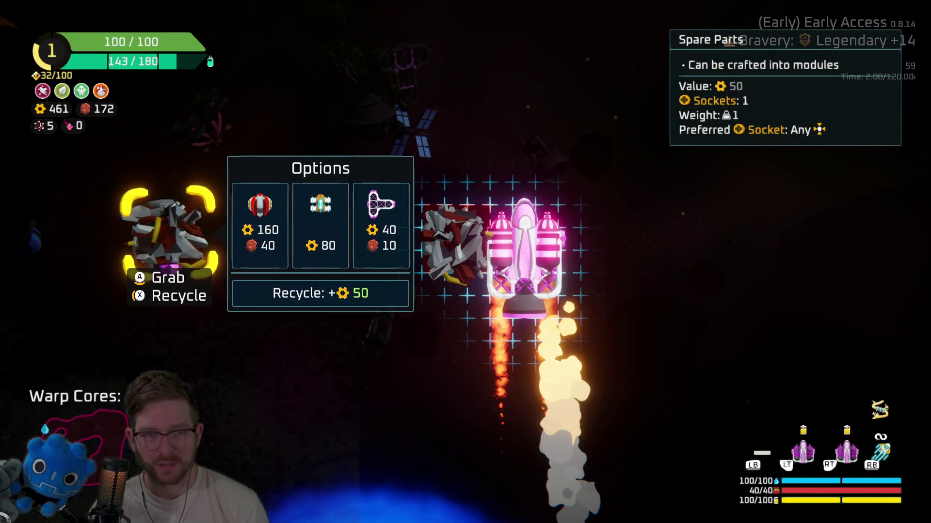
{"action": "left_click", "coordinate": [378, 231]}
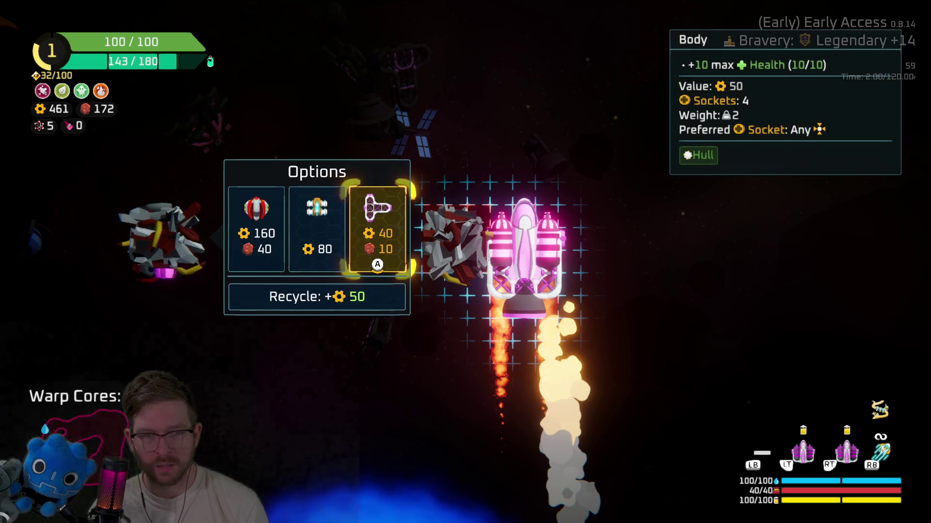
{"action": "key", "text": "Return"}
{"action": "key", "text": "Return"}
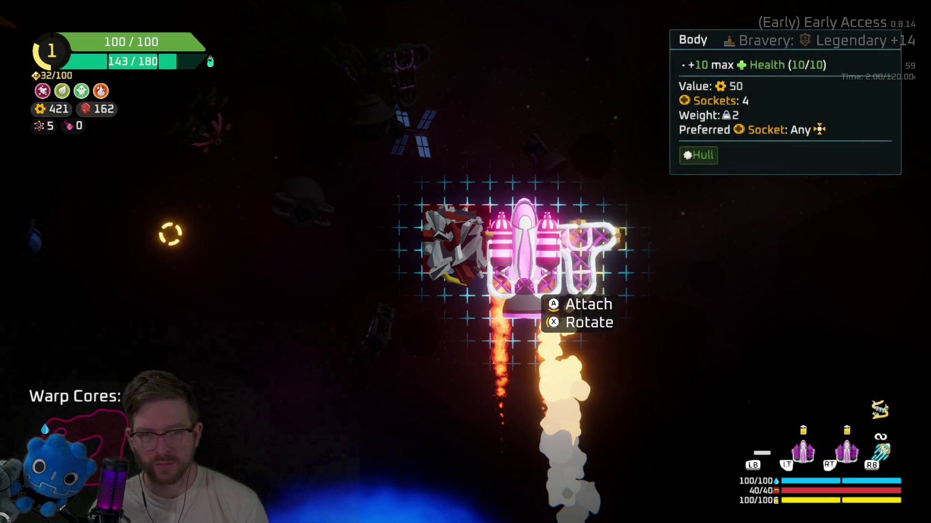
{"action": "key", "text": "Return"}
{"action": "key", "text": "Left"}
Craft and attach the Ion Cannon, then fly into the Warp portal.
{"action": "key", "text": "Return"}
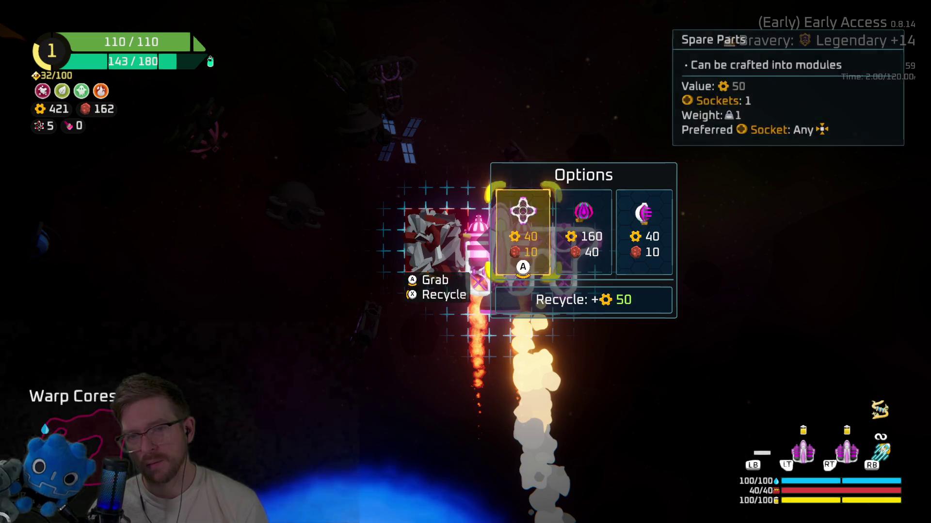
{"action": "key", "text": "Right"}
{"action": "key", "text": "Right"}
{"action": "key", "text": "Return"}
{"action": "key", "text": "Return"}
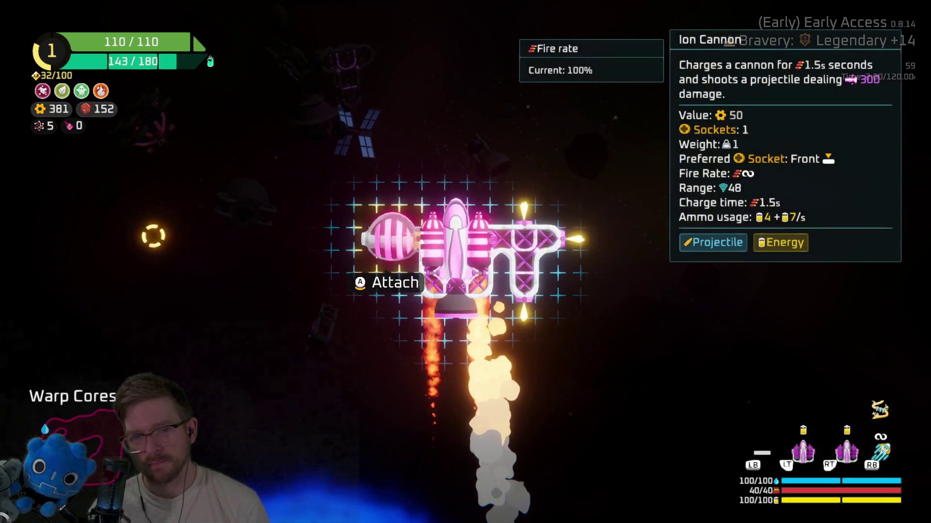
{"action": "key", "text": "Return"}
{"action": "key", "text": "Escape"}
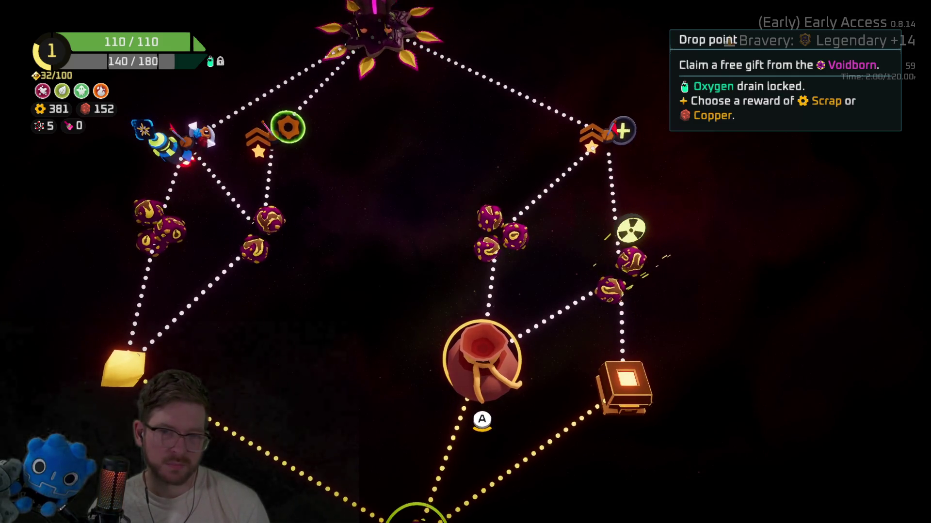
Travel to the Drop point, claim the Scrap reward to reach 383 scrap, and warp on.
{"action": "key", "text": "Return"}
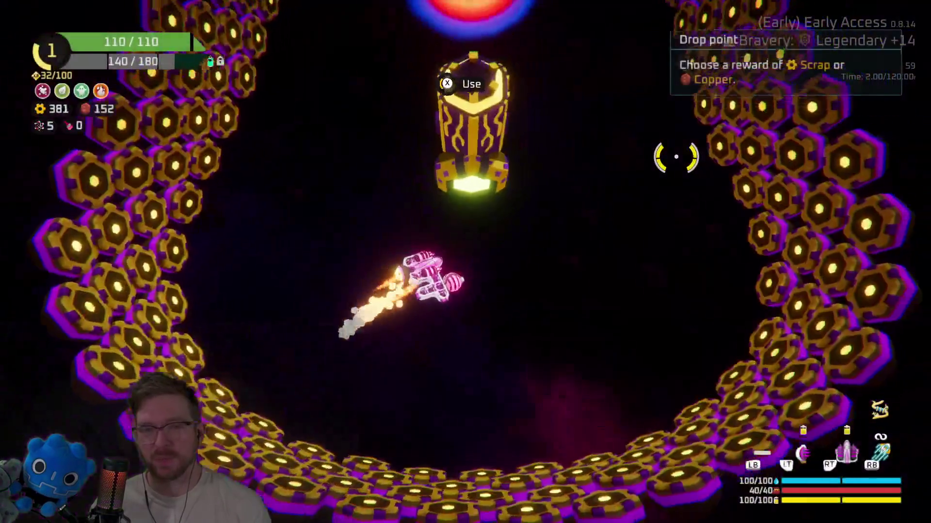
{"action": "key", "text": "e"}
{"action": "key", "text": "Return"}
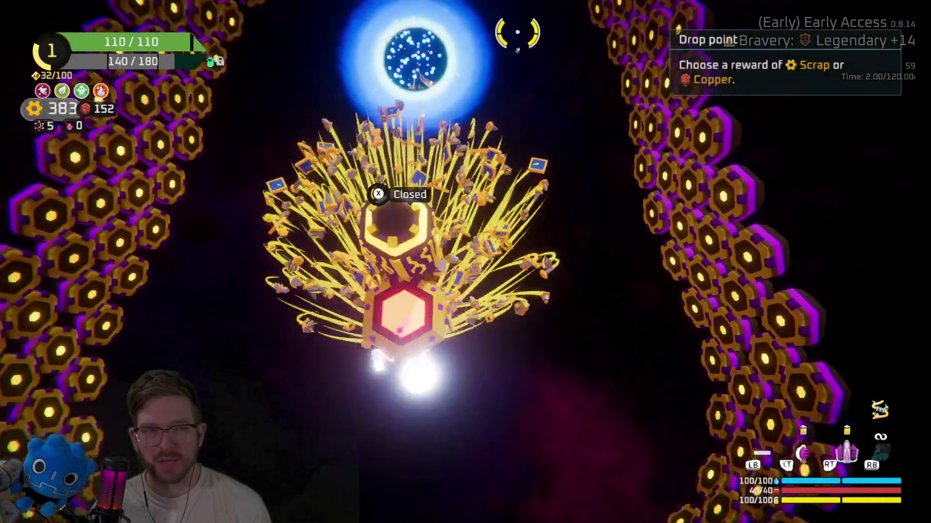
{"action": "key", "text": "e"}
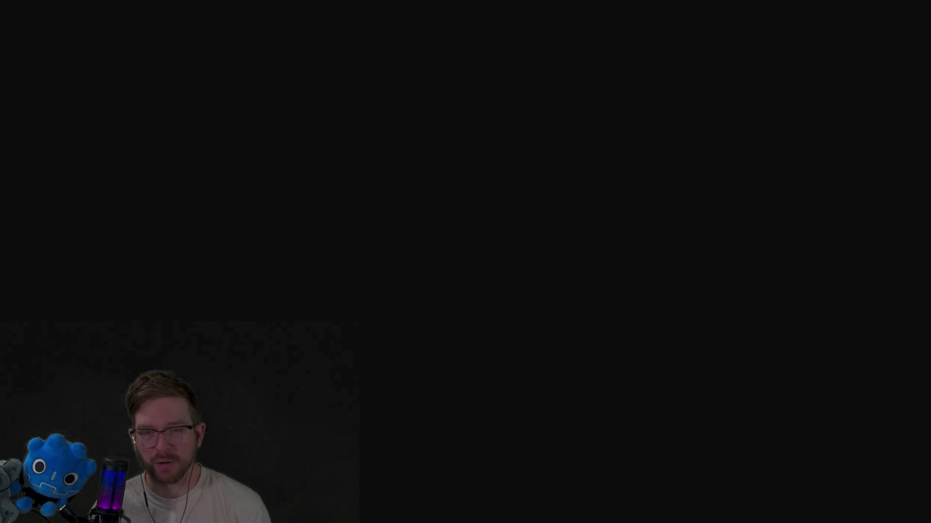